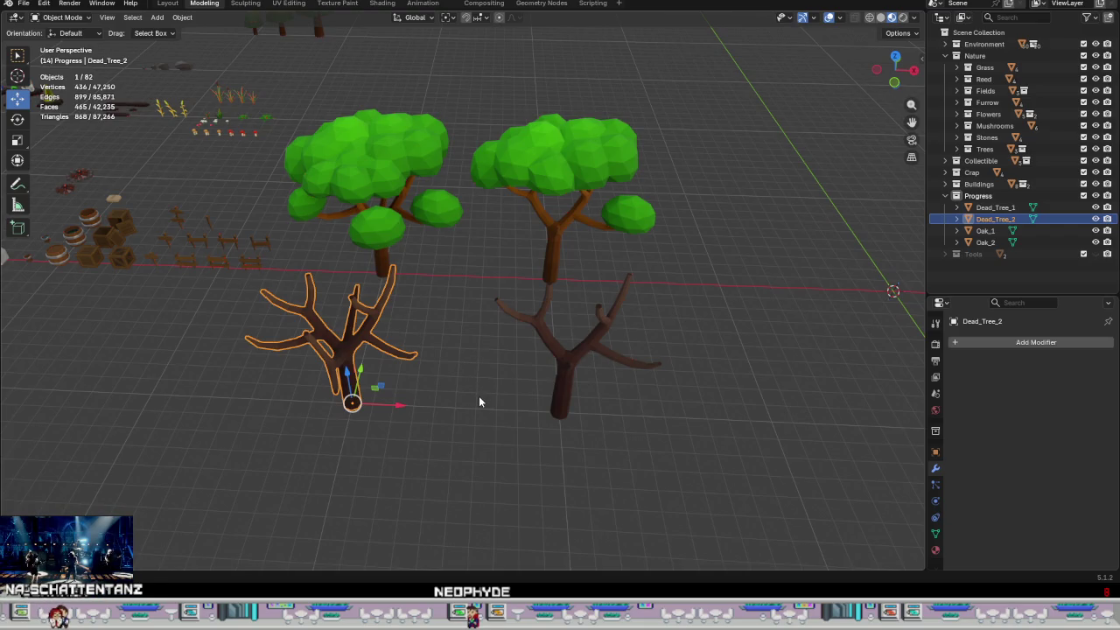
- Duplicate Dead_Tree_1 in place and move the copy 10 m along X
{"action": "left_click", "coordinate": [574, 394]}
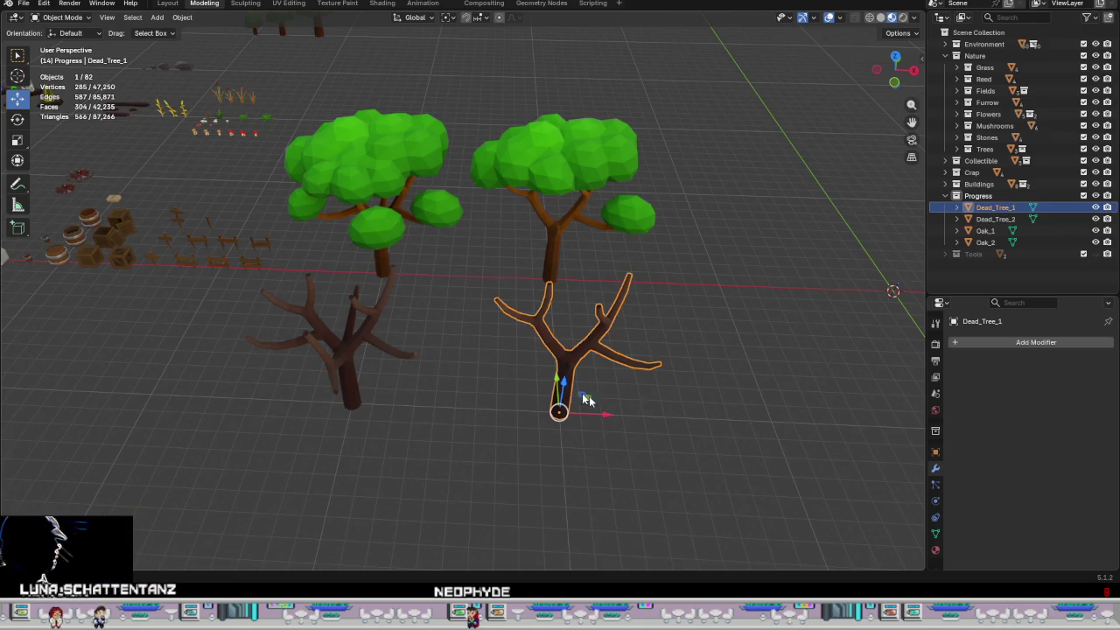
{"action": "middle_click_drag", "start_coordinate": [585, 400], "coordinate": [448, 361]}
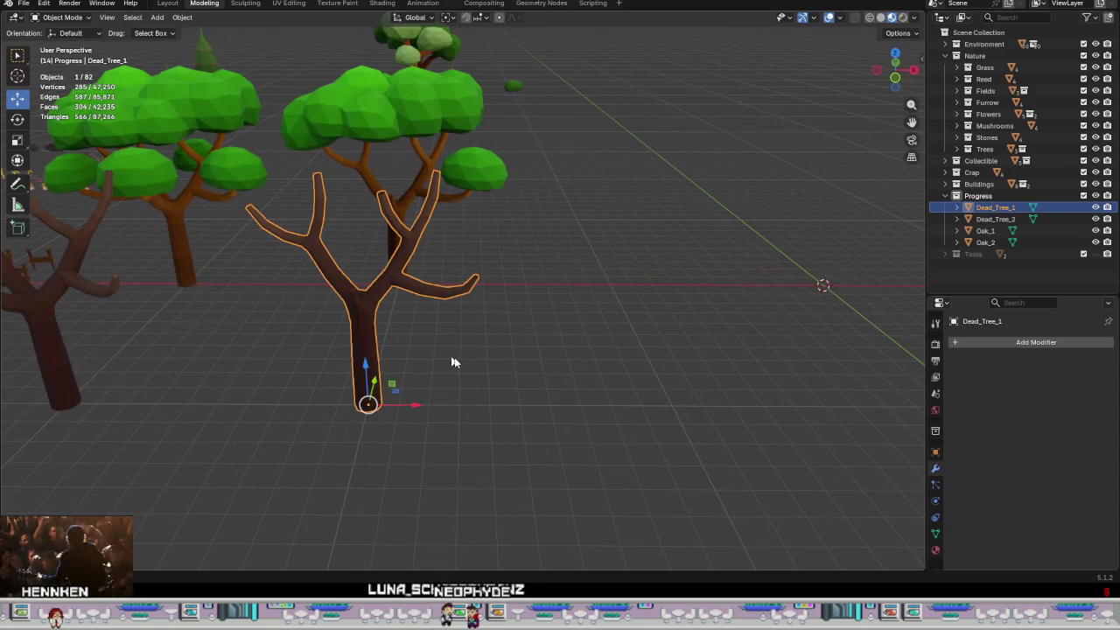
{"action": "key", "text": "shift+d"}
{"action": "right_click", "coordinate": [519, 373]}
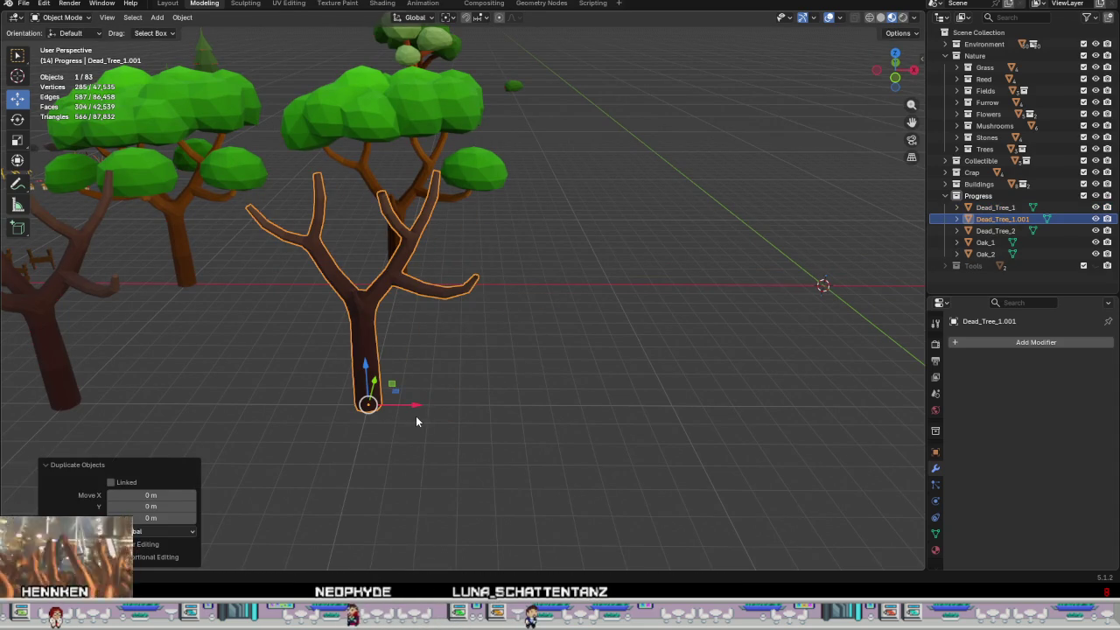
{"action": "key", "text": "g"}
{"action": "key", "text": "x"}
{"action": "left_click", "coordinate": [677, 440]}
{"action": "middle_click_drag", "start_coordinate": [677, 440], "coordinate": [496, 366]}
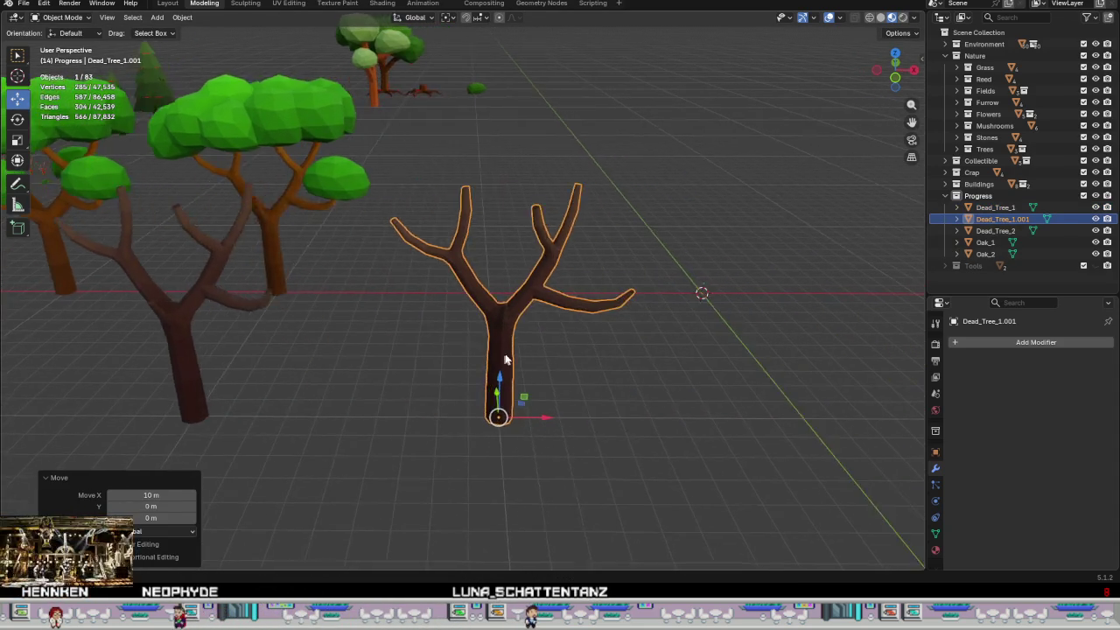
{"action": "scroll", "coordinate": [497, 366], "scroll_direction": "up", "scroll_amount": 3}
{"action": "key", "text": "Tab"}
{"action": "scroll", "coordinate": [499, 342], "scroll_direction": "up", "scroll_amount": 2}
- Inspect Dead_Tree_1.001's mesh from several angles and pick a face ring on its right branch
{"action": "scroll", "coordinate": [503, 303], "scroll_direction": "up", "scroll_amount": 2}
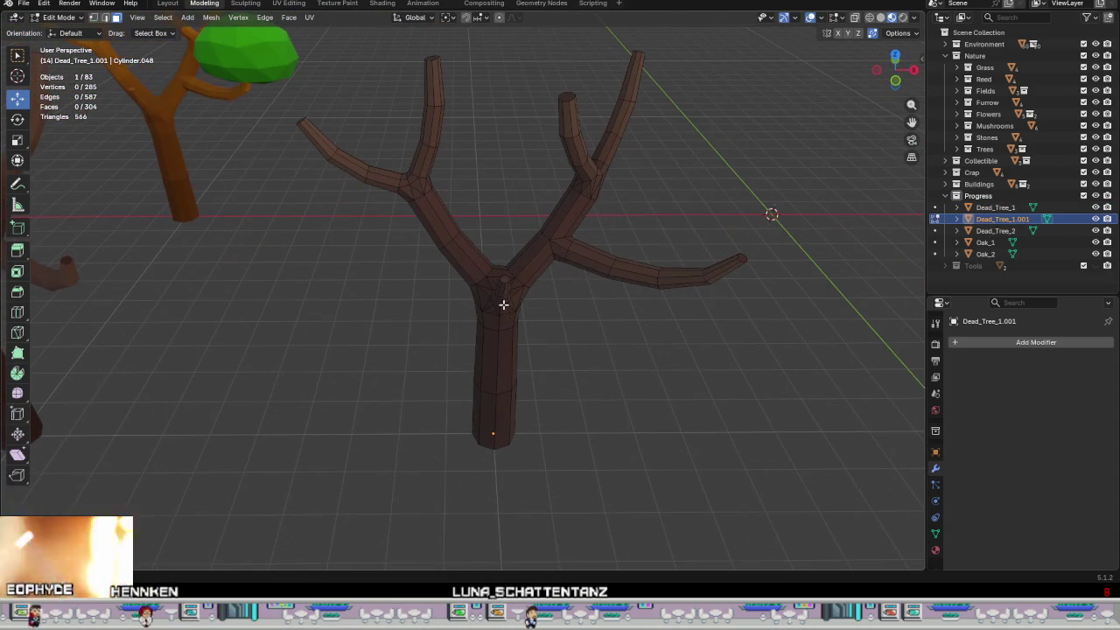
{"action": "mouse_move", "coordinate": [478, 303]}
{"action": "middle_mouse_down", "text": "shift"}
{"action": "mouse_move", "coordinate": [475, 345]}
{"action": "mouse_move", "coordinate": [462, 350]}
{"action": "middle_mouse_up", "text": "shift"}
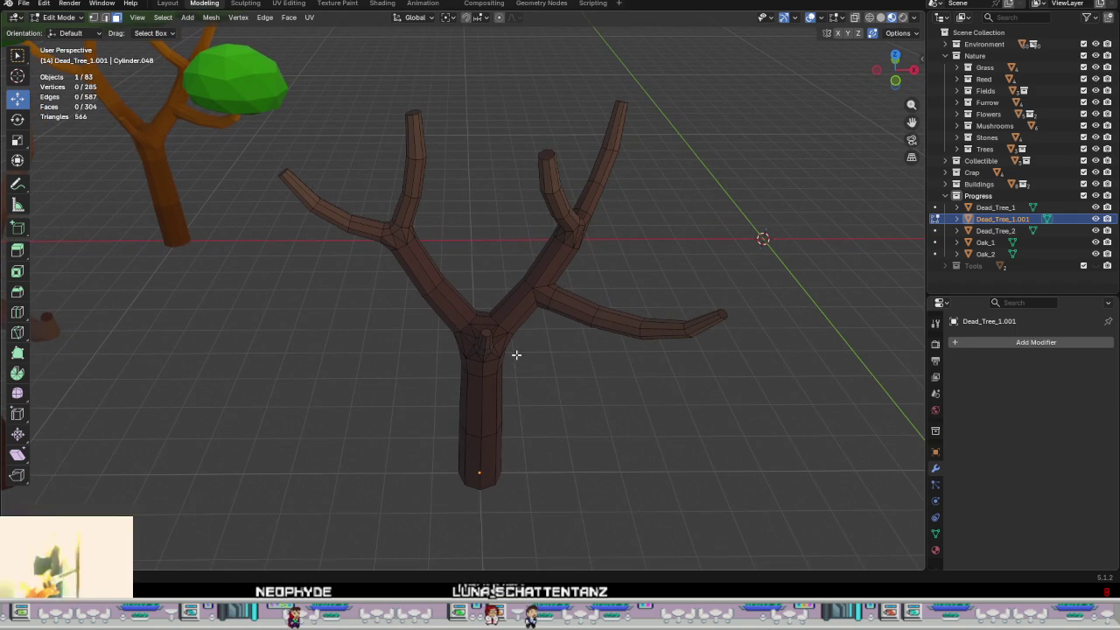
{"action": "mouse_move", "coordinate": [590, 329]}
{"action": "middle_mouse_down"}
{"action": "mouse_move", "coordinate": [532, 330]}
{"action": "mouse_move", "coordinate": [450, 308]}
{"action": "mouse_move", "coordinate": [528, 300]}
{"action": "mouse_move", "coordinate": [592, 330]}
{"action": "mouse_move", "coordinate": [590, 370]}
{"action": "mouse_move", "coordinate": [585, 357]}
{"action": "middle_mouse_up"}
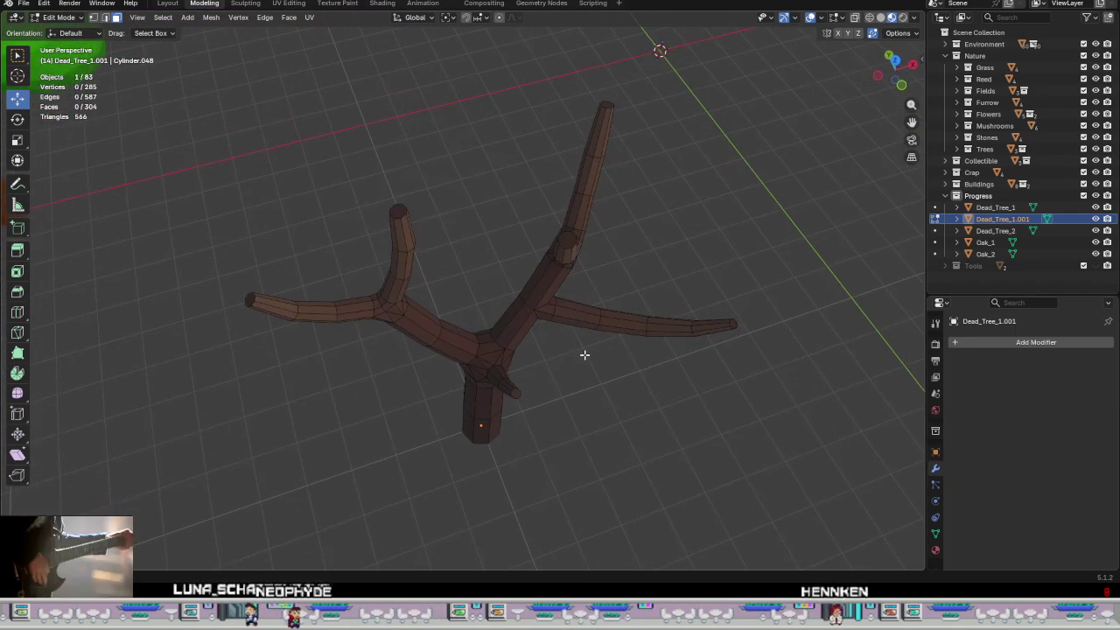
{"action": "mouse_move", "coordinate": [516, 417]}
{"action": "middle_mouse_down"}
{"action": "mouse_move", "coordinate": [430, 452]}
{"action": "mouse_move", "coordinate": [534, 421]}
{"action": "middle_mouse_up"}
{"action": "scroll", "coordinate": [430, 446], "scroll_direction": "down", "scroll_amount": 3}
{"action": "scroll", "coordinate": [483, 419], "scroll_direction": "up", "scroll_amount": 2}
{"action": "scroll", "coordinate": [473, 460], "scroll_direction": "up", "scroll_amount": 2}
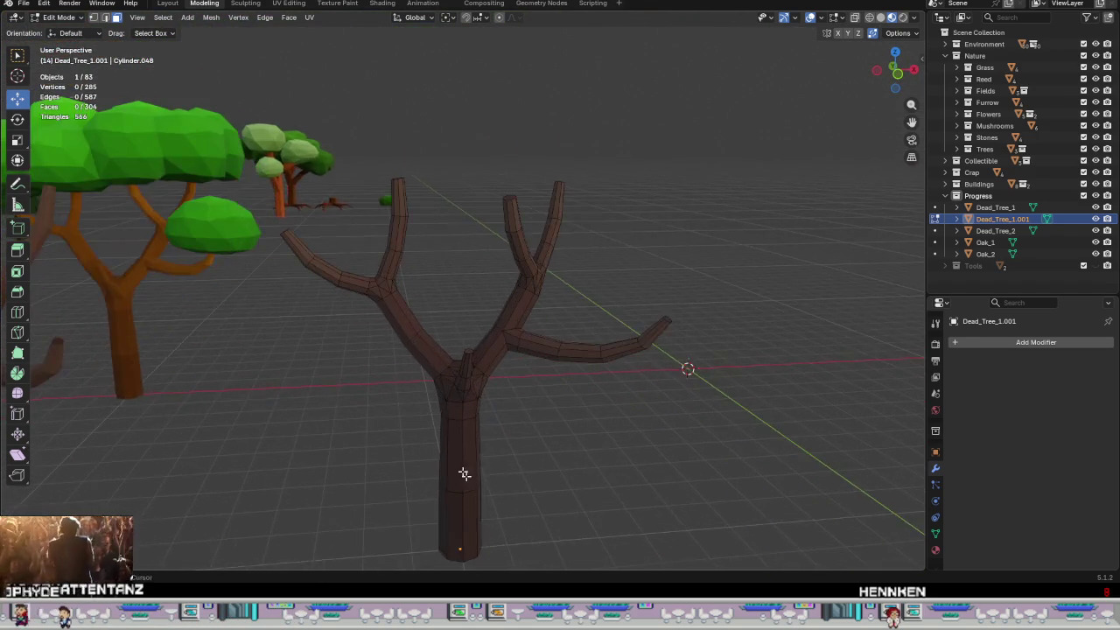
{"action": "scroll", "coordinate": [465, 394], "scroll_direction": "up", "scroll_amount": 2}
{"action": "mouse_move", "coordinate": [487, 370]}
{"action": "middle_mouse_down"}
{"action": "mouse_move", "coordinate": [417, 370]}
{"action": "mouse_move", "coordinate": [465, 388]}
{"action": "mouse_move", "coordinate": [500, 430]}
{"action": "mouse_move", "coordinate": [487, 405]}
{"action": "mouse_move", "coordinate": [464, 435]}
{"action": "middle_mouse_up"}
{"action": "scroll", "coordinate": [581, 351], "scroll_direction": "up", "scroll_amount": 2}
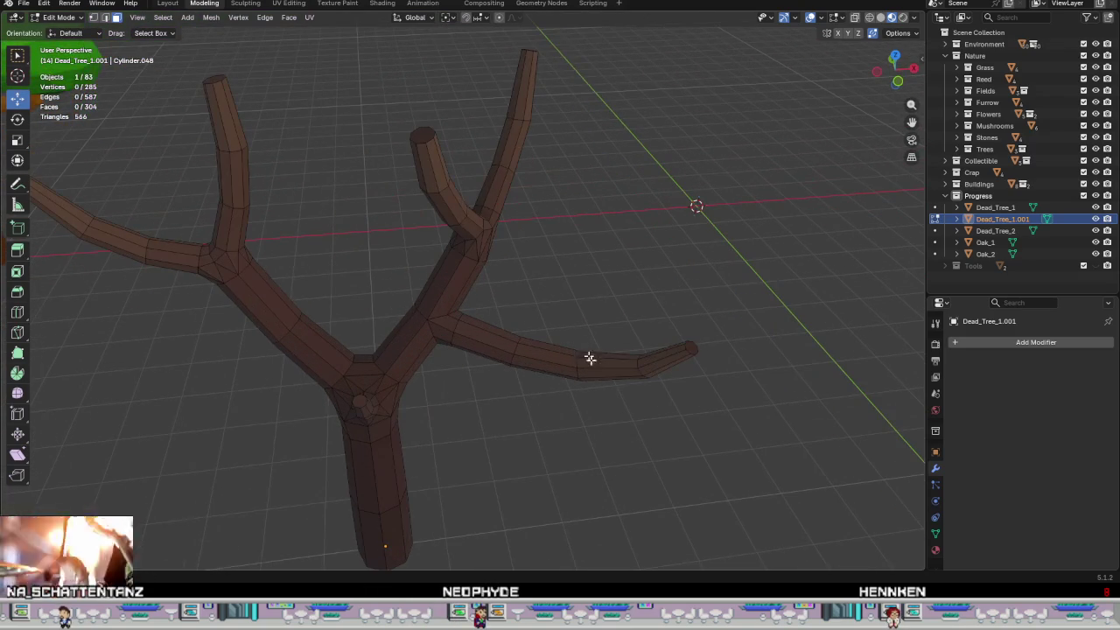
{"action": "left_click", "coordinate": [635, 378], "text": "alt"}
- Grow the selection over the whole right branch and delete its faces
{"action": "key", "text": "ctrl+KP_Add"}
{"action": "key", "text": "ctrl+KP_Add"}
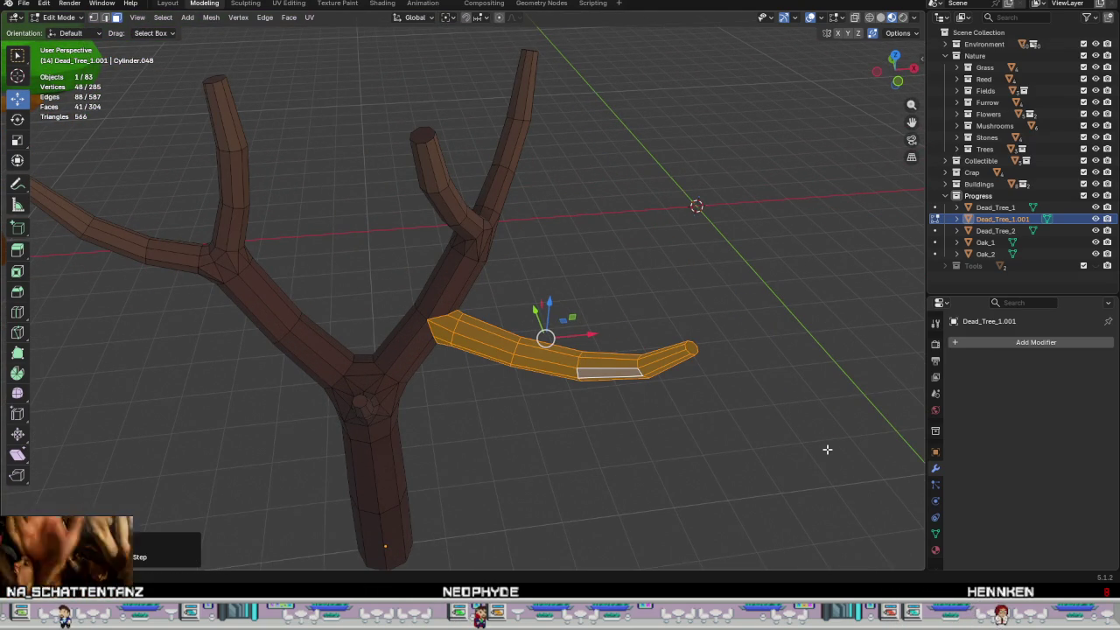
{"action": "key", "text": "ctrl+f"}
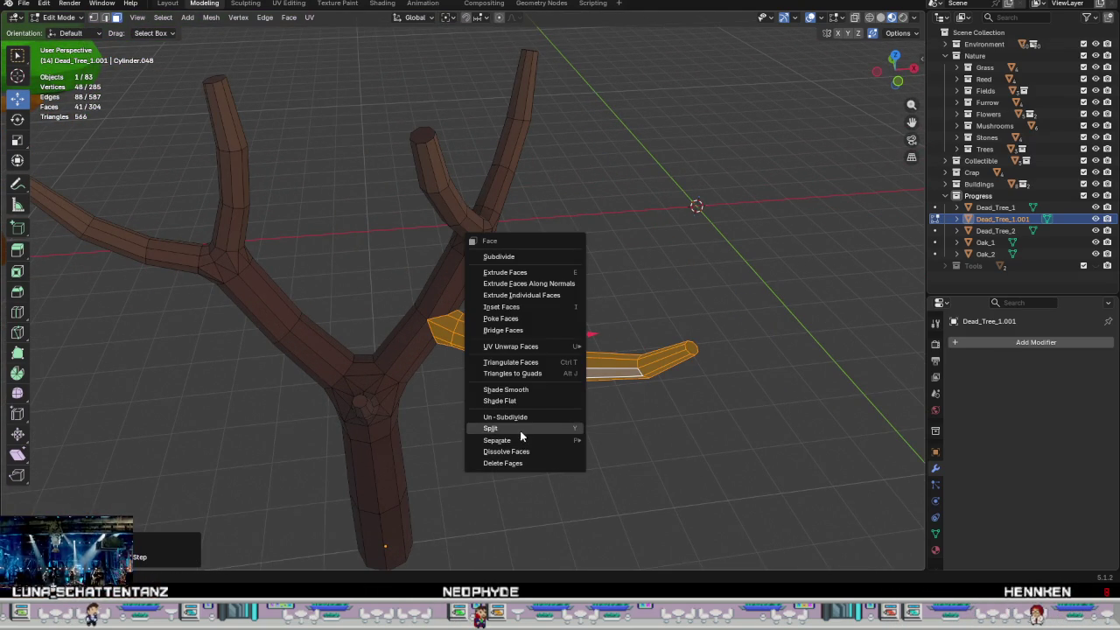
{"action": "left_click", "coordinate": [521, 464]}
{"action": "scroll", "coordinate": [470, 375], "scroll_direction": "up", "scroll_amount": 3}
{"action": "mouse_move", "coordinate": [470, 330]}
{"action": "middle_mouse_down"}
{"action": "mouse_move", "coordinate": [411, 310]}
{"action": "mouse_move", "coordinate": [475, 369]}
{"action": "middle_mouse_up"}
- Merge the first pair of vertices on the trunk hole's border at center
{"action": "key", "text": "1"}
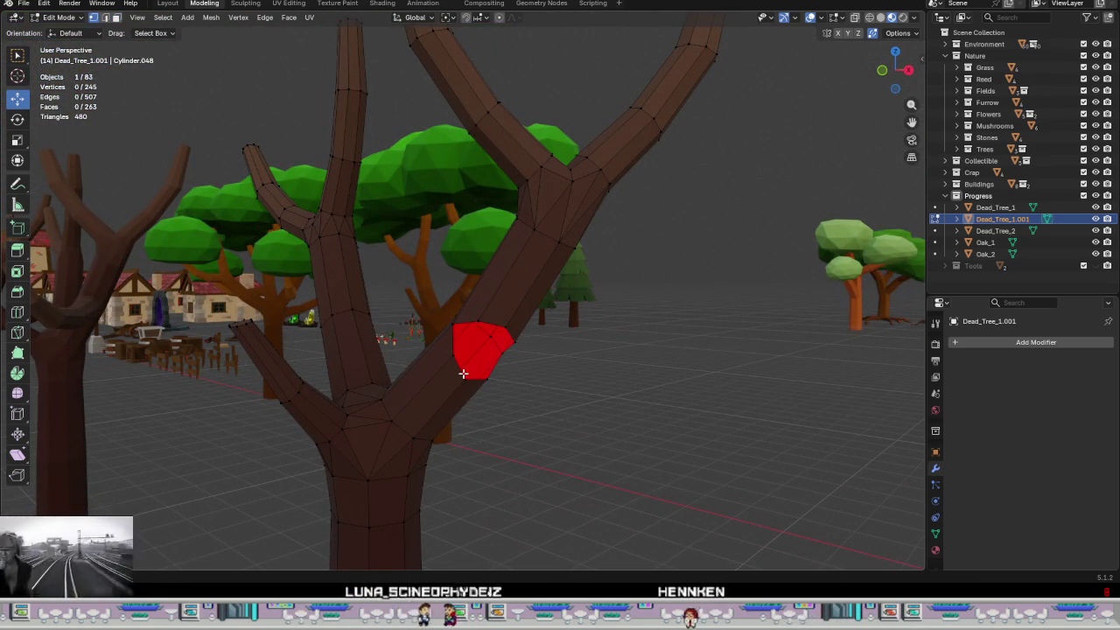
{"action": "key", "text": "2"}
{"action": "left_click", "coordinate": [458, 371]}
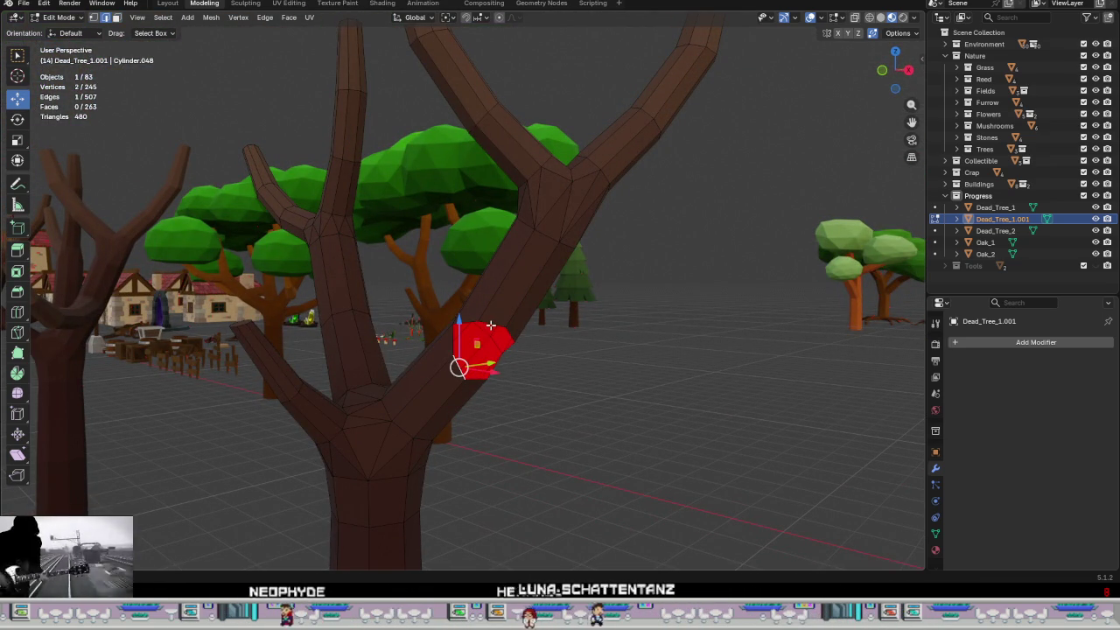
{"action": "mouse_move", "coordinate": [494, 324]}
{"action": "middle_mouse_down"}
{"action": "mouse_move", "coordinate": [523, 344]}
{"action": "mouse_move", "coordinate": [527, 332]}
{"action": "mouse_move", "coordinate": [605, 345]}
{"action": "mouse_move", "coordinate": [575, 352]}
{"action": "mouse_move", "coordinate": [527, 336]}
{"action": "mouse_move", "coordinate": [433, 430]}
{"action": "middle_mouse_up"}
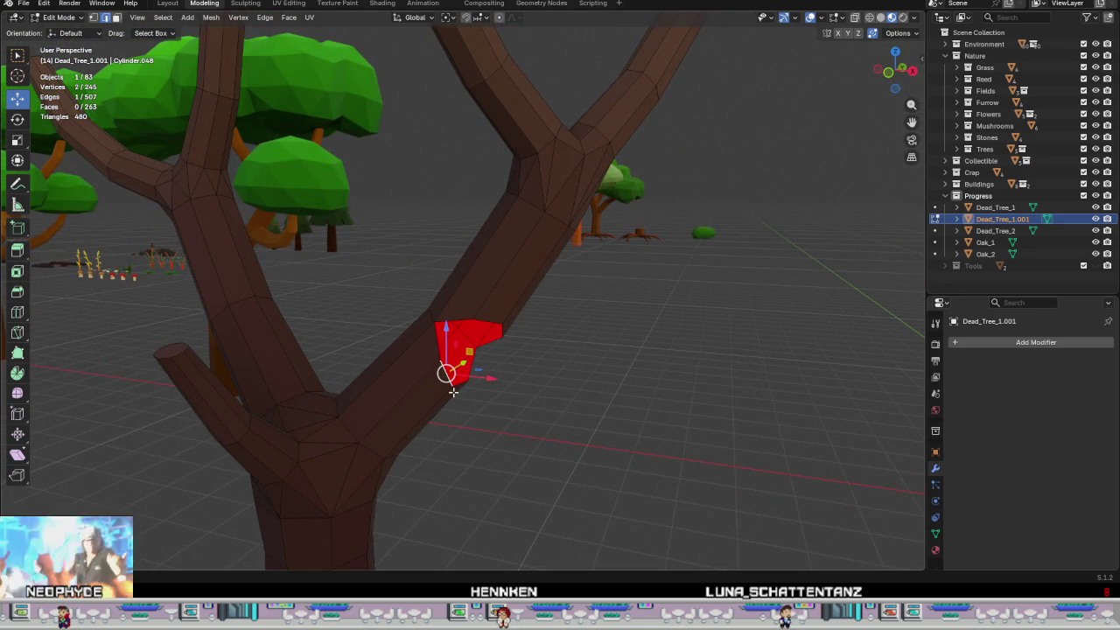
{"action": "mouse_move", "coordinate": [459, 391]}
{"action": "middle_mouse_down"}
{"action": "mouse_move", "coordinate": [305, 339]}
{"action": "mouse_move", "coordinate": [498, 396]}
{"action": "middle_mouse_up"}
{"action": "mouse_move", "coordinate": [487, 352]}
{"action": "middle_mouse_down"}
{"action": "mouse_move", "coordinate": [465, 308]}
{"action": "mouse_move", "coordinate": [412, 307]}
{"action": "mouse_move", "coordinate": [307, 268]}
{"action": "mouse_move", "coordinate": [266, 272]}
{"action": "middle_mouse_up"}
{"action": "left_click", "coordinate": [470, 310]}
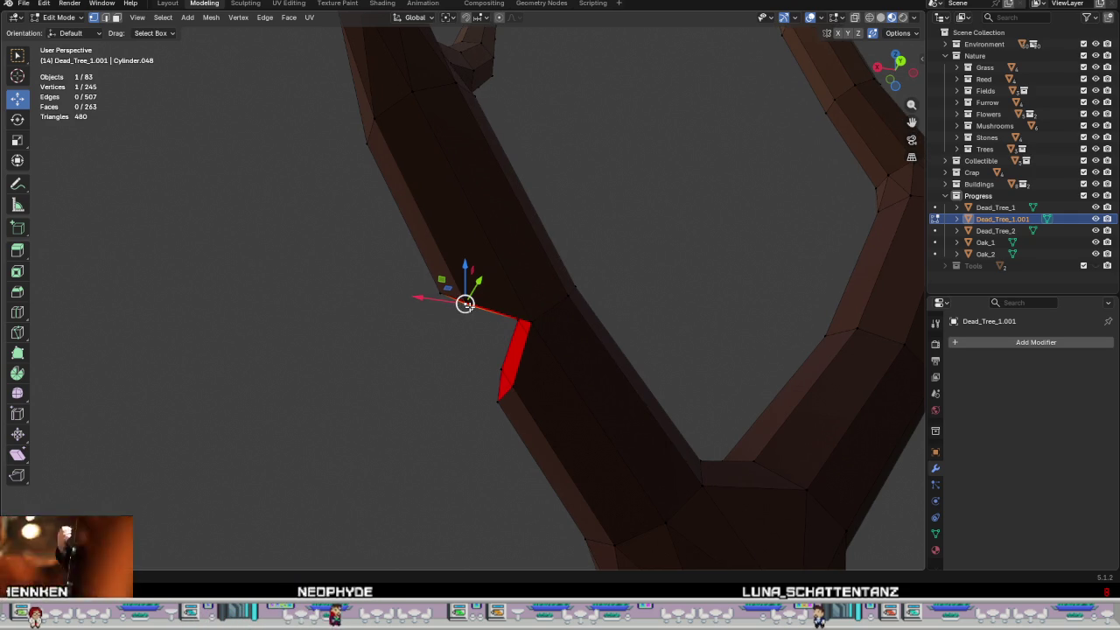
{"action": "mouse_move", "coordinate": [479, 332]}
{"action": "middle_mouse_down"}
{"action": "mouse_move", "coordinate": [733, 350]}
{"action": "mouse_move", "coordinate": [604, 395]}
{"action": "middle_mouse_up"}
{"action": "left_click", "coordinate": [441, 372], "text": "shift"}
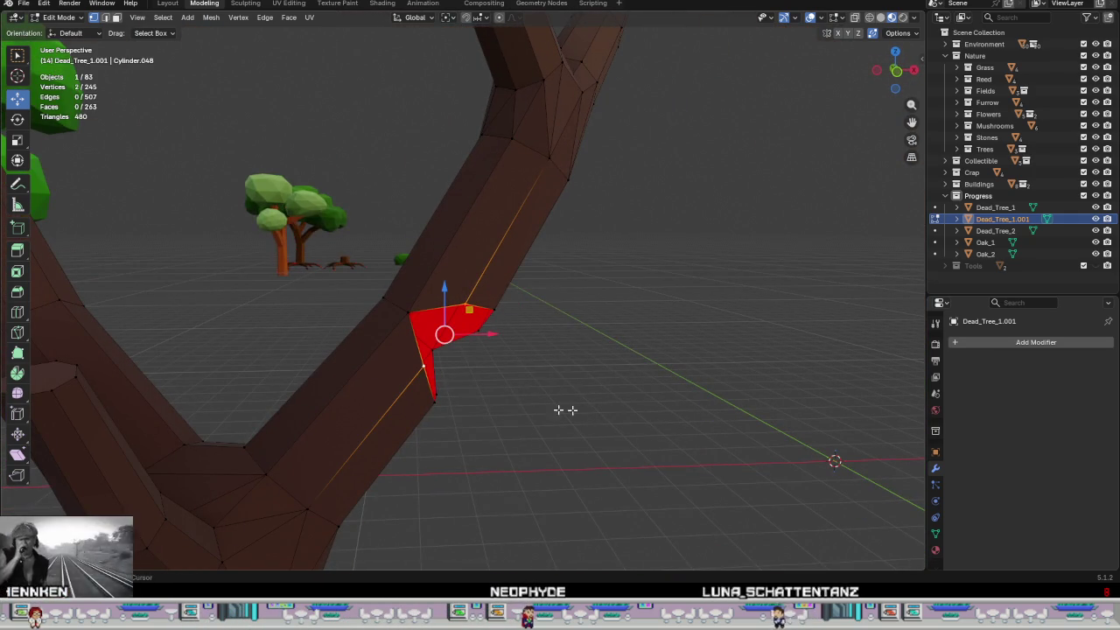
{"action": "right_click", "coordinate": [520, 405]}
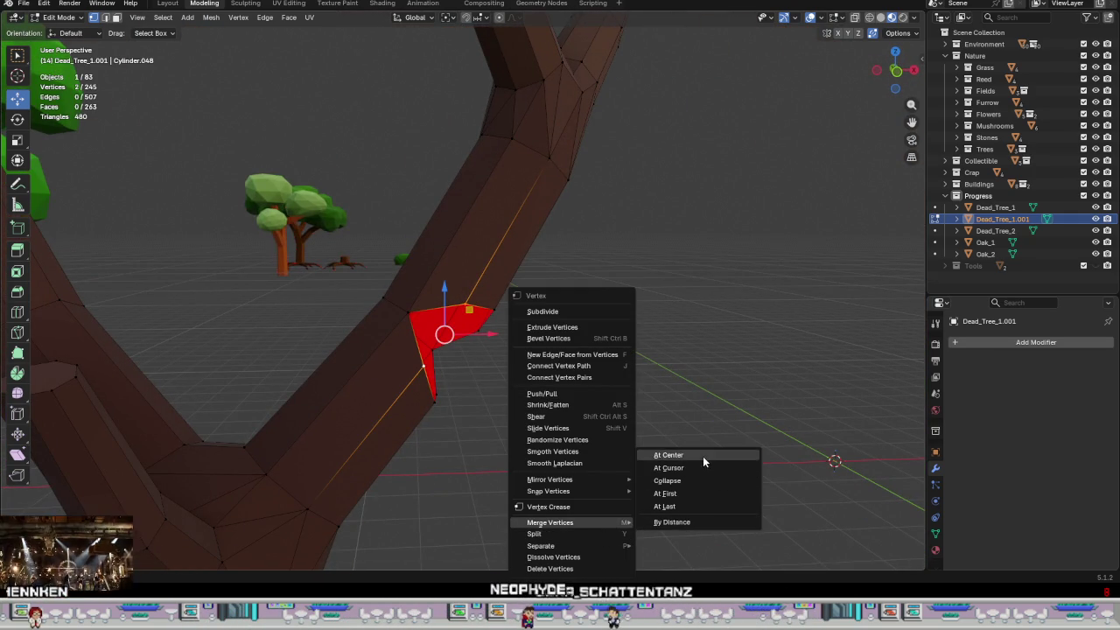
{"action": "left_click", "coordinate": [703, 456]}
- Merge further border vertex pairs at center, bringing the mesh to 242 vertices
{"action": "left_click_drag", "start_coordinate": [445, 334], "coordinate": [445, 335]}
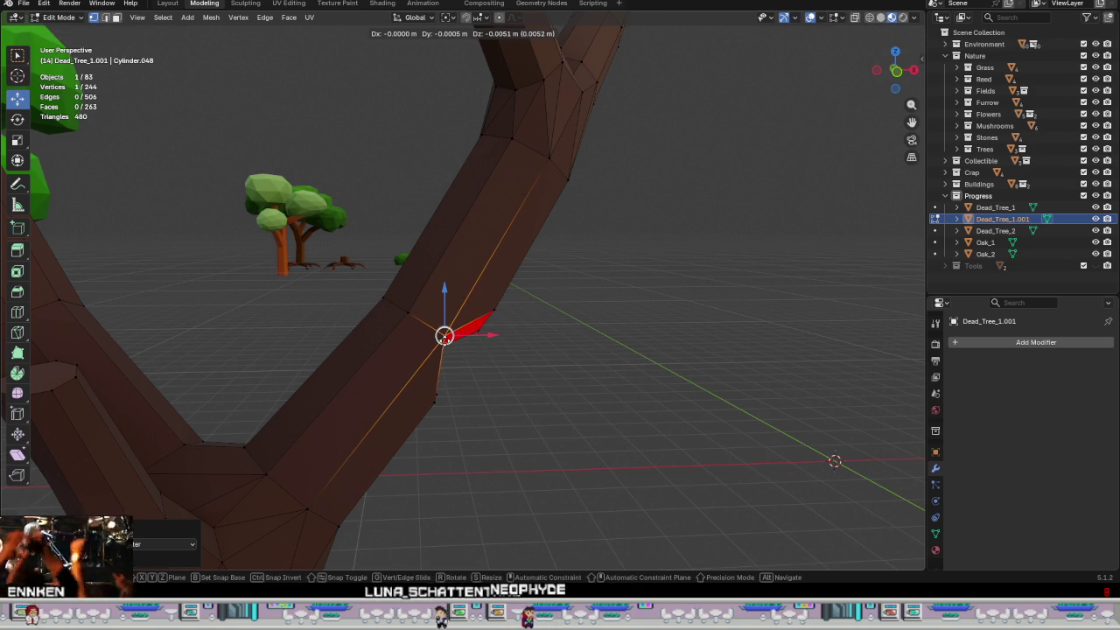
{"action": "middle_click_drag", "start_coordinate": [493, 365], "coordinate": [386, 325]}
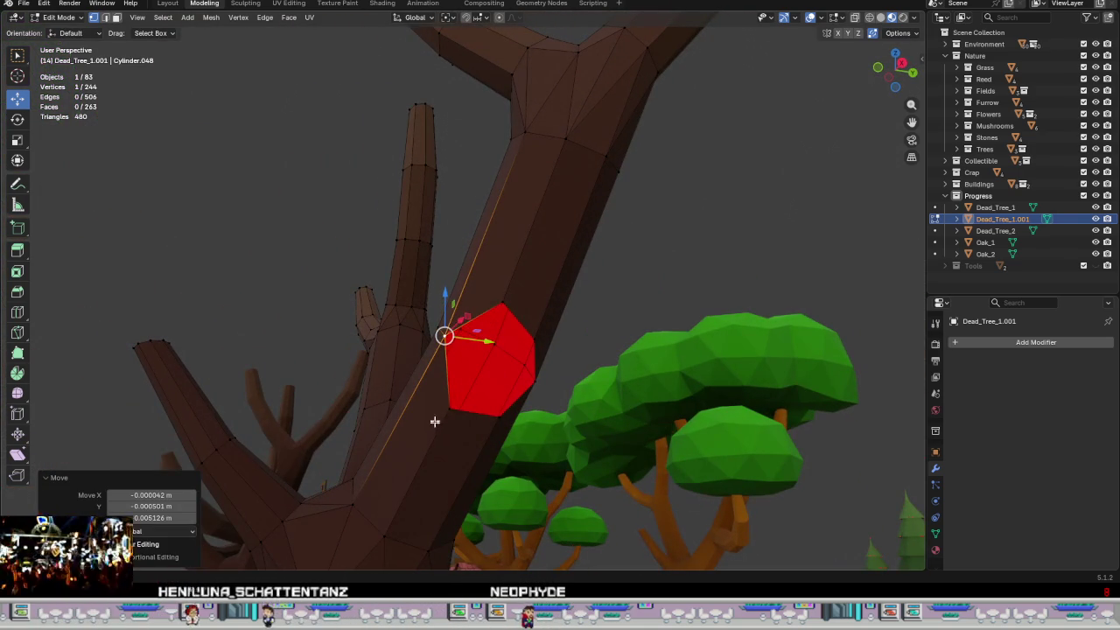
{"action": "left_click", "coordinate": [448, 409]}
{"action": "left_click", "coordinate": [510, 304], "text": "shift"}
{"action": "right_click", "coordinate": [526, 387]}
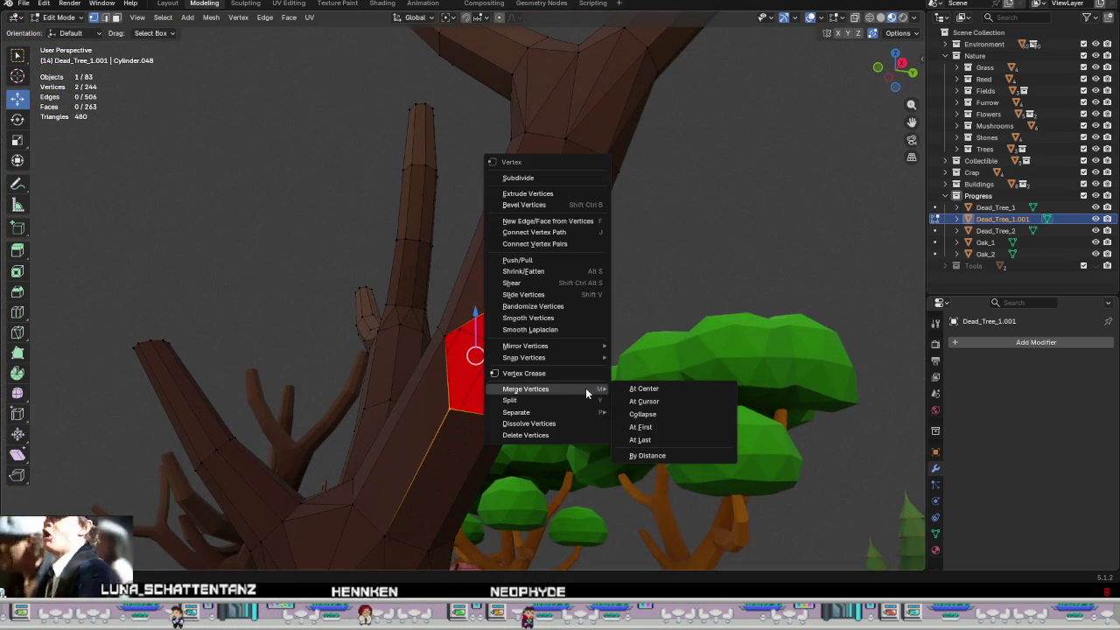
{"action": "left_click", "coordinate": [643, 387]}
{"action": "left_click_drag", "start_coordinate": [476, 356], "coordinate": [510, 410]}
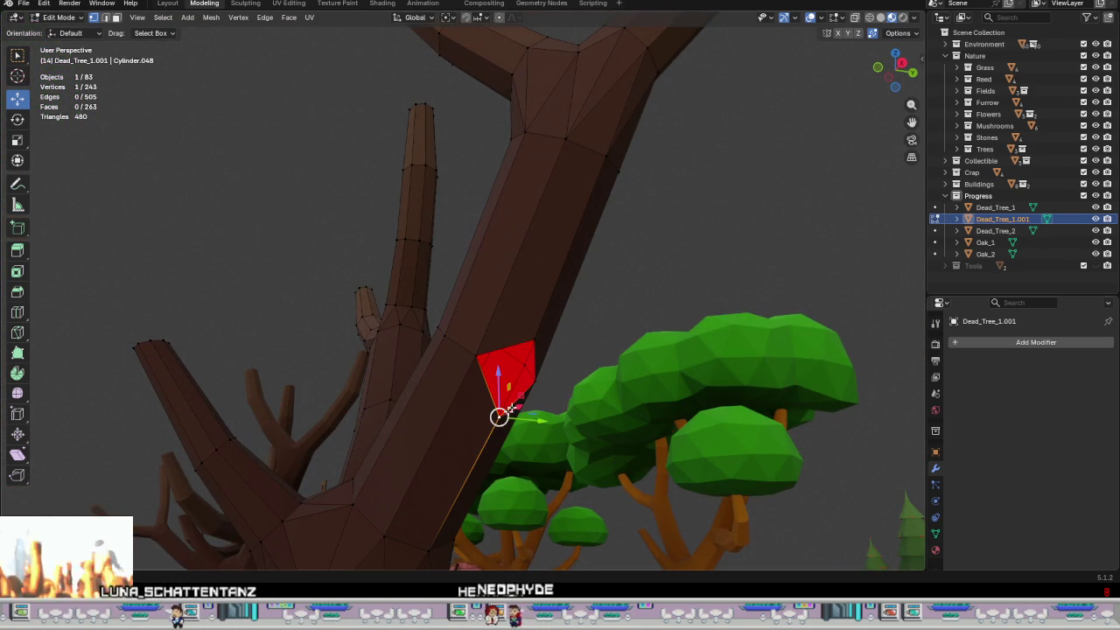
{"action": "right_click", "coordinate": [536, 366]}
{"action": "left_click", "coordinate": [643, 366]}
{"action": "mouse_move", "coordinate": [643, 366]}
{"action": "middle_mouse_down"}
{"action": "mouse_move", "coordinate": [610, 418]}
{"action": "mouse_move", "coordinate": [368, 379]}
{"action": "middle_mouse_up"}
{"action": "scroll", "coordinate": [389, 377], "scroll_direction": "down", "scroll_amount": 5}
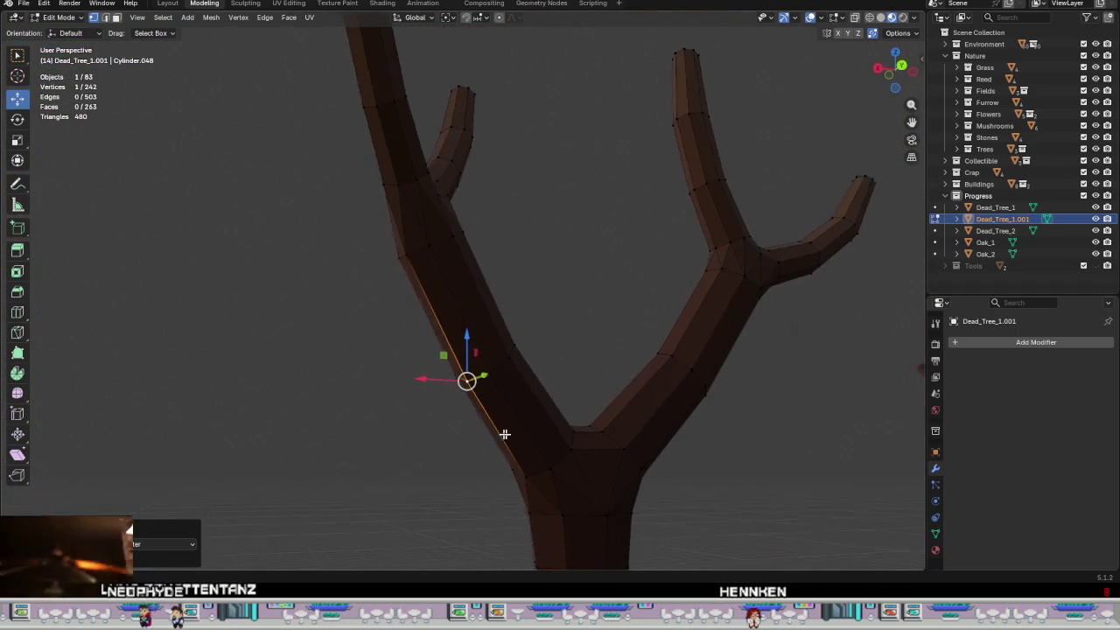
- View the trimmed two-branch tree from several angles in Object Mode
{"action": "key", "text": "Tab"}
{"action": "scroll", "coordinate": [514, 433], "scroll_direction": "down", "scroll_amount": 2}
{"action": "mouse_move", "coordinate": [515, 432]}
{"action": "middle_mouse_down"}
{"action": "mouse_move", "coordinate": [687, 473]}
{"action": "mouse_move", "coordinate": [525, 430]}
{"action": "middle_mouse_up"}
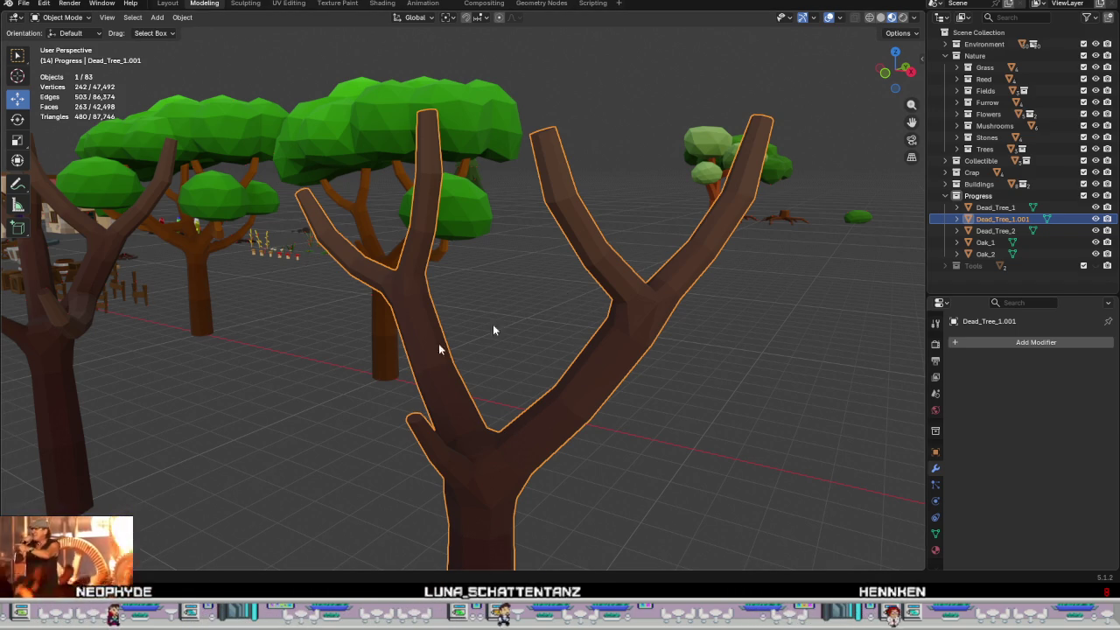
{"action": "middle_click_drag", "start_coordinate": [541, 392], "coordinate": [579, 392]}
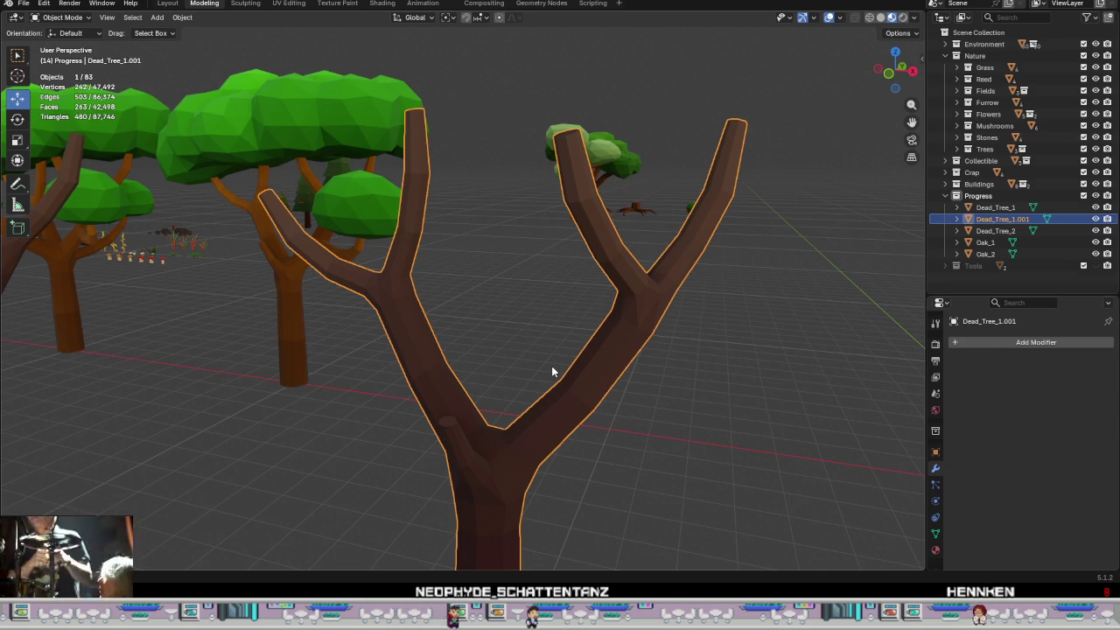
{"action": "mouse_move", "coordinate": [645, 417]}
{"action": "middle_mouse_down"}
{"action": "mouse_move", "coordinate": [695, 413]}
{"action": "mouse_move", "coordinate": [723, 435]}
{"action": "mouse_move", "coordinate": [625, 420]}
{"action": "mouse_move", "coordinate": [647, 415]}
{"action": "mouse_move", "coordinate": [592, 486]}
{"action": "mouse_move", "coordinate": [692, 421]}
{"action": "mouse_move", "coordinate": [612, 337]}
{"action": "mouse_move", "coordinate": [538, 356]}
{"action": "middle_mouse_up"}
{"action": "key", "text": "Tab"}
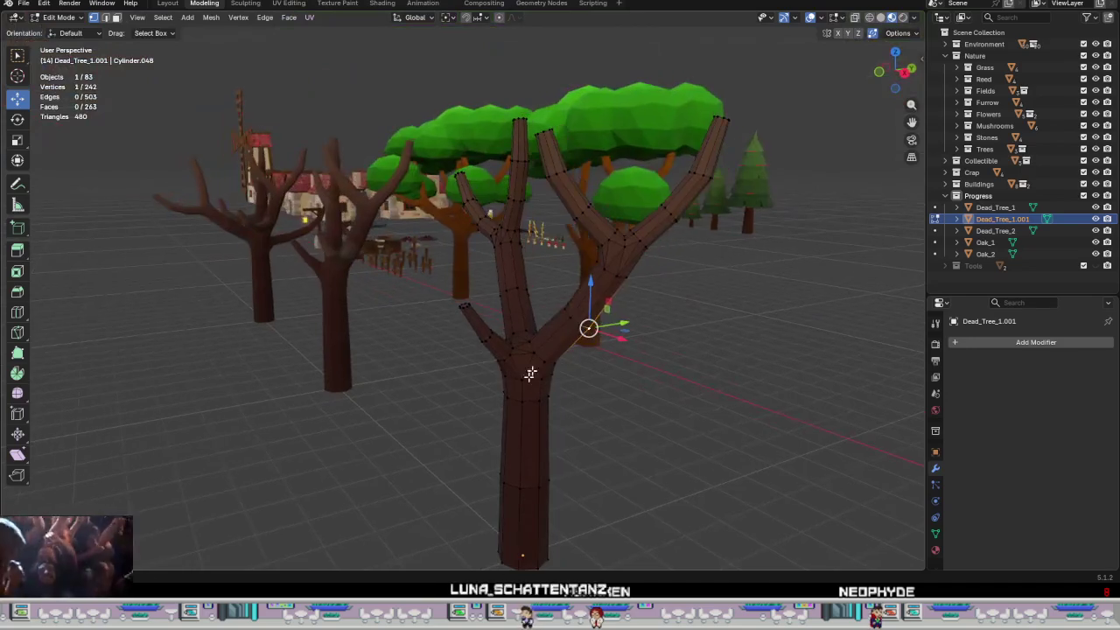
- Select and grow the branch-stub faces at the trunk fork, then dismiss the Face menu
{"action": "scroll", "coordinate": [482, 360], "scroll_direction": "up", "scroll_amount": 3}
{"action": "scroll", "coordinate": [567, 437], "scroll_direction": "up", "scroll_amount": 3}
{"action": "mouse_move", "coordinate": [567, 438]}
{"action": "middle_mouse_down"}
{"action": "mouse_move", "coordinate": [555, 321]}
{"action": "mouse_move", "coordinate": [564, 317]}
{"action": "middle_mouse_up"}
{"action": "scroll", "coordinate": [565, 316], "scroll_direction": "down", "scroll_amount": 1}
{"action": "left_click", "coordinate": [600, 320]}
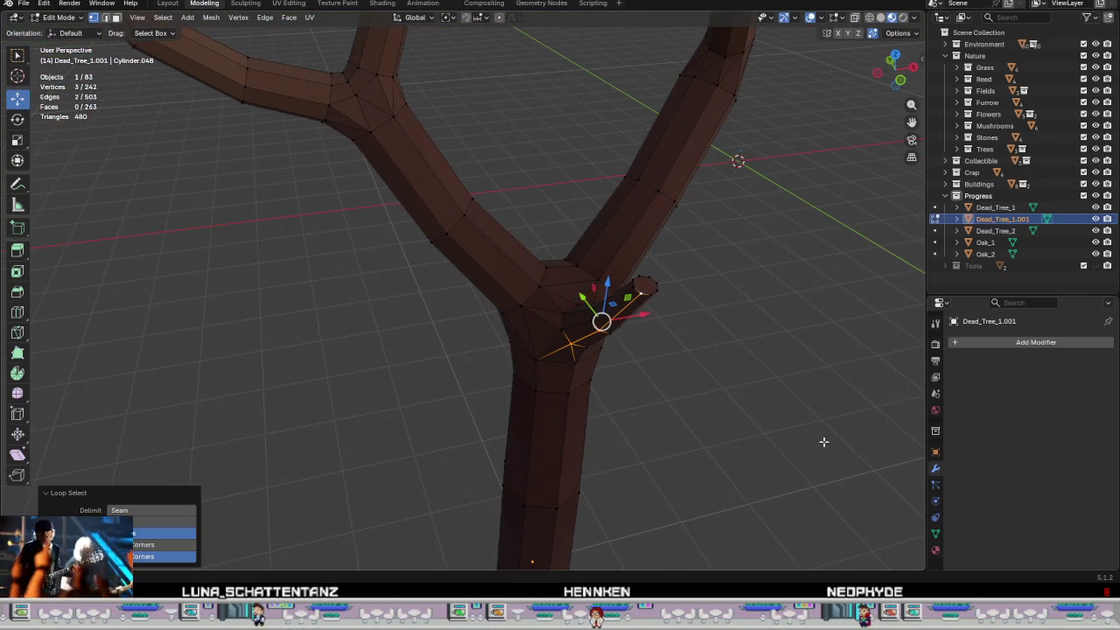
{"action": "left_click", "coordinate": [871, 409]}
{"action": "left_click", "coordinate": [648, 316], "text": "alt"}
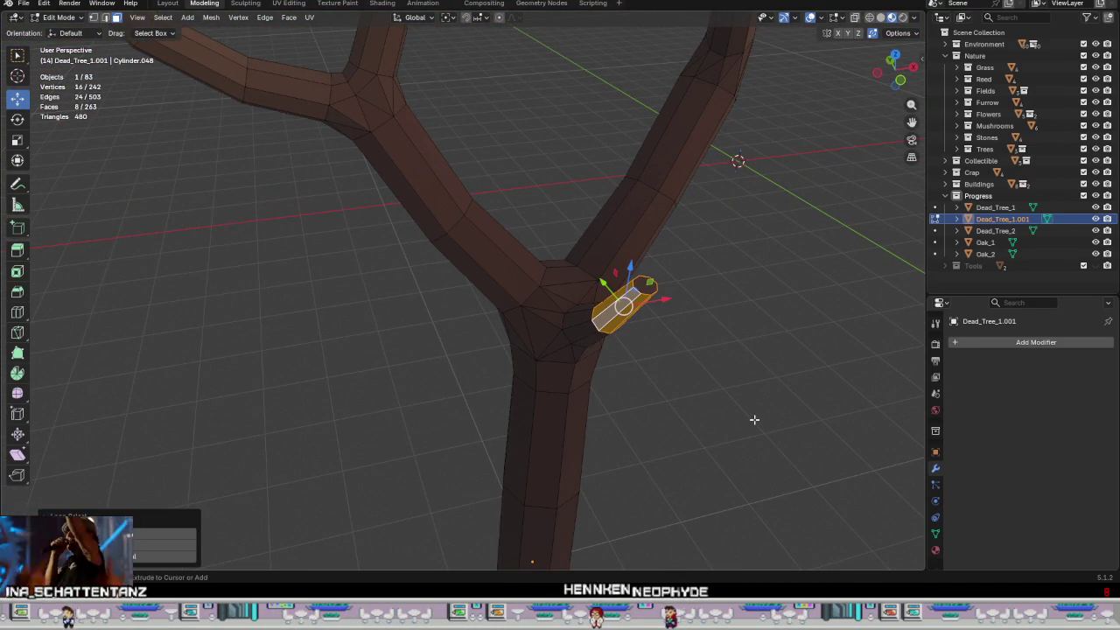
{"action": "key", "text": "ctrl+KP_Add"}
{"action": "key", "text": "ctrl+KP_Add"}
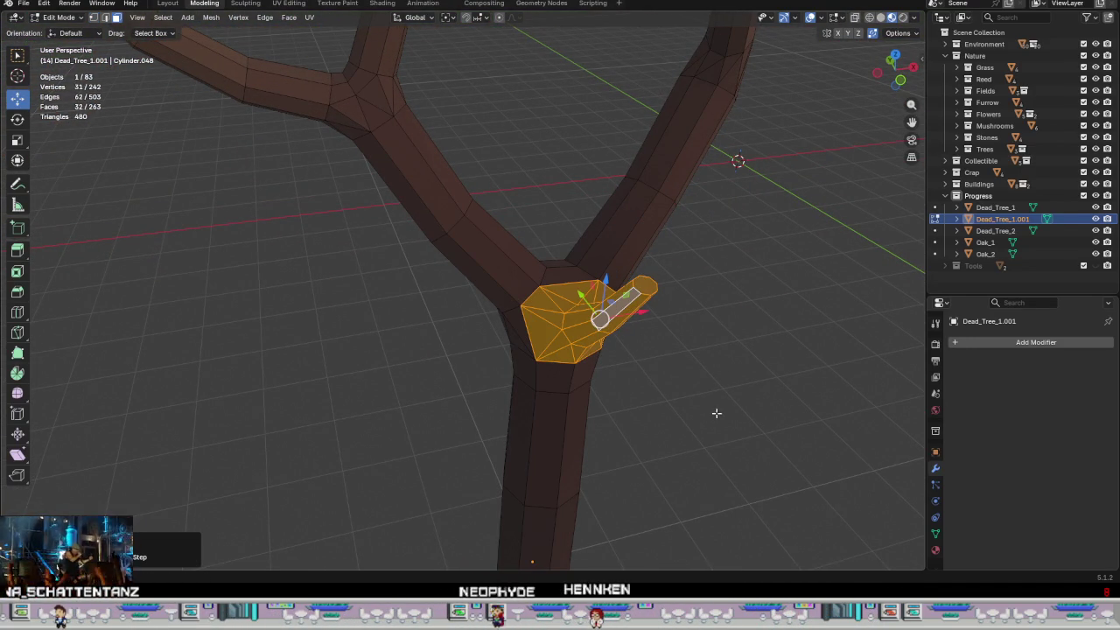
{"action": "key", "text": "ctrl+f"}
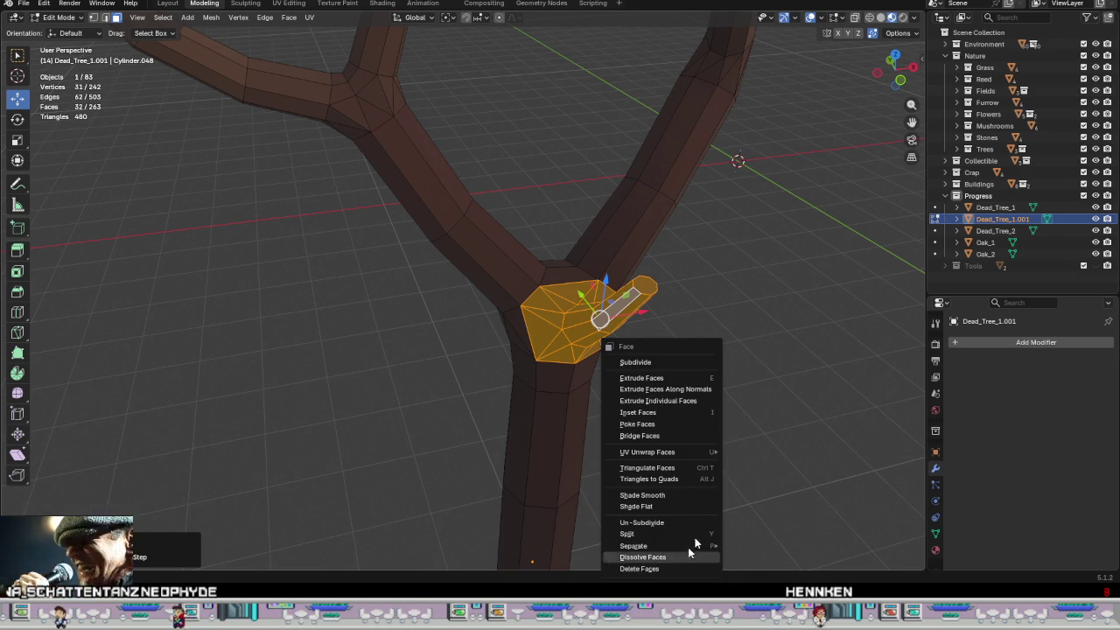
{"action": "key", "text": "Escape"}
{"action": "mouse_move", "coordinate": [697, 450]}
{"action": "middle_mouse_down"}
{"action": "mouse_move", "coordinate": [788, 415]}
{"action": "mouse_move", "coordinate": [758, 426]}
{"action": "mouse_move", "coordinate": [638, 354]}
{"action": "mouse_move", "coordinate": [633, 242]}
{"action": "mouse_move", "coordinate": [607, 230]}
{"action": "mouse_move", "coordinate": [629, 226]}
{"action": "mouse_move", "coordinate": [552, 237]}
{"action": "mouse_move", "coordinate": [627, 272]}
{"action": "mouse_move", "coordinate": [595, 285]}
{"action": "mouse_move", "coordinate": [589, 304]}
{"action": "mouse_move", "coordinate": [511, 321]}
{"action": "middle_mouse_up"}
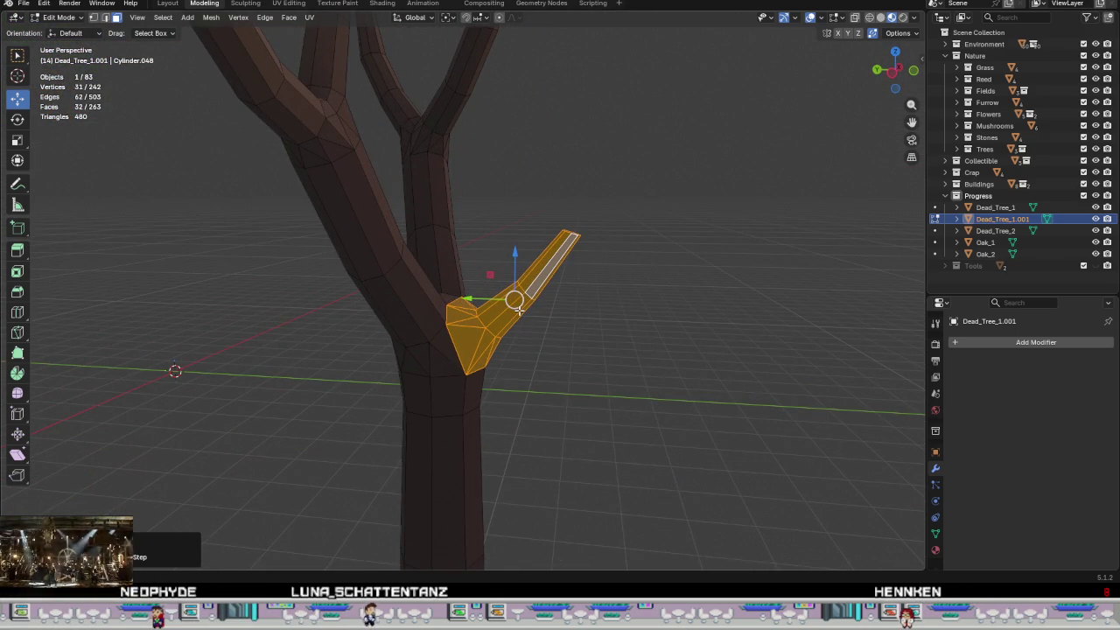
- Scale the outer section of the side branch up by 1.766
{"action": "left_click", "coordinate": [518, 308], "text": "alt"}
{"action": "left_click", "coordinate": [550, 285], "text": "alt+shift"}
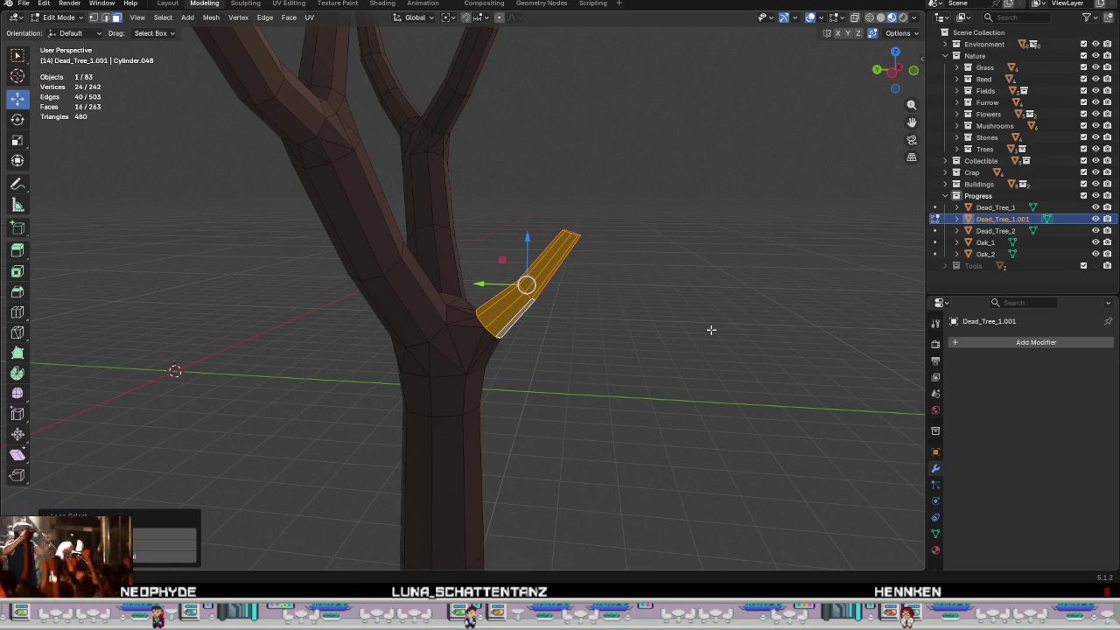
{"action": "key", "text": "s"}
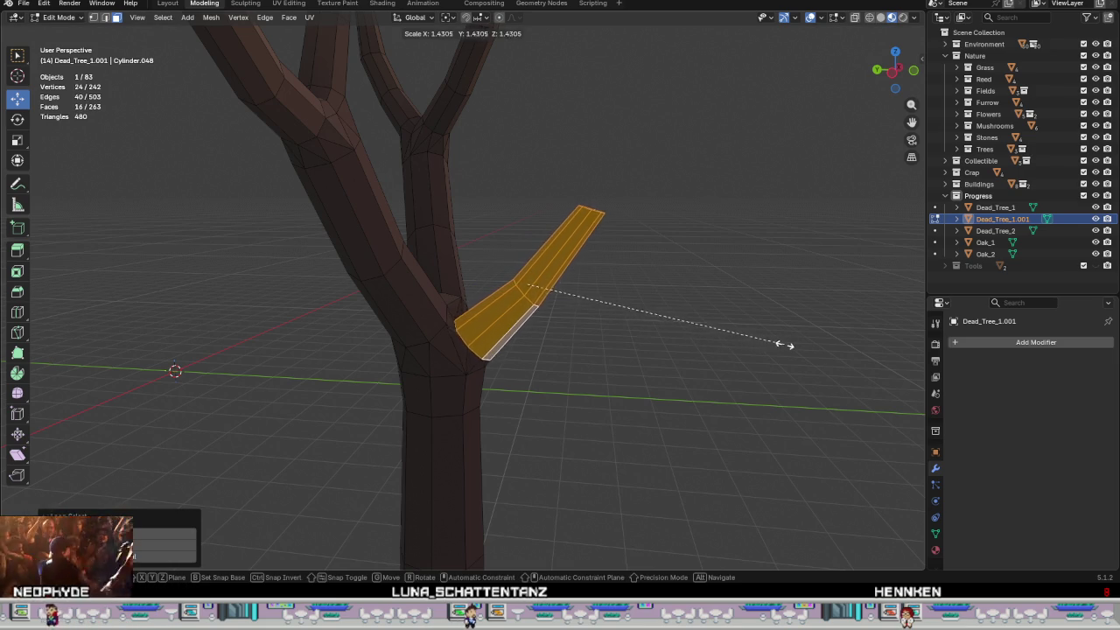
{"action": "left_click", "coordinate": [847, 353]}
- Move the linked side branch further up and away from the fork
{"action": "left_click", "coordinate": [541, 290]}
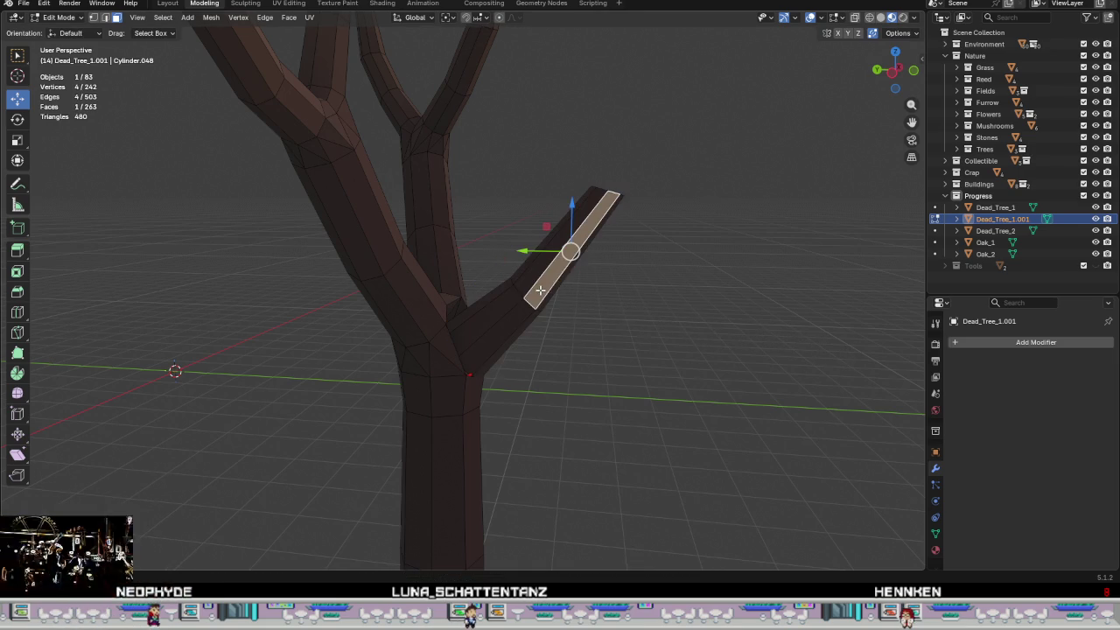
{"action": "key", "text": "ctrl+l"}
{"action": "mouse_move", "coordinate": [528, 282]}
{"action": "left_mouse_down"}
{"action": "mouse_move", "coordinate": [548, 259]}
{"action": "mouse_move", "coordinate": [414, 306]}
{"action": "left_mouse_up"}
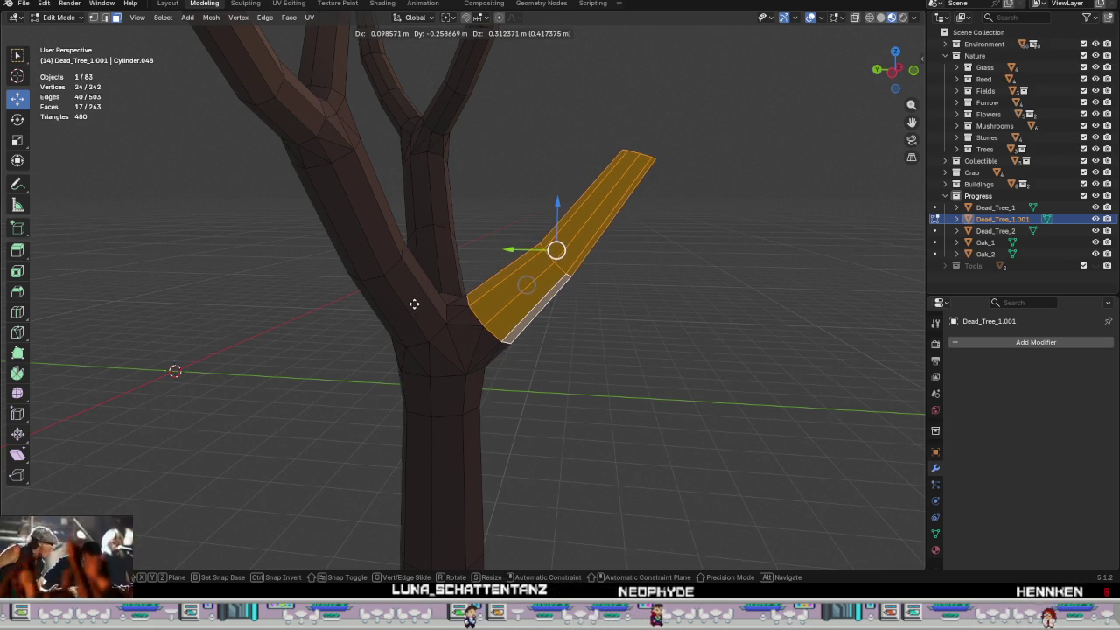
{"action": "mouse_move", "coordinate": [650, 303]}
{"action": "middle_mouse_down"}
{"action": "mouse_move", "coordinate": [655, 332]}
{"action": "mouse_move", "coordinate": [668, 317]}
{"action": "middle_mouse_up"}
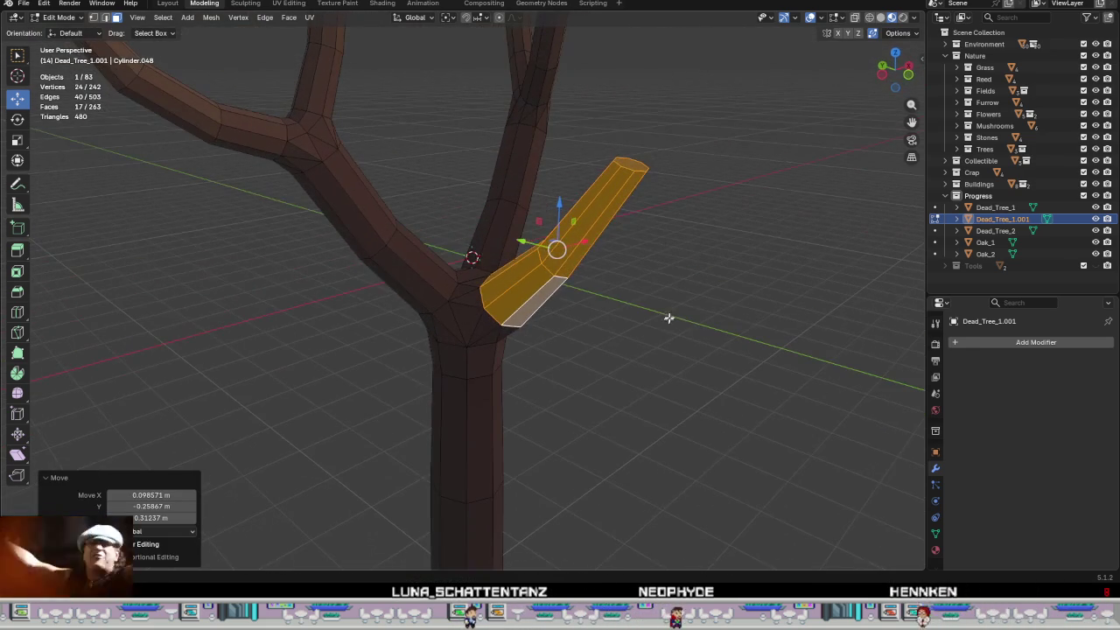
- Extrude a face ring on the branch, then undo the unwanted extrusion
{"action": "left_click", "coordinate": [595, 230], "text": "alt"}
{"action": "middle_click_drag", "start_coordinate": [663, 270], "coordinate": [690, 268]}
{"action": "right_click", "coordinate": [699, 287]}
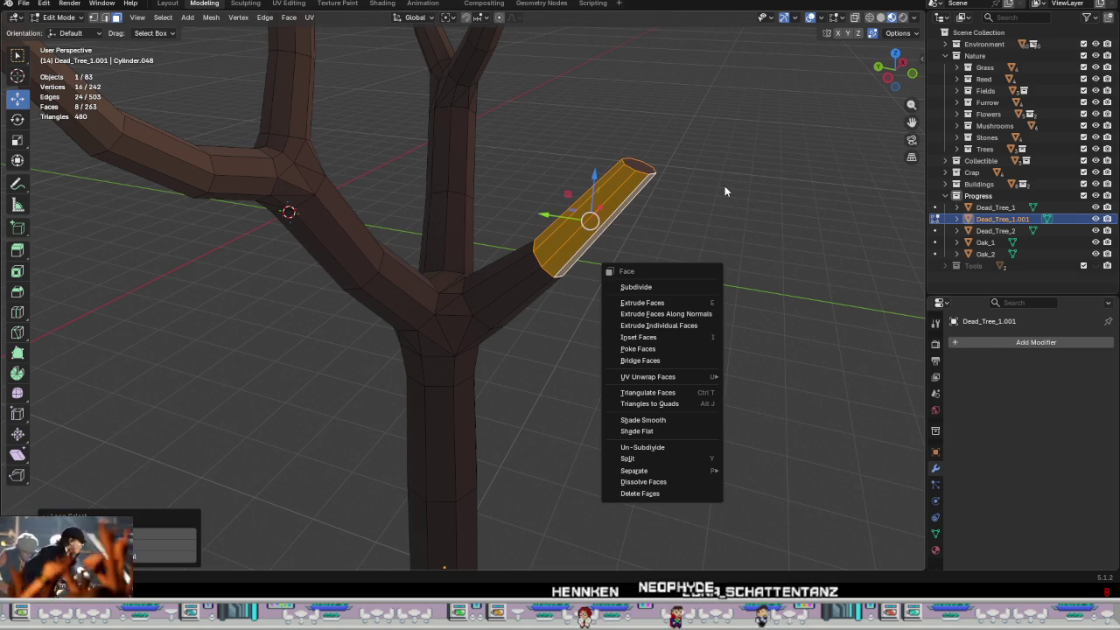
{"action": "left_click", "coordinate": [642, 303]}
{"action": "right_click", "coordinate": [645, 178]}
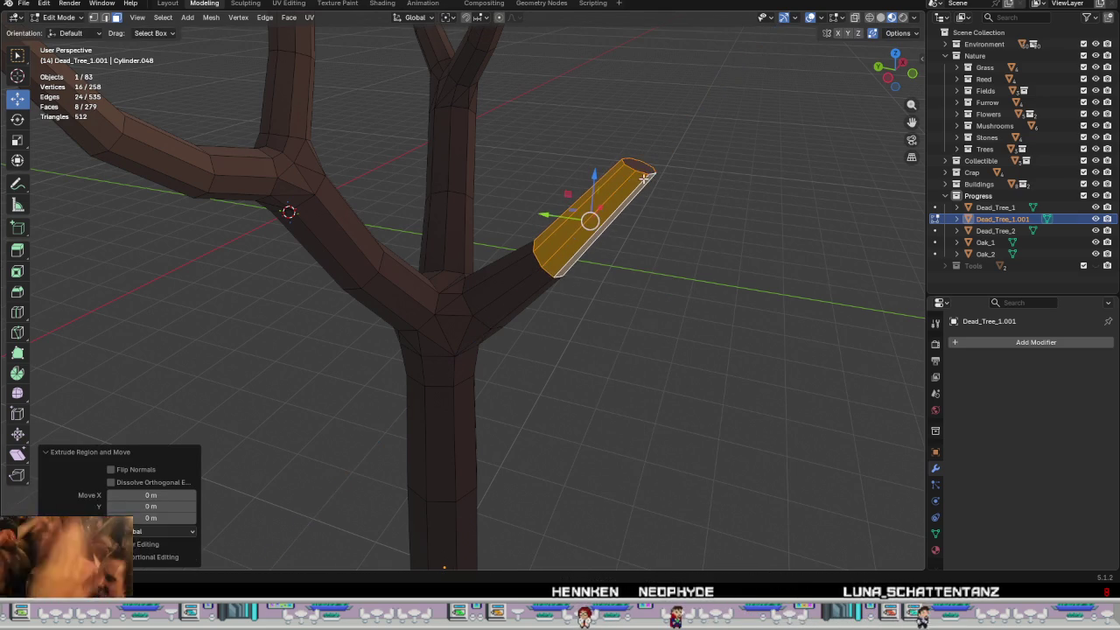
{"action": "key", "text": "ctrl+z"}
{"action": "key", "text": "ctrl+z"}
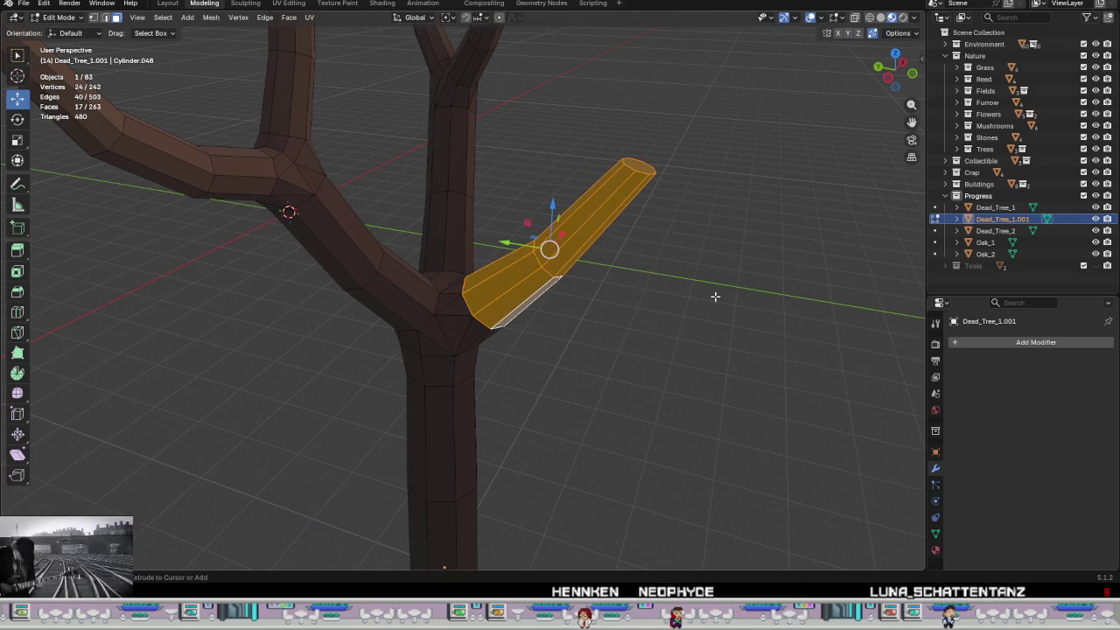
- Select the edge loop at the side branch's tip
{"action": "key", "text": "2"}
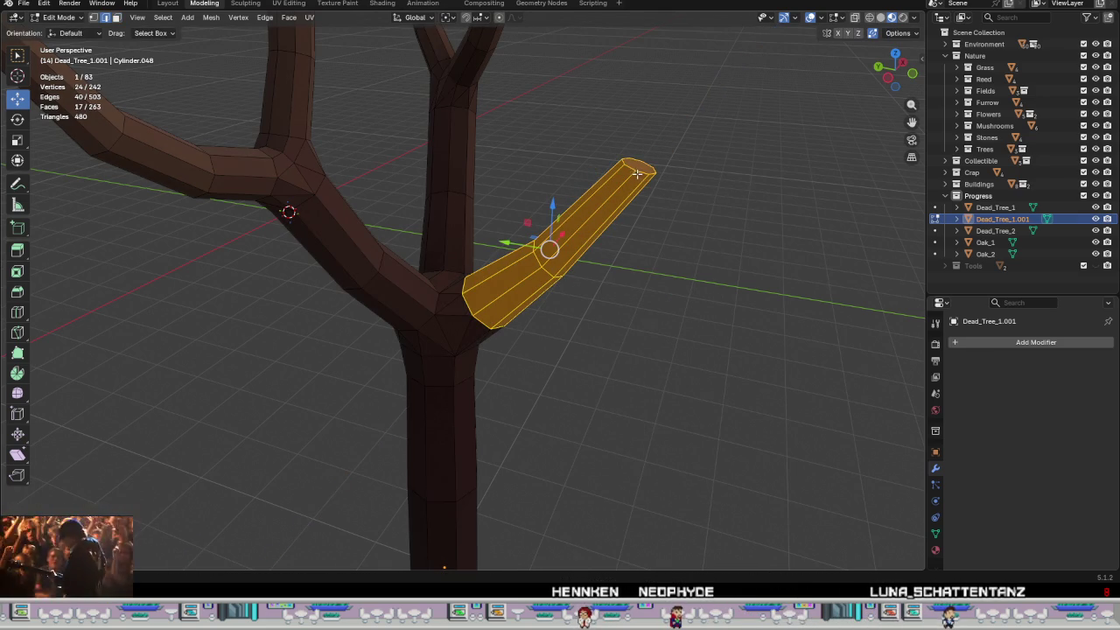
{"action": "left_click", "coordinate": [637, 173], "text": "alt"}
{"action": "right_click", "coordinate": [721, 242]}
- Dissolve the selected edge loop at the side branch's tip
{"action": "left_click", "coordinate": [720, 561]}
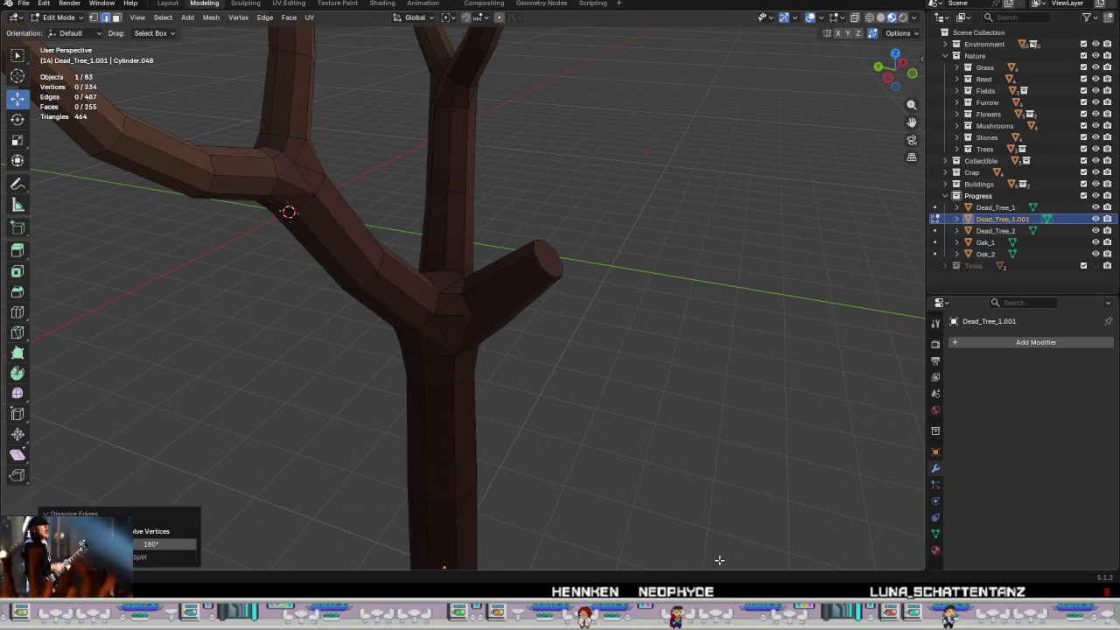
{"action": "middle_click_drag", "start_coordinate": [635, 323], "coordinate": [570, 222]}
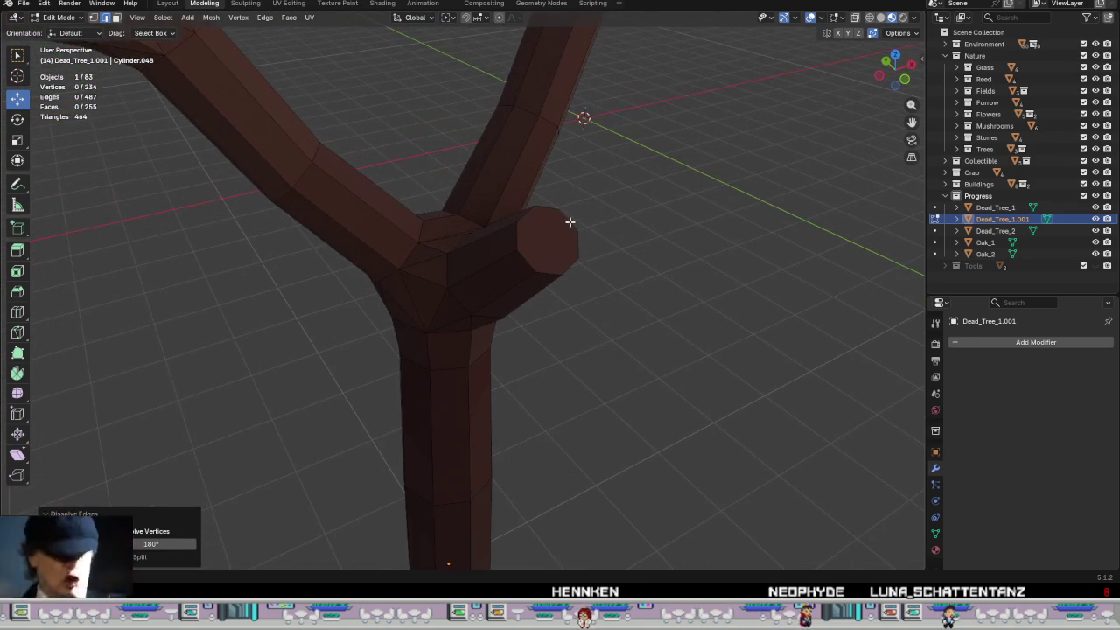
{"action": "mouse_move", "coordinate": [561, 239]}
{"action": "middle_mouse_down"}
{"action": "mouse_move", "coordinate": [515, 210]}
{"action": "mouse_move", "coordinate": [522, 245]}
{"action": "middle_mouse_up"}
- Inset the branch's end face and extrude it inward along normals into a knot-hole
{"action": "key", "text": "3"}
{"action": "left_click", "coordinate": [547, 245]}
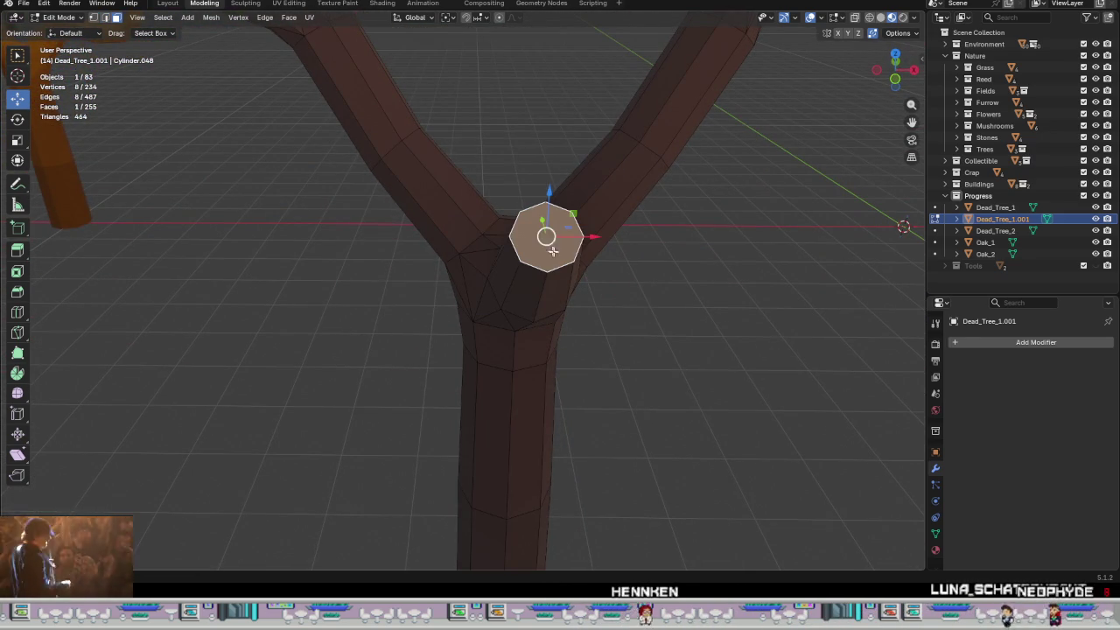
{"action": "key", "text": "i"}
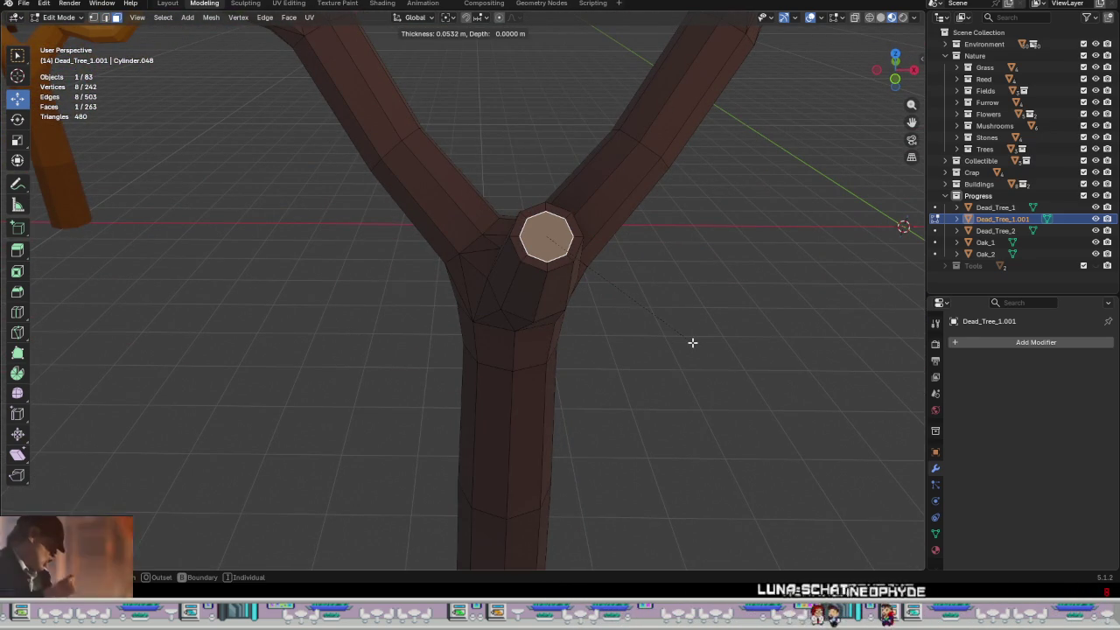
{"action": "left_click", "coordinate": [692, 343]}
{"action": "middle_click_drag", "start_coordinate": [630, 324], "coordinate": [698, 306]}
{"action": "right_click", "coordinate": [679, 298]}
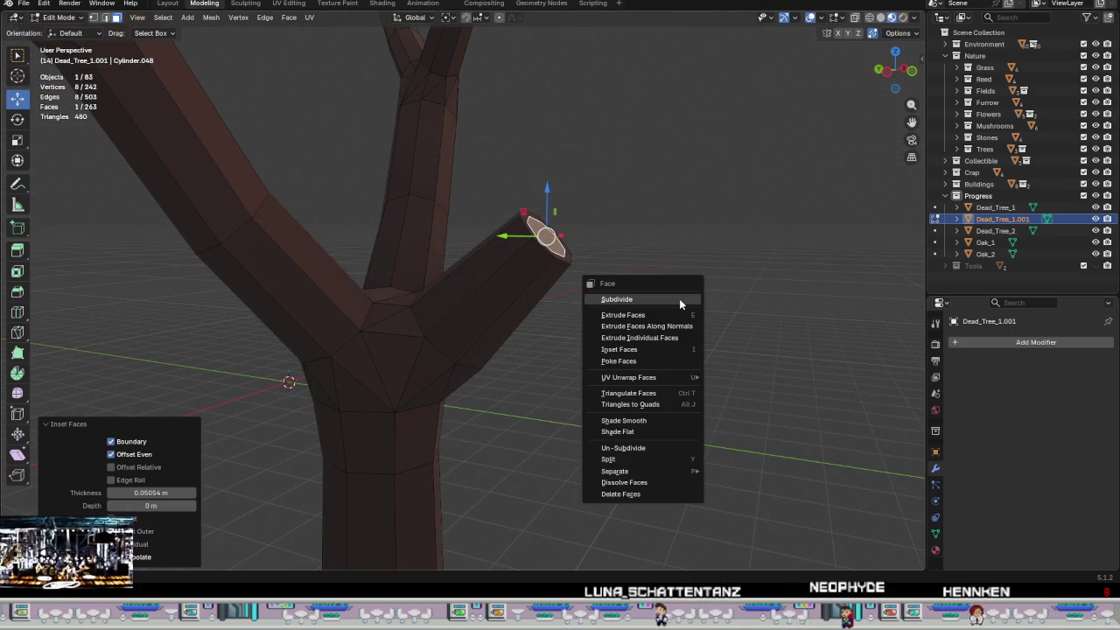
{"action": "left_click", "coordinate": [677, 327]}
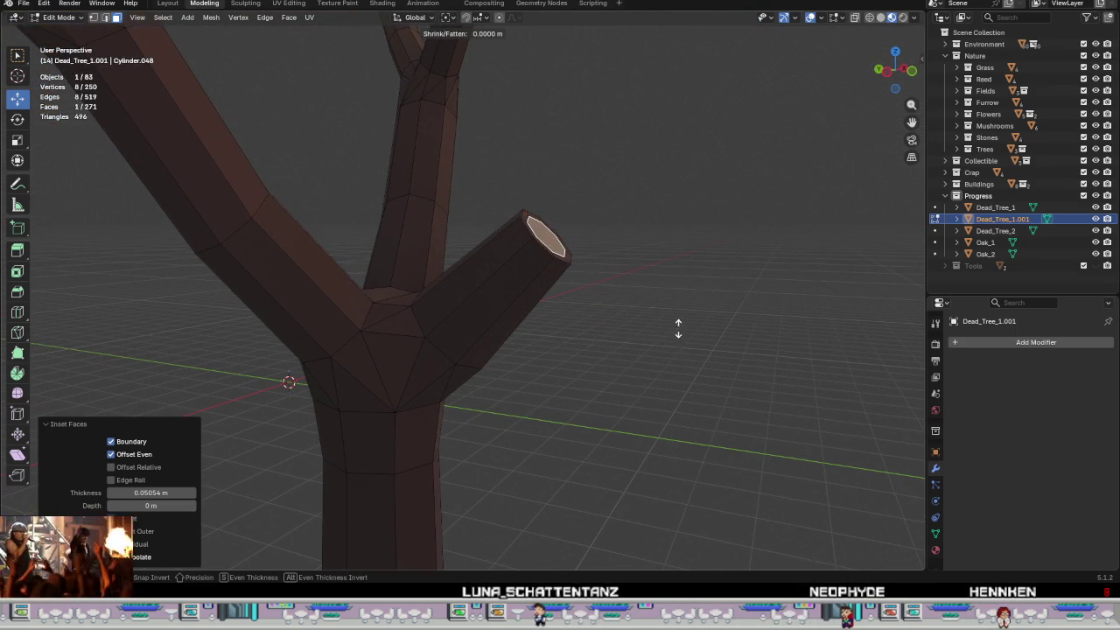
{"action": "left_click", "coordinate": [657, 376]}
{"action": "mouse_move", "coordinate": [677, 315]}
{"action": "middle_mouse_down"}
{"action": "mouse_move", "coordinate": [591, 351]}
{"action": "mouse_move", "coordinate": [600, 347]}
{"action": "mouse_move", "coordinate": [598, 376]}
{"action": "mouse_move", "coordinate": [672, 356]}
{"action": "mouse_move", "coordinate": [556, 349]}
{"action": "mouse_move", "coordinate": [566, 335]}
{"action": "mouse_move", "coordinate": [565, 352]}
{"action": "mouse_move", "coordinate": [532, 320]}
{"action": "mouse_move", "coordinate": [519, 253]}
{"action": "mouse_move", "coordinate": [535, 240]}
{"action": "mouse_move", "coordinate": [517, 295]}
{"action": "mouse_move", "coordinate": [569, 354]}
{"action": "mouse_move", "coordinate": [560, 350]}
{"action": "mouse_move", "coordinate": [570, 412]}
{"action": "mouse_move", "coordinate": [608, 378]}
{"action": "mouse_move", "coordinate": [611, 315]}
{"action": "mouse_move", "coordinate": [513, 300]}
{"action": "mouse_move", "coordinate": [490, 280]}
{"action": "middle_mouse_up"}
{"action": "scroll", "coordinate": [673, 356], "scroll_direction": "down", "scroll_amount": 2}
{"action": "scroll", "coordinate": [673, 348], "scroll_direction": "down", "scroll_amount": 5}
{"action": "key", "text": "Tab"}
{"action": "key", "text": "Tab"}
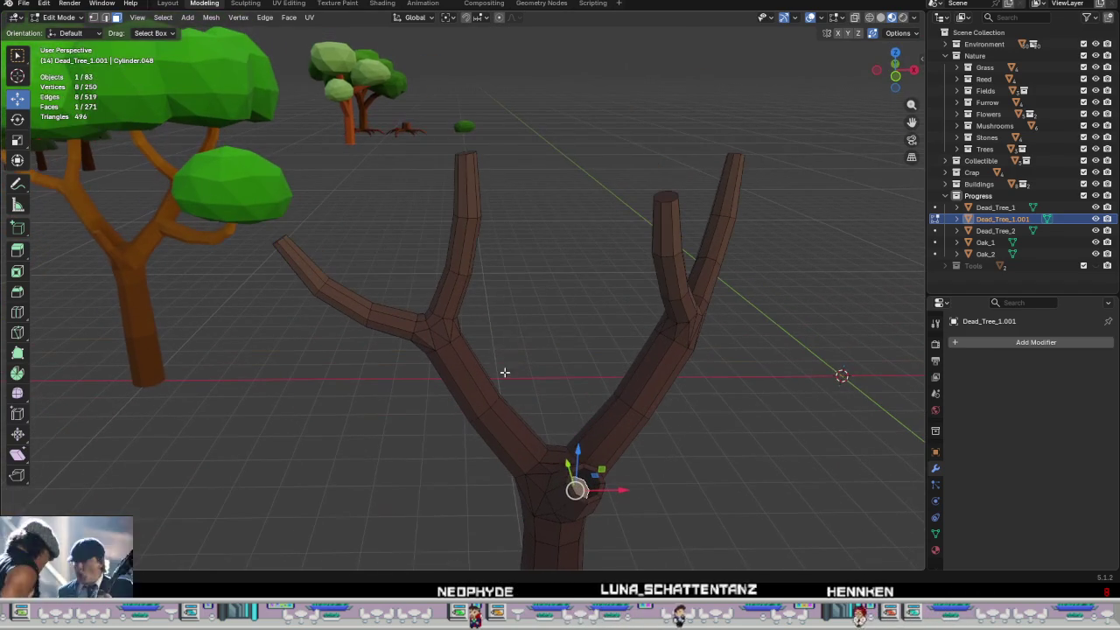
- Dissolve the edge loop near the left branch tip
{"action": "left_click", "coordinate": [480, 182], "text": "alt"}
{"action": "middle_click_drag", "start_coordinate": [487, 204], "coordinate": [530, 229]}
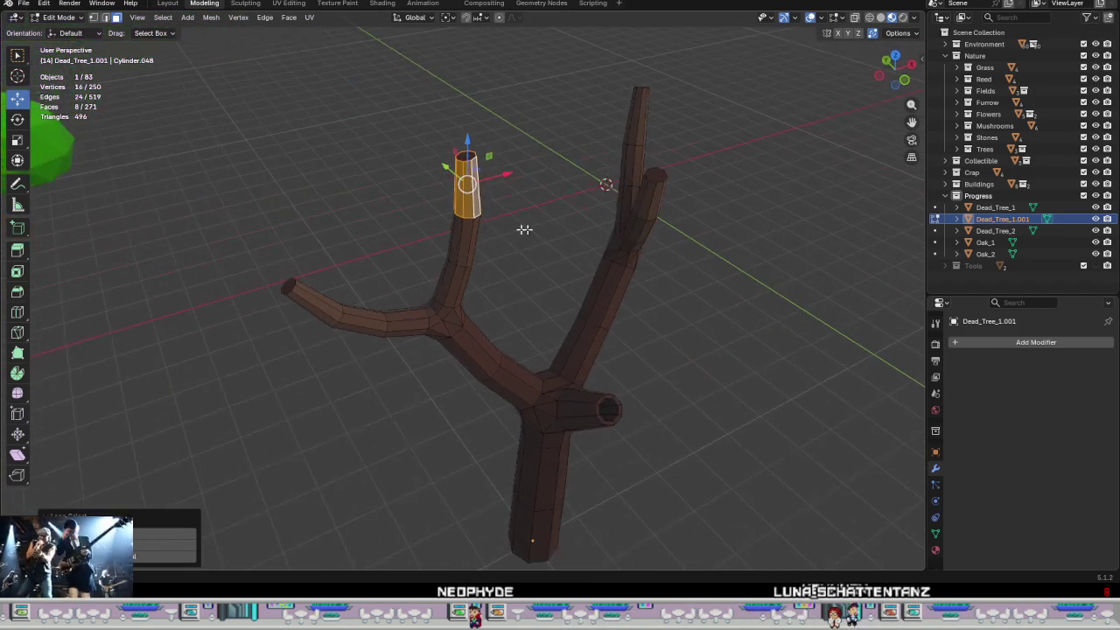
{"action": "left_click", "coordinate": [464, 159], "text": "shift"}
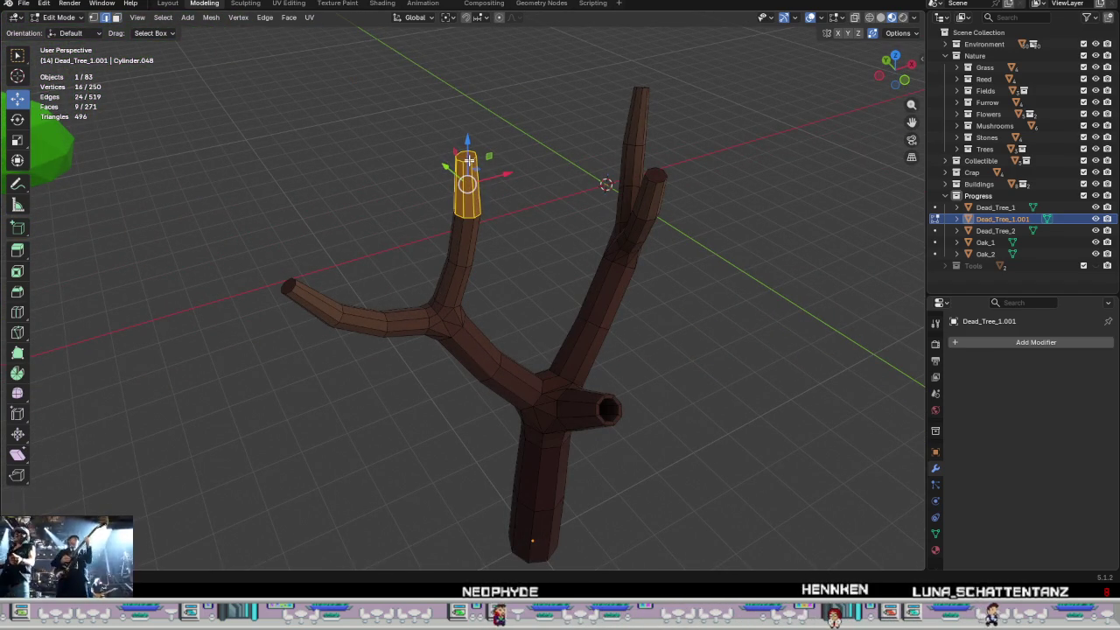
{"action": "left_click", "coordinate": [469, 162], "text": "alt"}
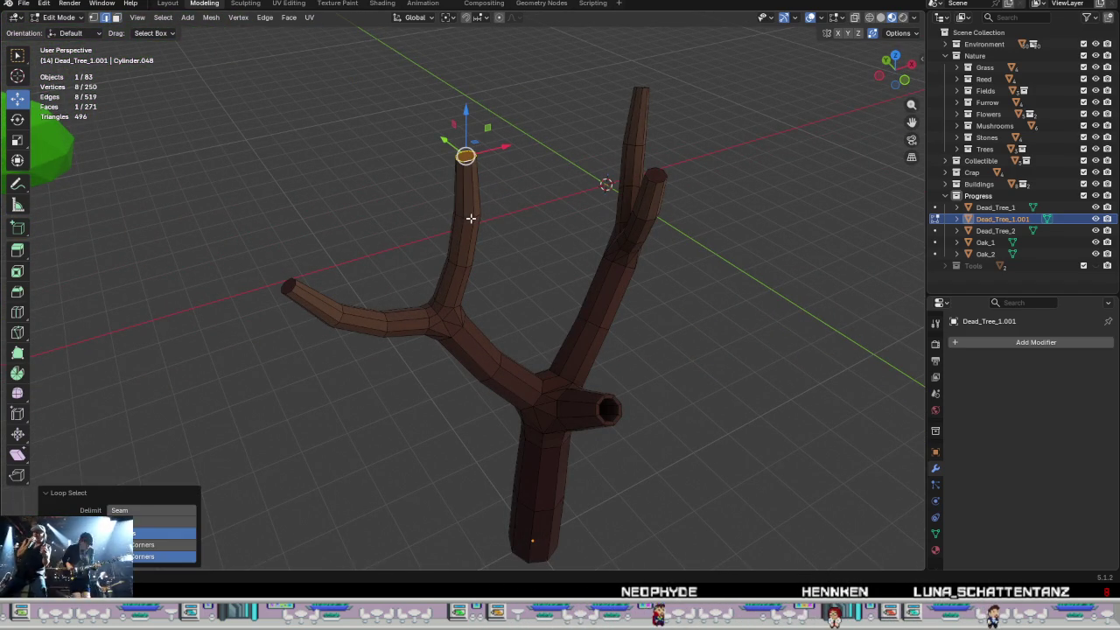
{"action": "right_click", "coordinate": [508, 318]}
{"action": "left_click", "coordinate": [497, 558]}
{"action": "mouse_move", "coordinate": [500, 554]}
{"action": "middle_mouse_down"}
{"action": "mouse_move", "coordinate": [680, 370]}
{"action": "mouse_move", "coordinate": [586, 371]}
{"action": "mouse_move", "coordinate": [587, 303]}
{"action": "mouse_move", "coordinate": [613, 283]}
{"action": "mouse_move", "coordinate": [625, 332]}
{"action": "mouse_move", "coordinate": [444, 232]}
{"action": "mouse_move", "coordinate": [570, 279]}
{"action": "middle_mouse_up"}
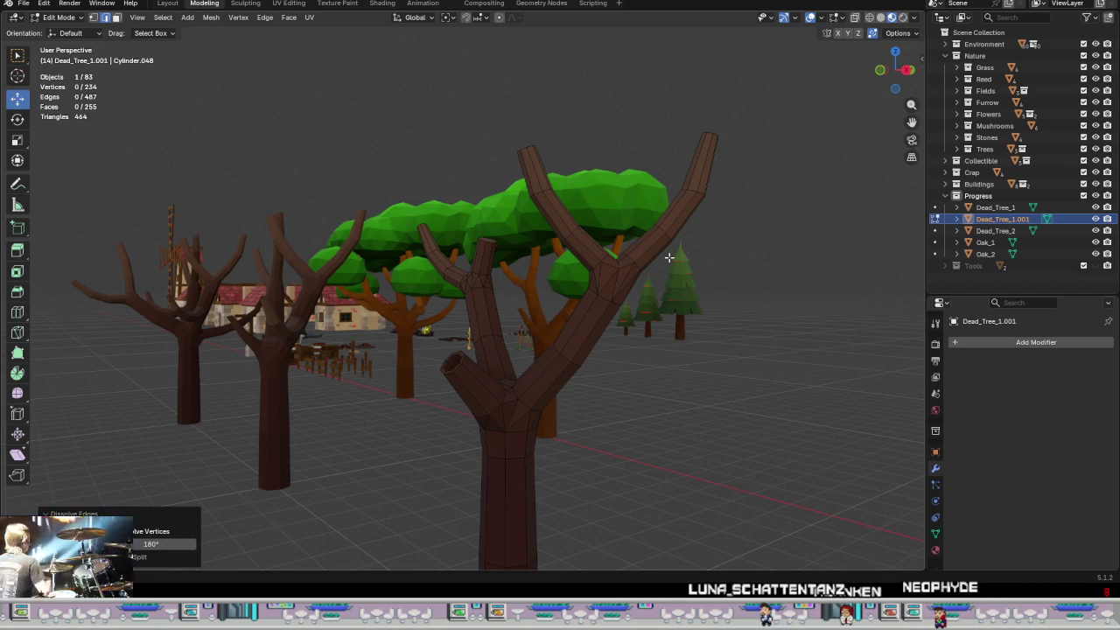
- Dissolve two edge loops on the right branch
{"action": "left_click", "coordinate": [556, 229], "text": "alt"}
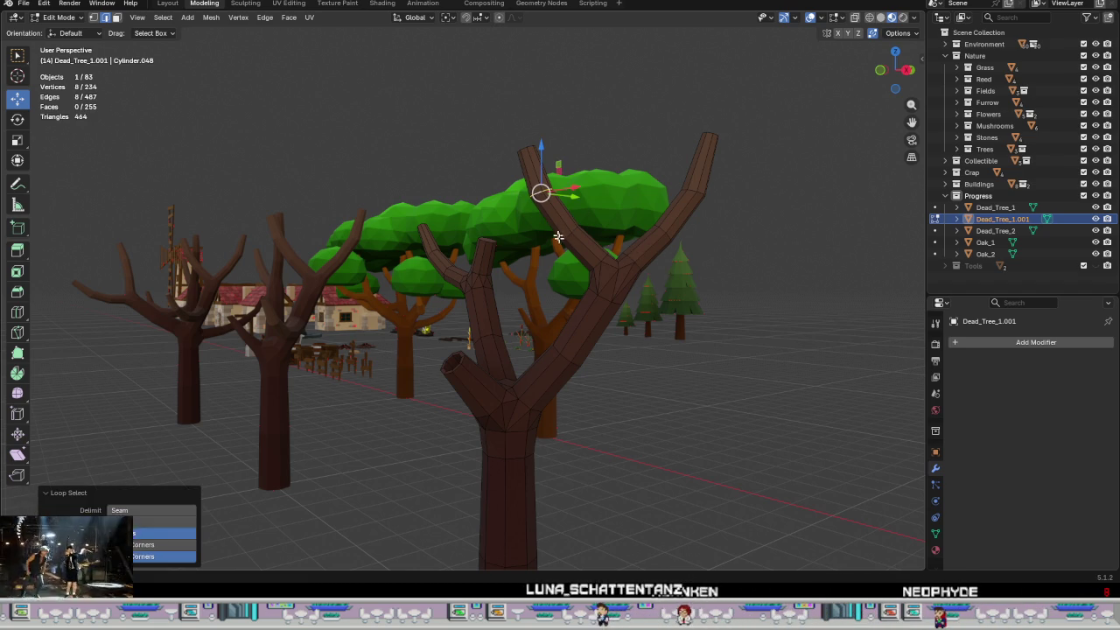
{"action": "left_click", "coordinate": [567, 236], "text": "alt+shift"}
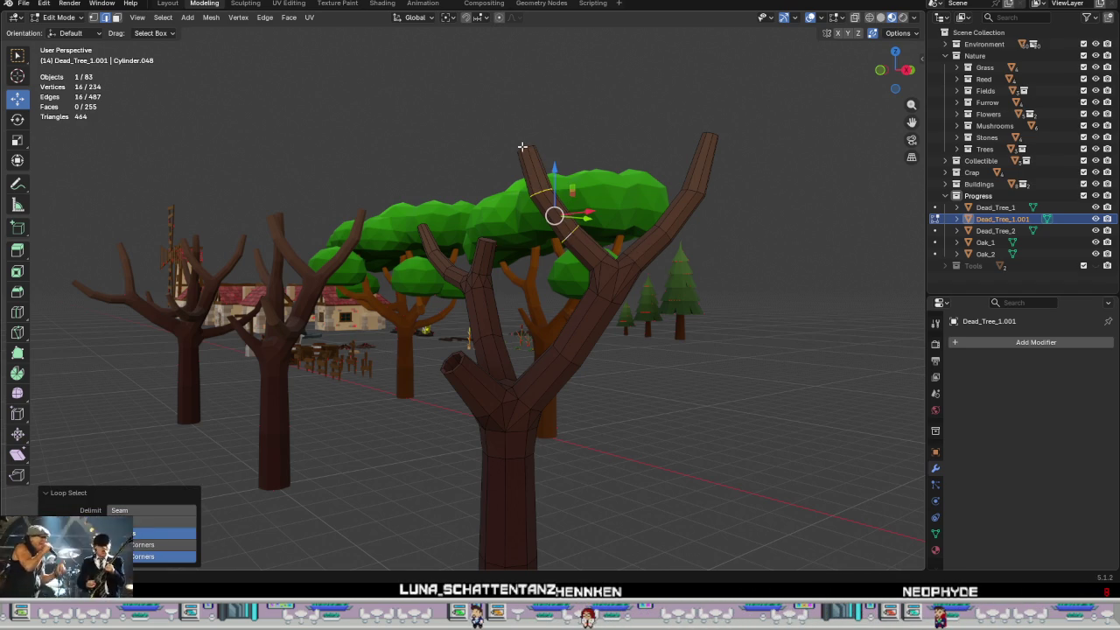
{"action": "key", "text": "x"}
{"action": "left_click", "coordinate": [547, 354]}
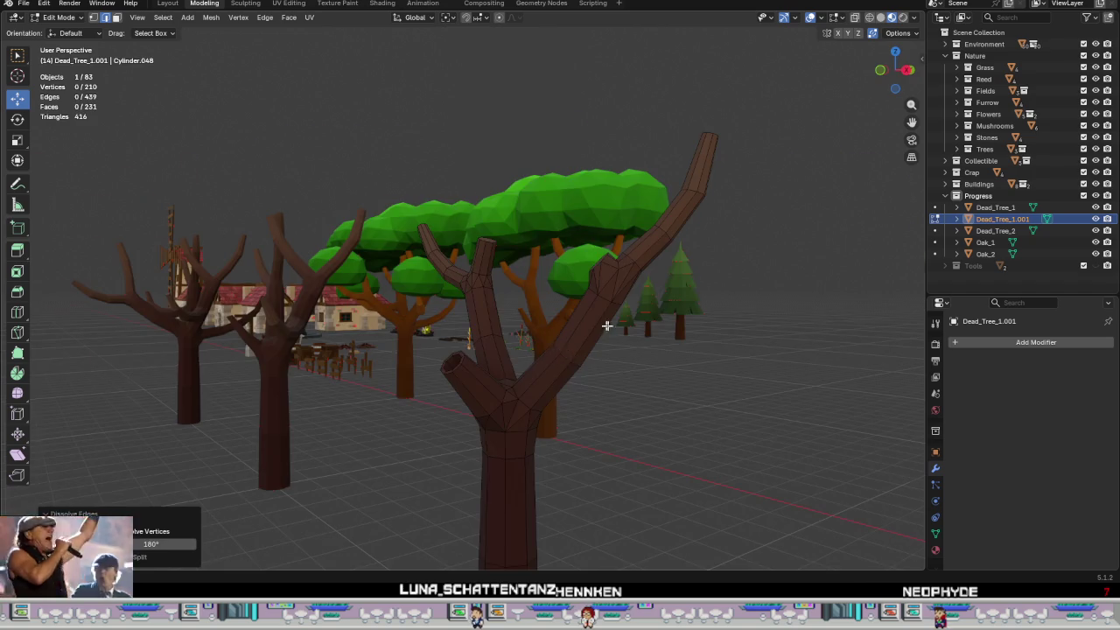
{"action": "middle_click_drag", "start_coordinate": [607, 325], "coordinate": [683, 367]}
{"action": "scroll", "coordinate": [627, 267], "scroll_direction": "up", "scroll_amount": 3}
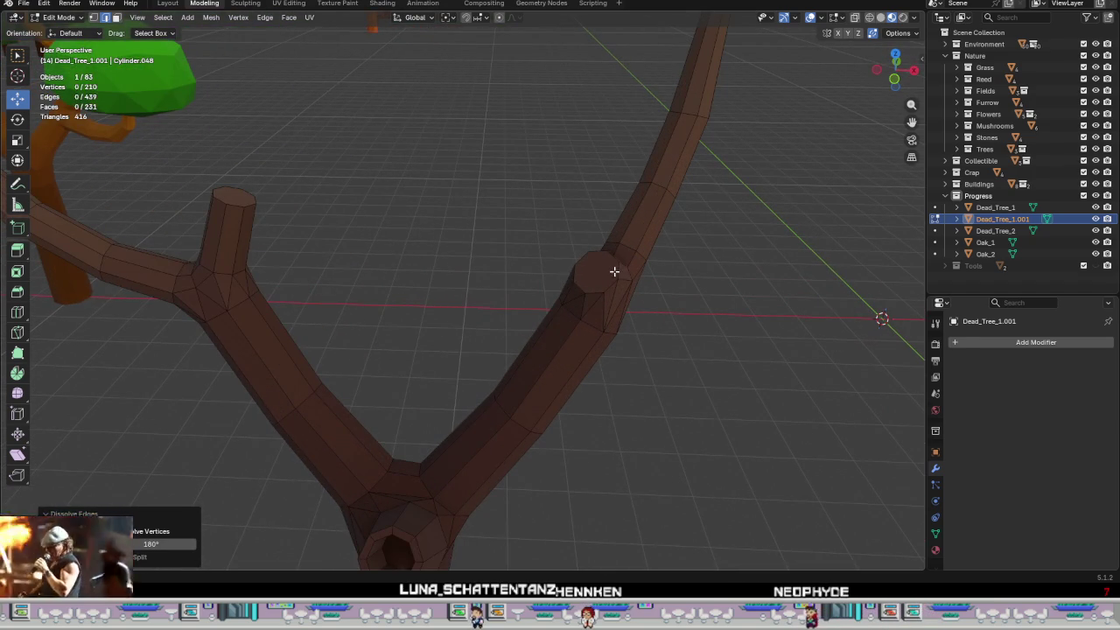
- Inset the right branch's end face by 0.04118 m
{"action": "key", "text": "Tab"}
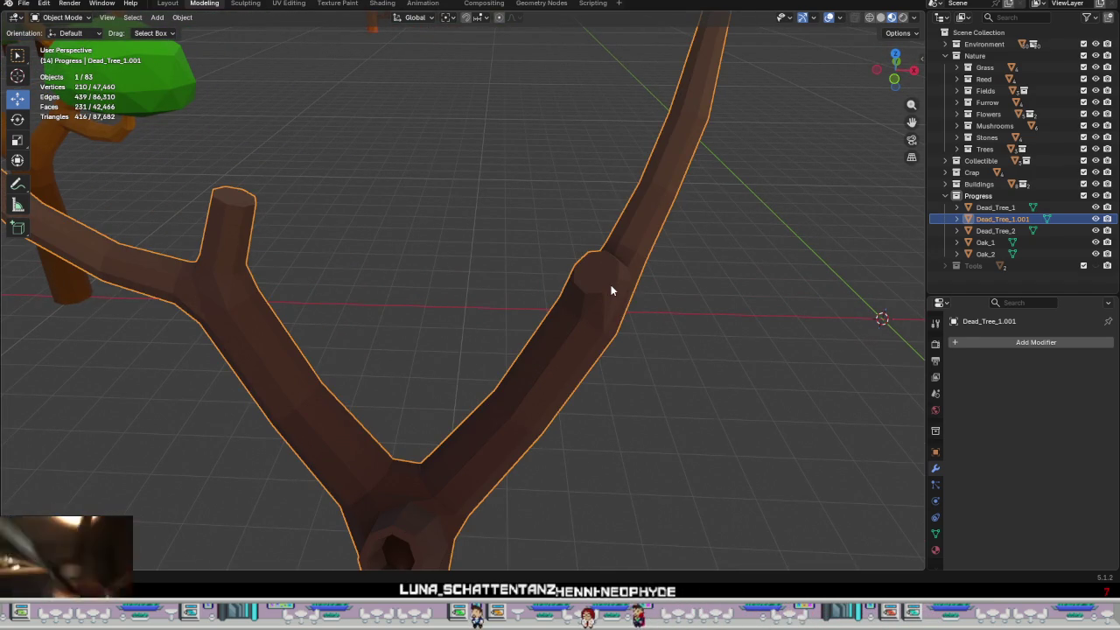
{"action": "key", "text": "Tab"}
{"action": "key", "text": "3"}
{"action": "left_click", "coordinate": [606, 270]}
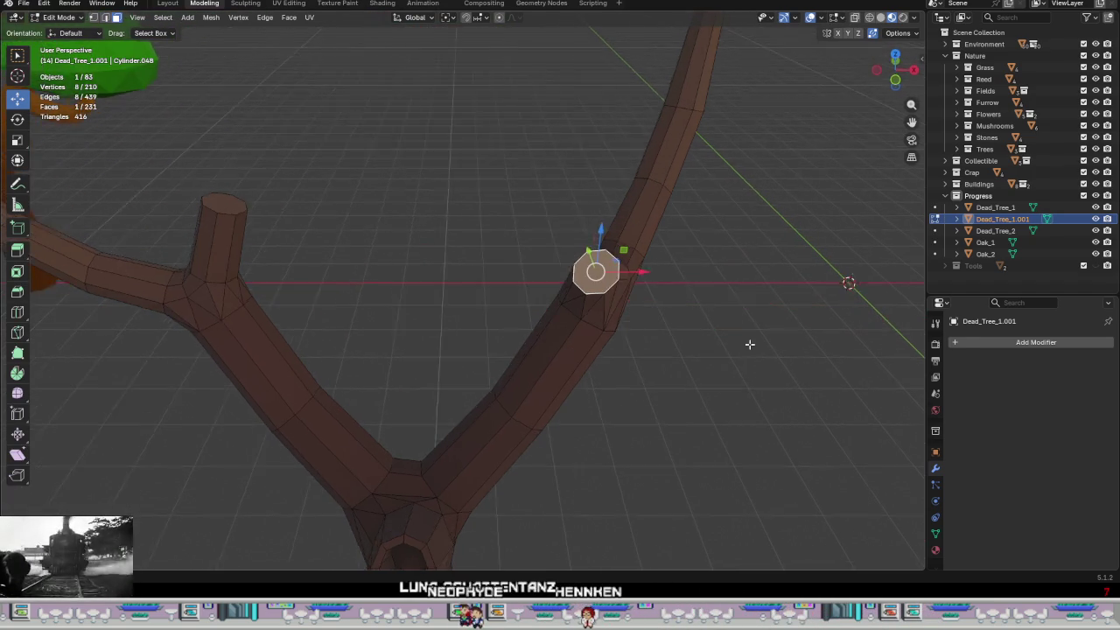
{"action": "middle_click_drag", "start_coordinate": [611, 287], "coordinate": [750, 343]}
{"action": "key", "text": "i"}
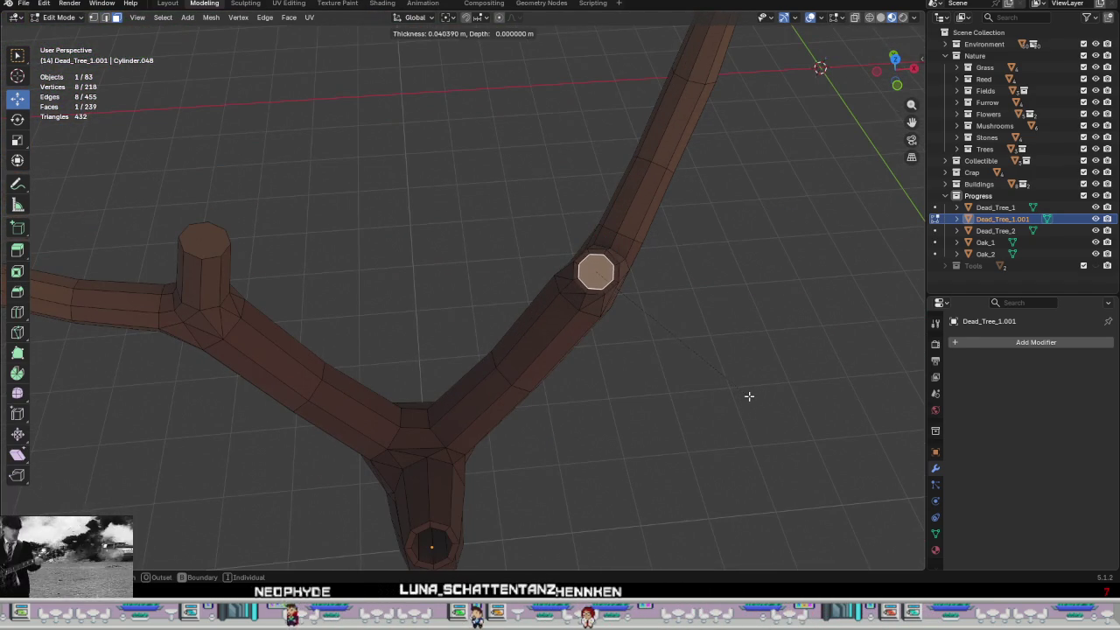
{"action": "left_click", "coordinate": [749, 397]}
- Shift the inset face slightly and return to Object Mode
{"action": "mouse_move", "coordinate": [745, 393]}
{"action": "middle_mouse_down"}
{"action": "mouse_move", "coordinate": [643, 306]}
{"action": "mouse_move", "coordinate": [586, 231]}
{"action": "middle_mouse_up"}
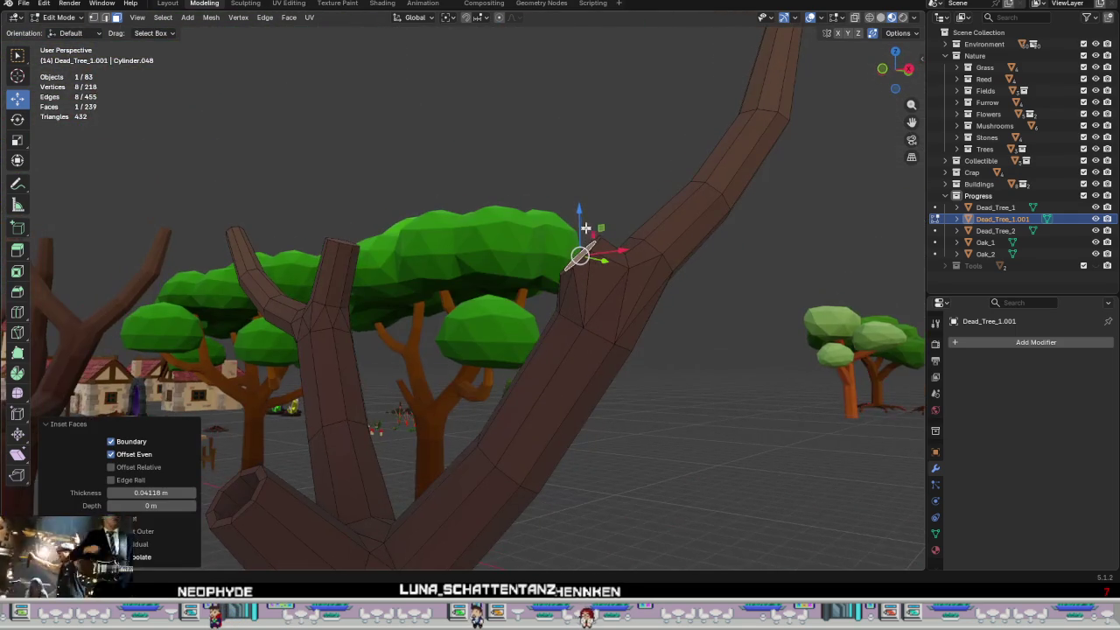
{"action": "left_click_drag", "start_coordinate": [580, 255], "coordinate": [565, 214]}
{"action": "key", "text": "Tab"}
{"action": "mouse_move", "coordinate": [572, 242]}
{"action": "middle_mouse_down"}
{"action": "mouse_move", "coordinate": [632, 346]}
{"action": "mouse_move", "coordinate": [642, 405]}
{"action": "mouse_move", "coordinate": [712, 413]}
{"action": "middle_mouse_up"}
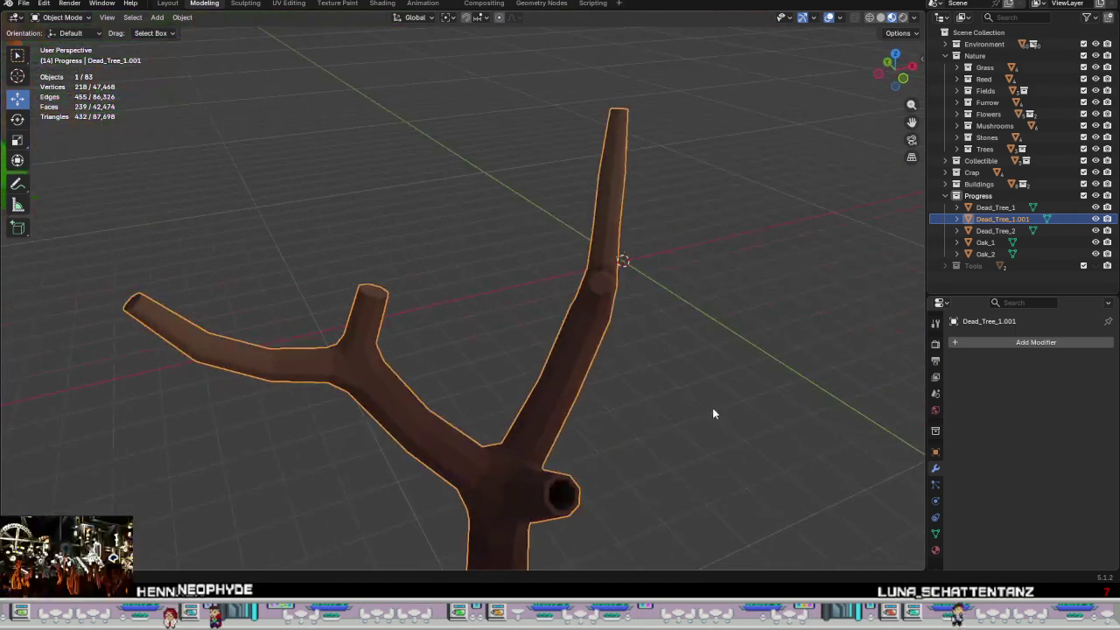
- Look over the hollowed tree, then reopen its mesh near the short branch
{"action": "scroll", "coordinate": [713, 413], "scroll_direction": "down", "scroll_amount": 2}
{"action": "middle_click_drag", "start_coordinate": [643, 400], "coordinate": [499, 245]}
{"action": "scroll", "coordinate": [499, 245], "scroll_direction": "up", "scroll_amount": 4}
{"action": "scroll", "coordinate": [432, 191], "scroll_direction": "down", "scroll_amount": 1}
{"action": "key", "text": "Tab"}
{"action": "mouse_move", "coordinate": [440, 170]}
{"action": "middle_mouse_down"}
{"action": "mouse_move", "coordinate": [417, 219]}
{"action": "mouse_move", "coordinate": [427, 271]}
{"action": "middle_mouse_up"}
- Lower the short branch's tip vertices by −0.11982 m X, −0.21803 m Z into a slanted point
{"action": "scroll", "coordinate": [417, 210], "scroll_direction": "up", "scroll_amount": 4}
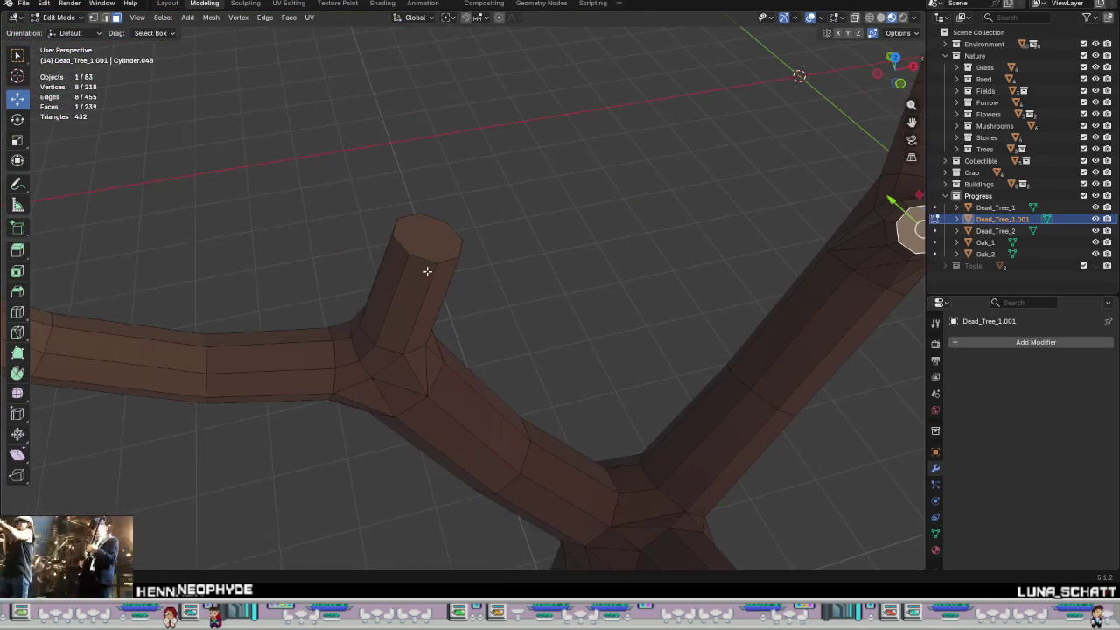
{"action": "key", "text": "1"}
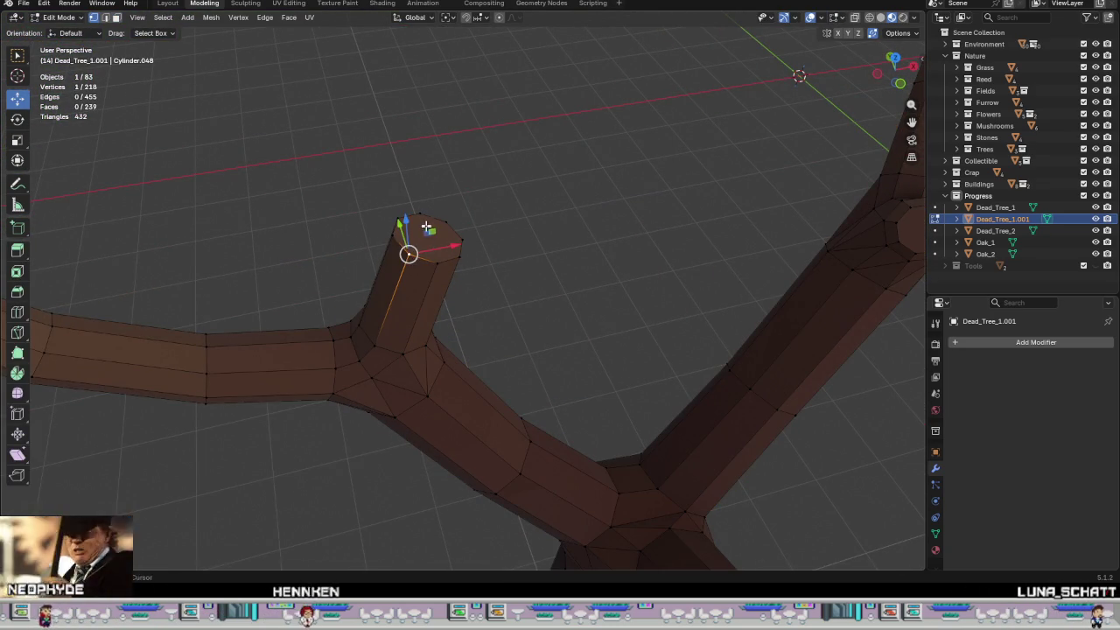
{"action": "left_click", "coordinate": [441, 242]}
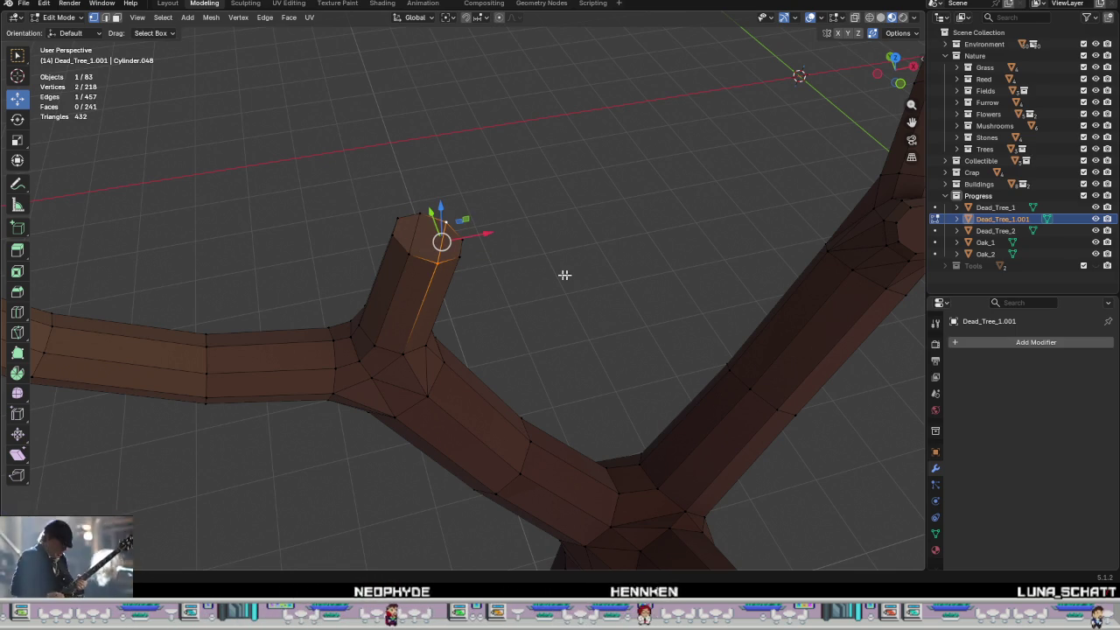
{"action": "left_click", "coordinate": [450, 242], "text": "shift"}
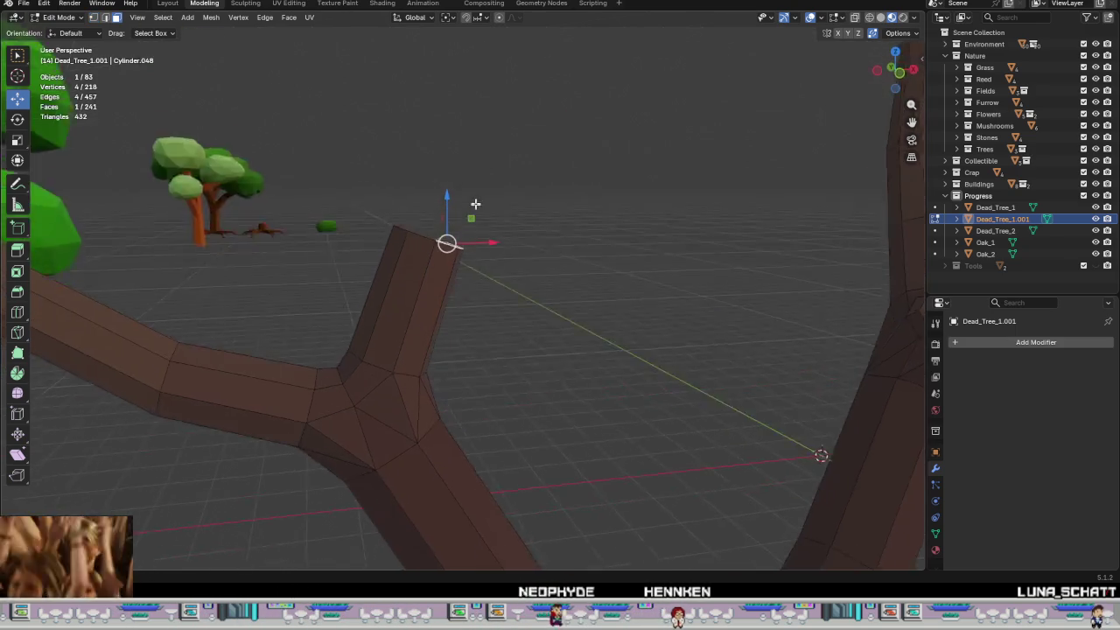
{"action": "middle_click_drag", "start_coordinate": [450, 242], "coordinate": [476, 207]}
{"action": "left_click_drag", "start_coordinate": [475, 216], "coordinate": [468, 226]}
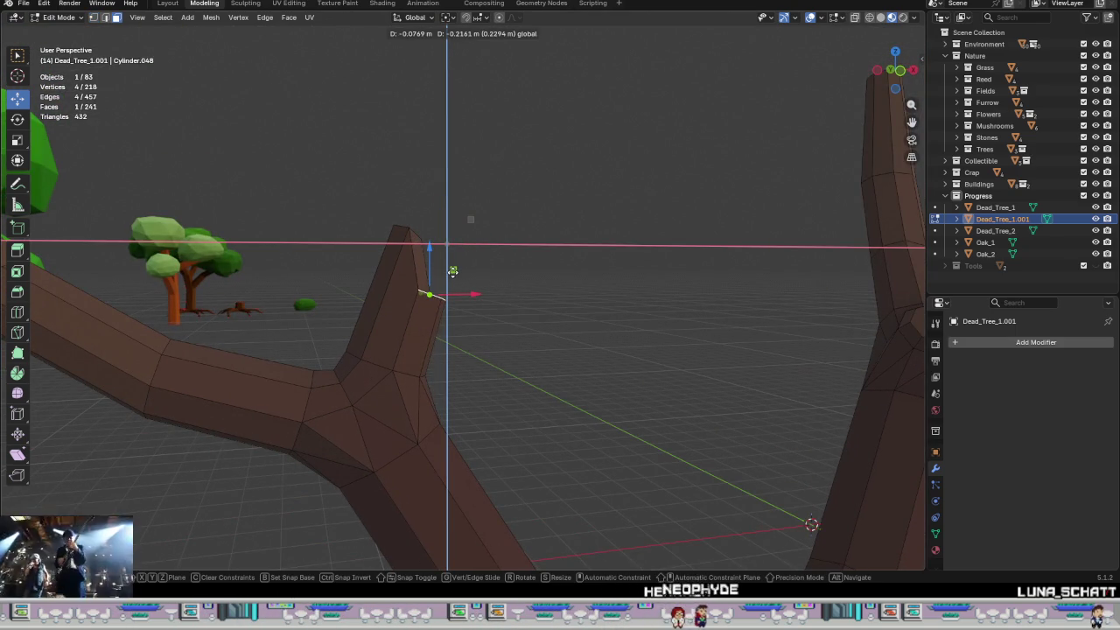
{"action": "left_click_drag", "start_coordinate": [445, 272], "coordinate": [448, 272]}
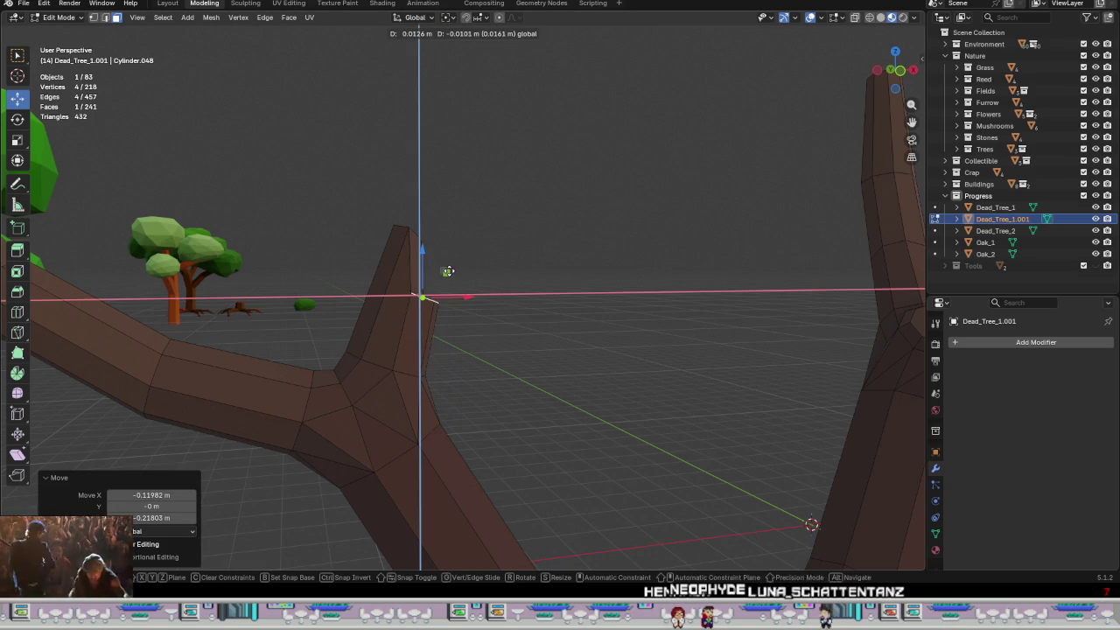
{"action": "left_click", "coordinate": [425, 297]}
{"action": "key", "text": "Tab"}
- Orbit and zoom around the dead tree to review the reshaped branch fork
{"action": "mouse_move", "coordinate": [572, 356]}
{"action": "middle_mouse_down"}
{"action": "mouse_move", "coordinate": [550, 455]}
{"action": "mouse_move", "coordinate": [540, 258]}
{"action": "mouse_move", "coordinate": [583, 330]}
{"action": "mouse_move", "coordinate": [620, 332]}
{"action": "mouse_move", "coordinate": [562, 219]}
{"action": "middle_mouse_up"}
{"action": "scroll", "coordinate": [550, 455], "scroll_direction": "down", "scroll_amount": 3}
{"action": "mouse_move", "coordinate": [454, 157]}
{"action": "middle_mouse_down"}
{"action": "mouse_move", "coordinate": [657, 332]}
{"action": "mouse_move", "coordinate": [717, 295]}
{"action": "mouse_move", "coordinate": [725, 318]}
{"action": "mouse_move", "coordinate": [575, 300]}
{"action": "mouse_move", "coordinate": [674, 343]}
{"action": "mouse_move", "coordinate": [618, 325]}
{"action": "mouse_move", "coordinate": [530, 326]}
{"action": "middle_mouse_up"}
{"action": "scroll", "coordinate": [605, 308], "scroll_direction": "up", "scroll_amount": 2}
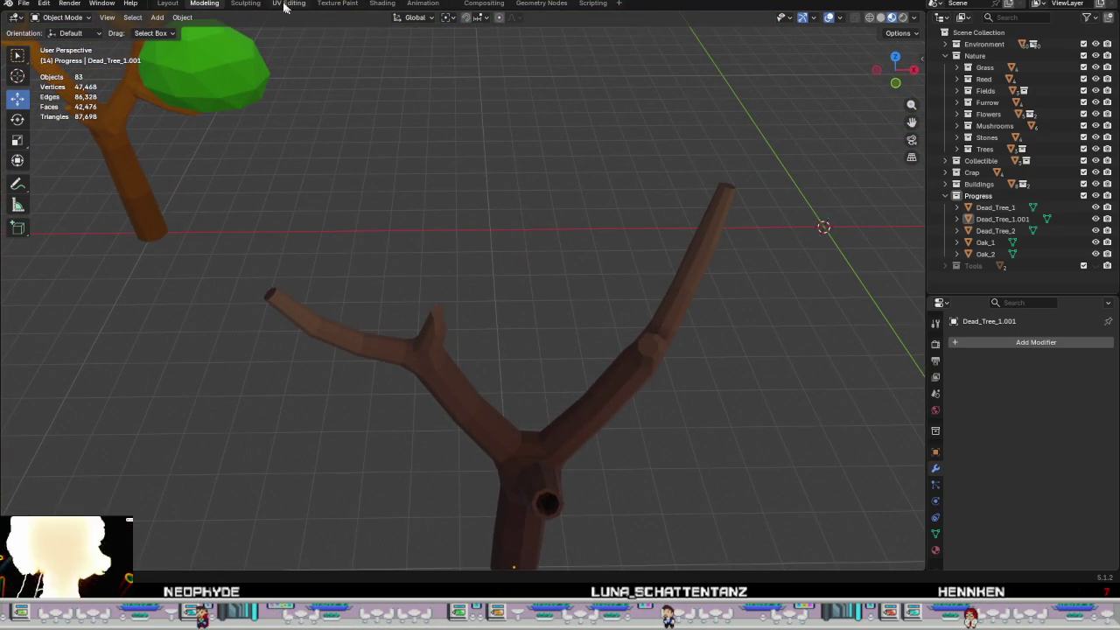
- Switch to the UV Editing workspace and put the dead tree into Edit Mode
{"action": "left_click", "coordinate": [289, 3]}
{"action": "scroll", "coordinate": [641, 403], "scroll_direction": "down", "scroll_amount": 1}
{"action": "scroll", "coordinate": [614, 488], "scroll_direction": "down", "scroll_amount": 1}
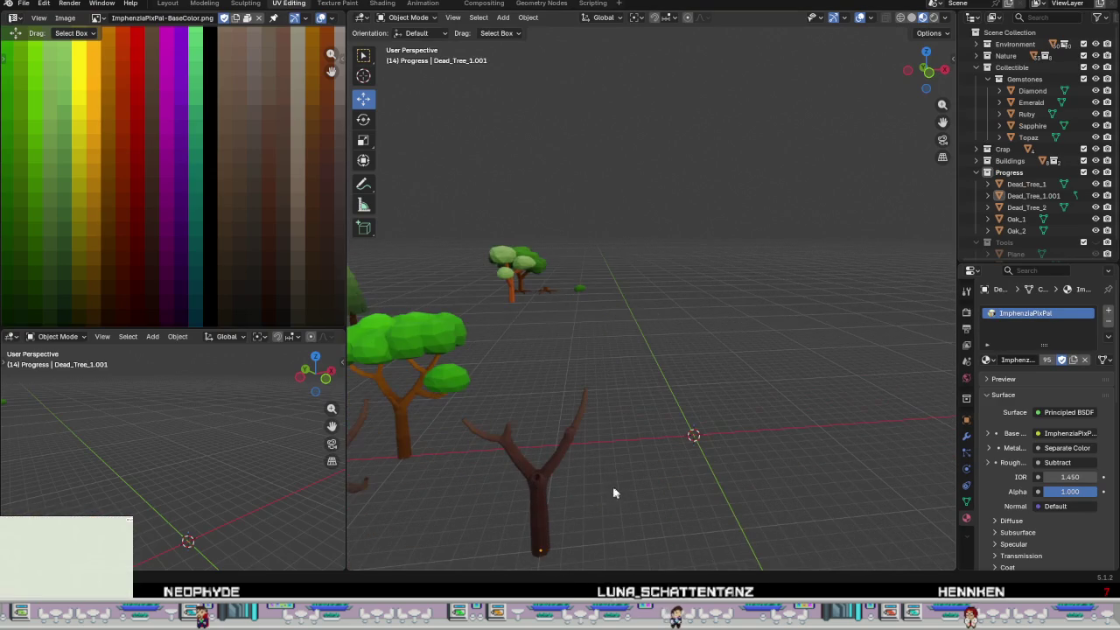
{"action": "scroll", "coordinate": [519, 523], "scroll_direction": "up", "scroll_amount": 3}
{"action": "mouse_move", "coordinate": [571, 431]}
{"action": "middle_mouse_down"}
{"action": "mouse_move", "coordinate": [625, 438]}
{"action": "mouse_move", "coordinate": [589, 440]}
{"action": "mouse_move", "coordinate": [552, 249]}
{"action": "middle_mouse_up"}
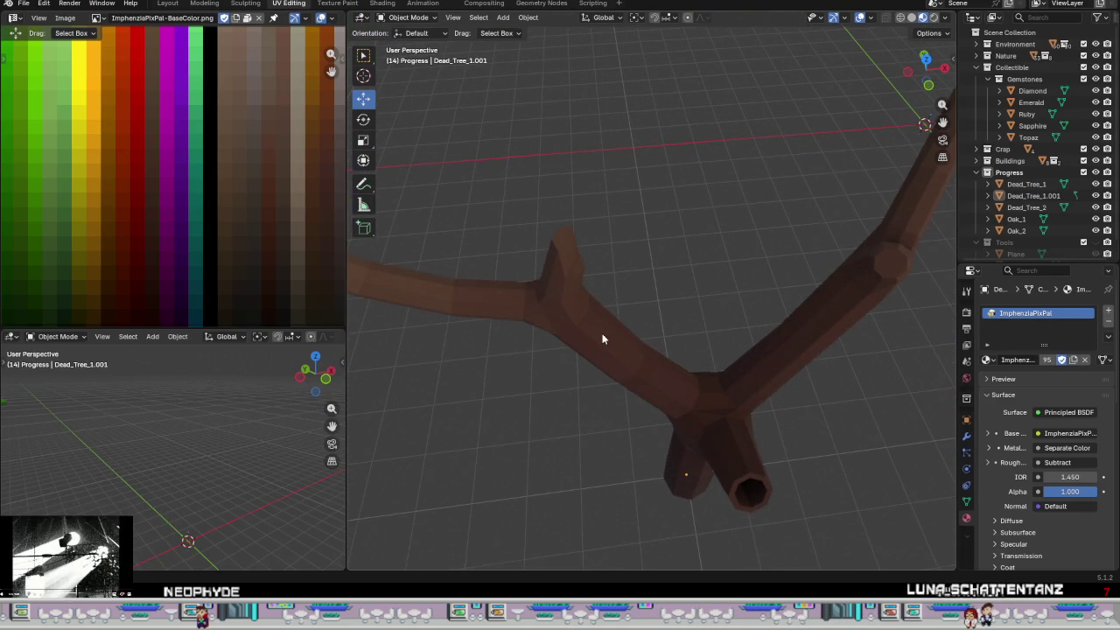
{"action": "left_click", "coordinate": [616, 354]}
{"action": "key", "text": "Tab"}
{"action": "scroll", "coordinate": [566, 239], "scroll_direction": "up", "scroll_amount": 2}
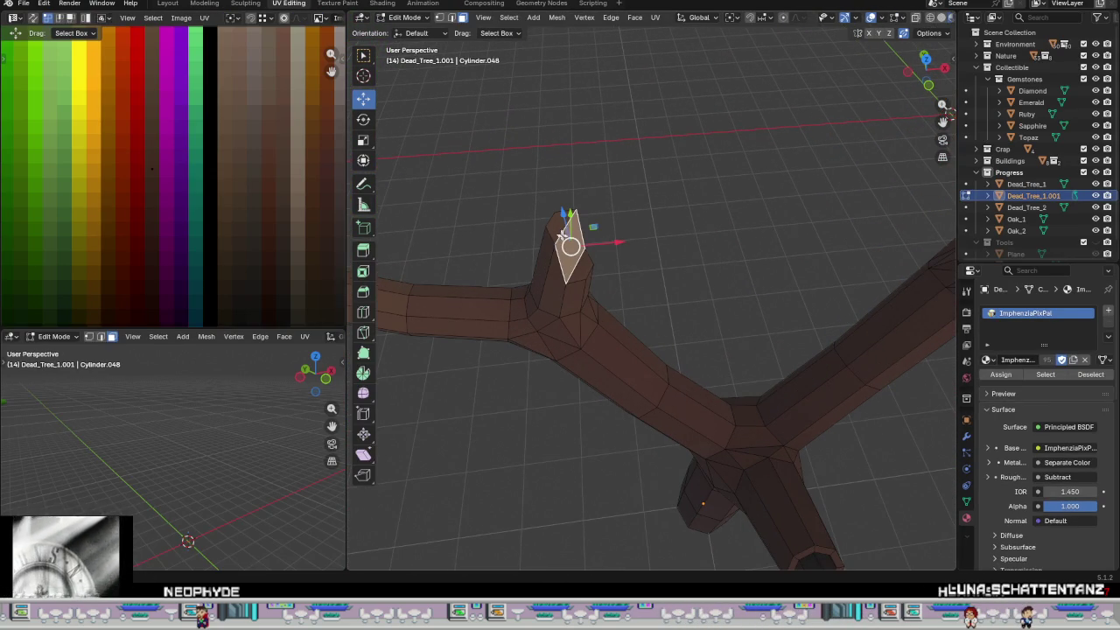
- Move the short branch tip faces' UVs onto a different palette colour
{"action": "left_click", "coordinate": [585, 270]}
{"action": "scroll", "coordinate": [178, 210], "scroll_direction": "down", "scroll_amount": 4}
{"action": "scroll", "coordinate": [178, 197], "scroll_direction": "up", "scroll_amount": 3}
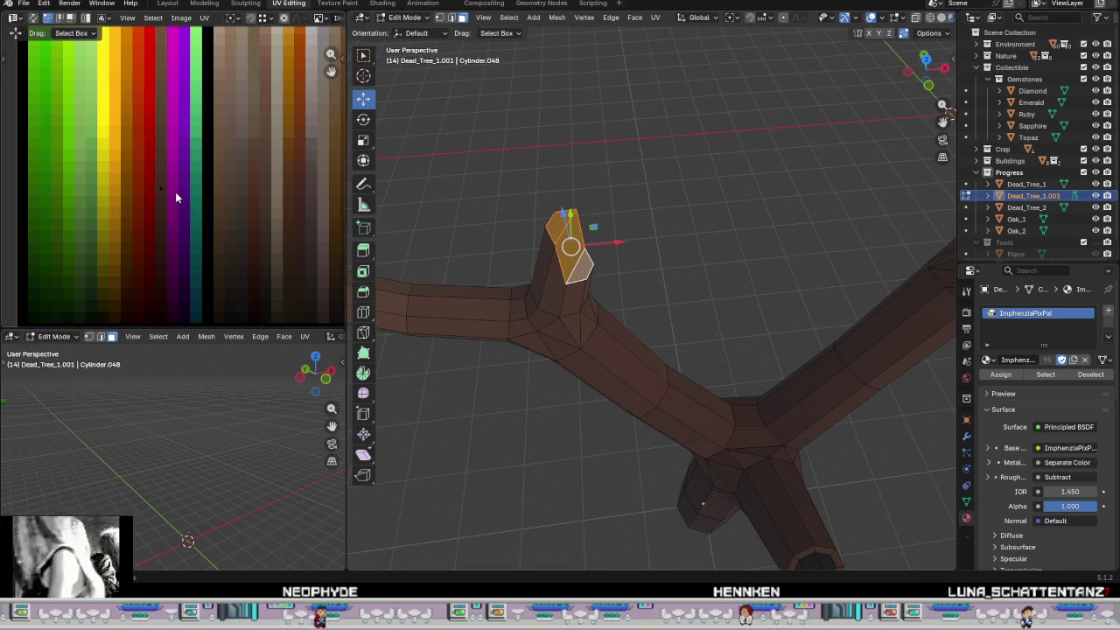
{"action": "left_click", "coordinate": [548, 281], "text": "shift"}
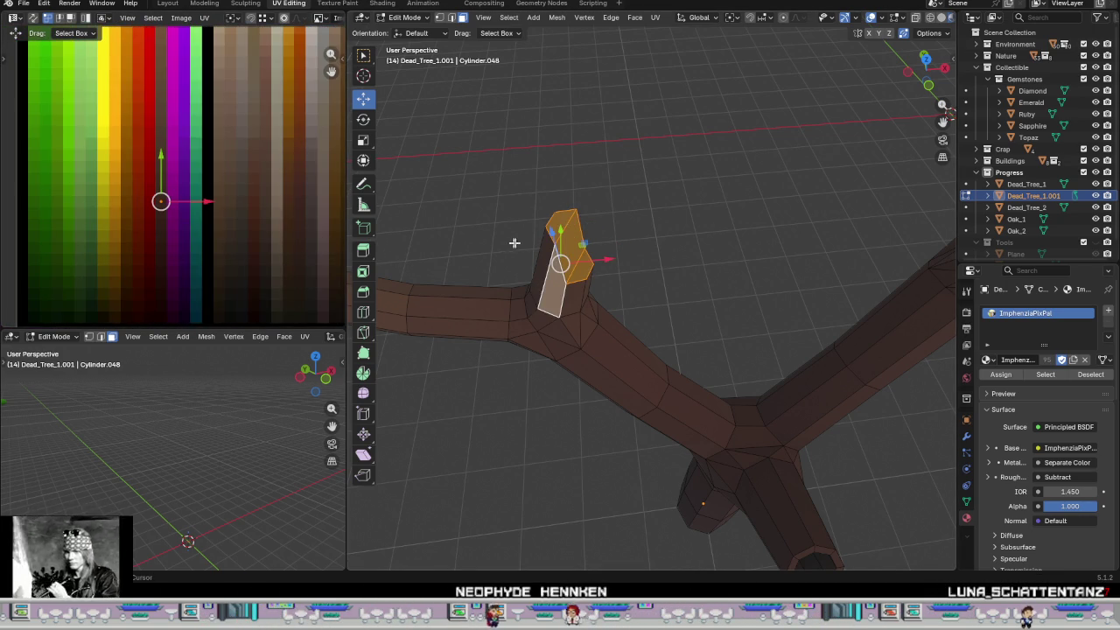
{"action": "left_click", "coordinate": [552, 291], "text": "shift"}
{"action": "scroll", "coordinate": [142, 170], "scroll_direction": "up", "scroll_amount": 2}
{"action": "left_click_drag", "start_coordinate": [155, 165], "coordinate": [218, 225]}
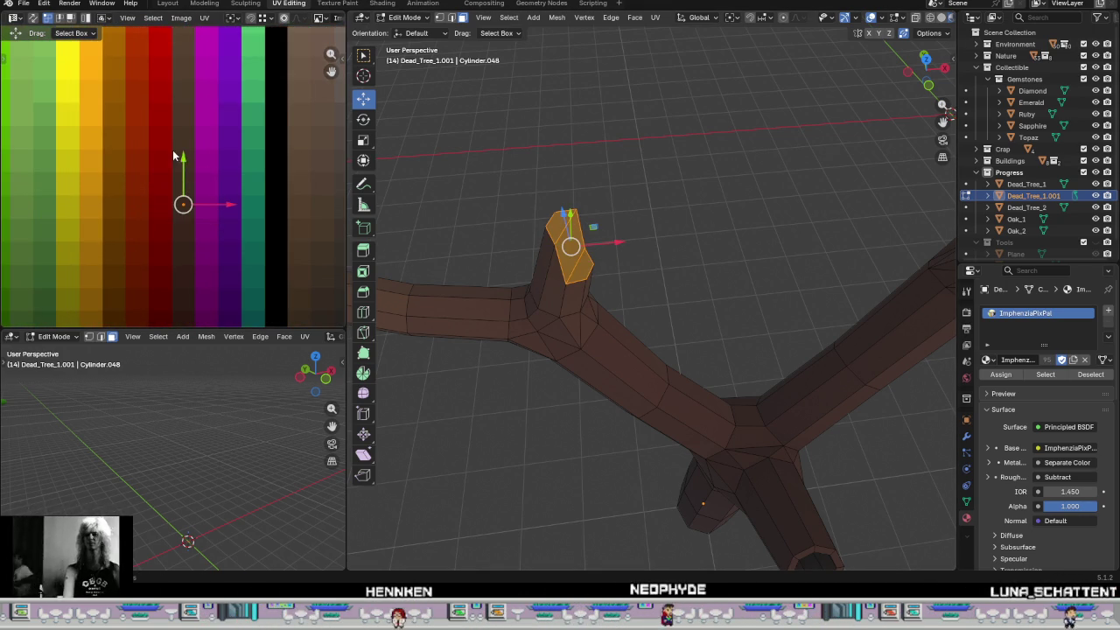
{"action": "key", "text": "Tab"}
- Shift the UVs of the face ring around the long branch's joint cap to another palette colour
{"action": "scroll", "coordinate": [790, 387], "scroll_direction": "down", "scroll_amount": 4}
{"action": "middle_click_drag", "start_coordinate": [775, 388], "coordinate": [532, 357]}
{"action": "key", "text": "Tab"}
{"action": "scroll", "coordinate": [593, 325], "scroll_direction": "up", "scroll_amount": 5}
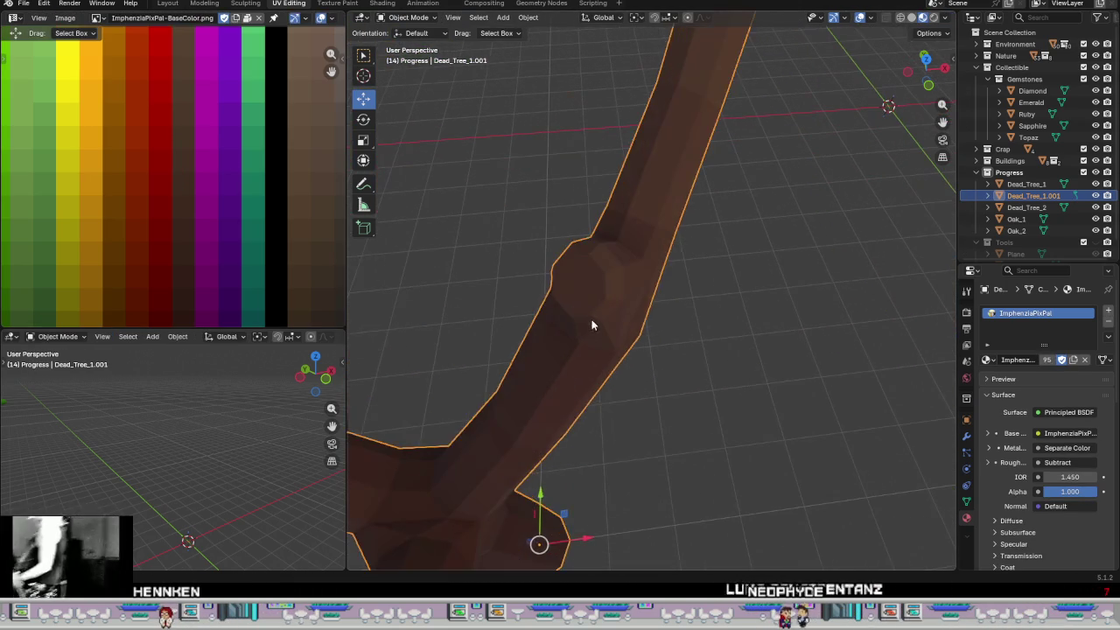
{"action": "left_click", "coordinate": [594, 310], "text": "alt"}
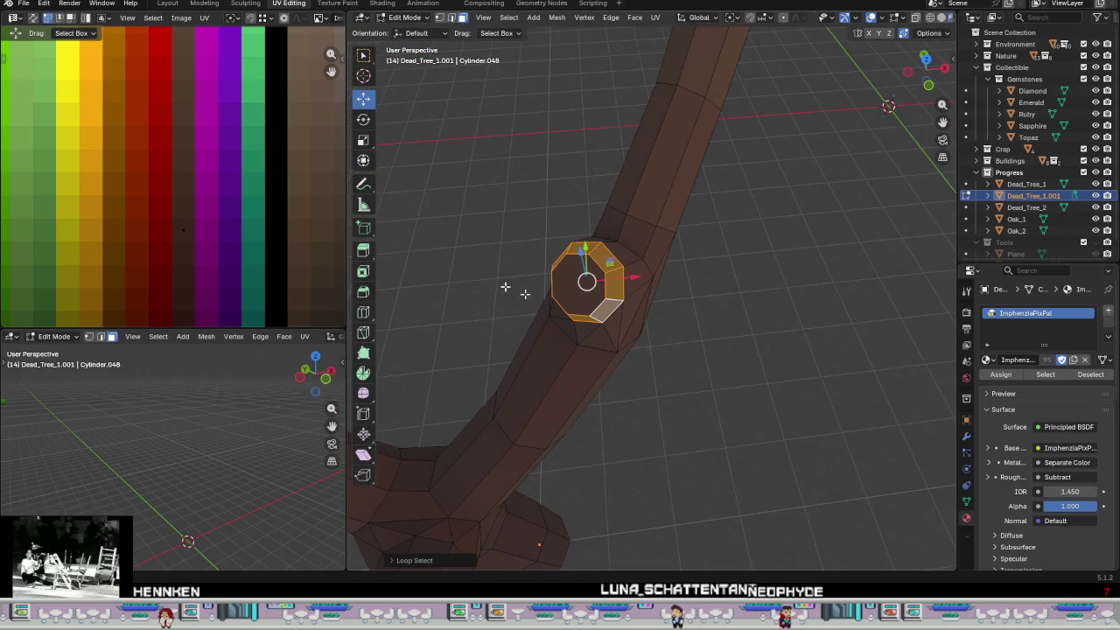
{"action": "left_click_drag", "start_coordinate": [183, 200], "coordinate": [188, 139]}
{"action": "key", "text": "Tab"}
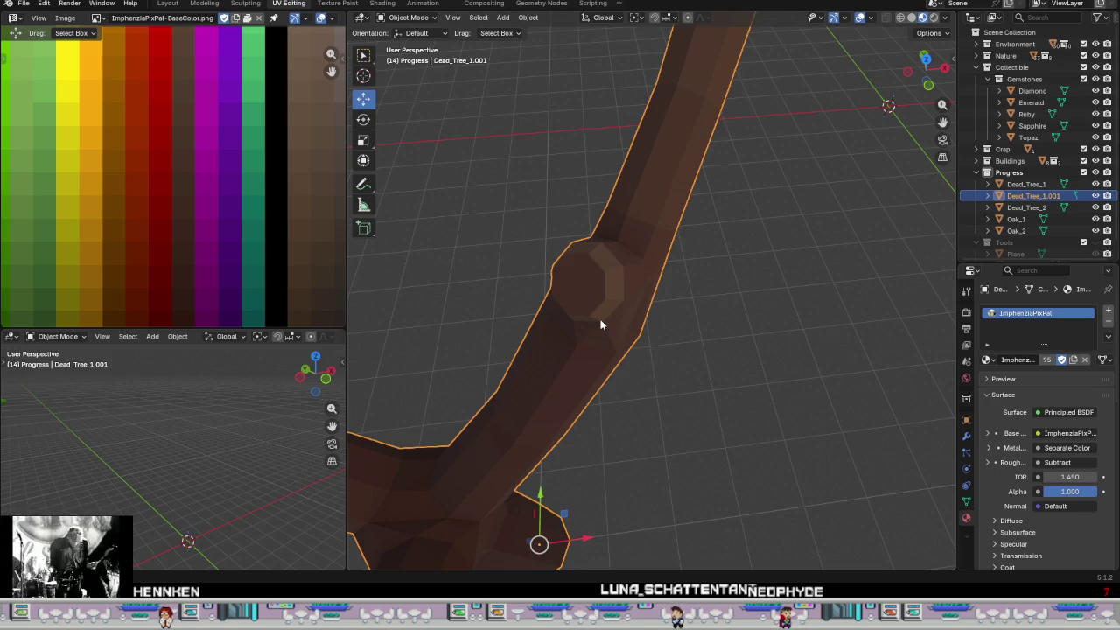
- Move the octagonal end-cap face's UVs onto a lighter tan swatch so it reads as cut wood
{"action": "key", "text": "Tab"}
{"action": "left_click", "coordinate": [578, 291]}
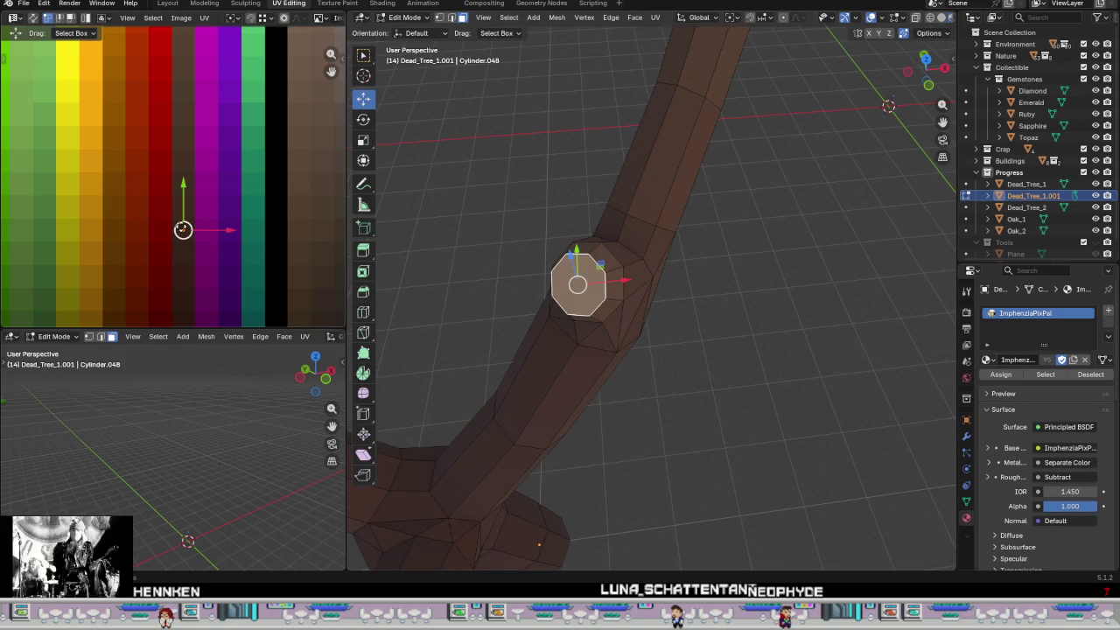
{"action": "left_click_drag", "start_coordinate": [183, 230], "coordinate": [181, 188]}
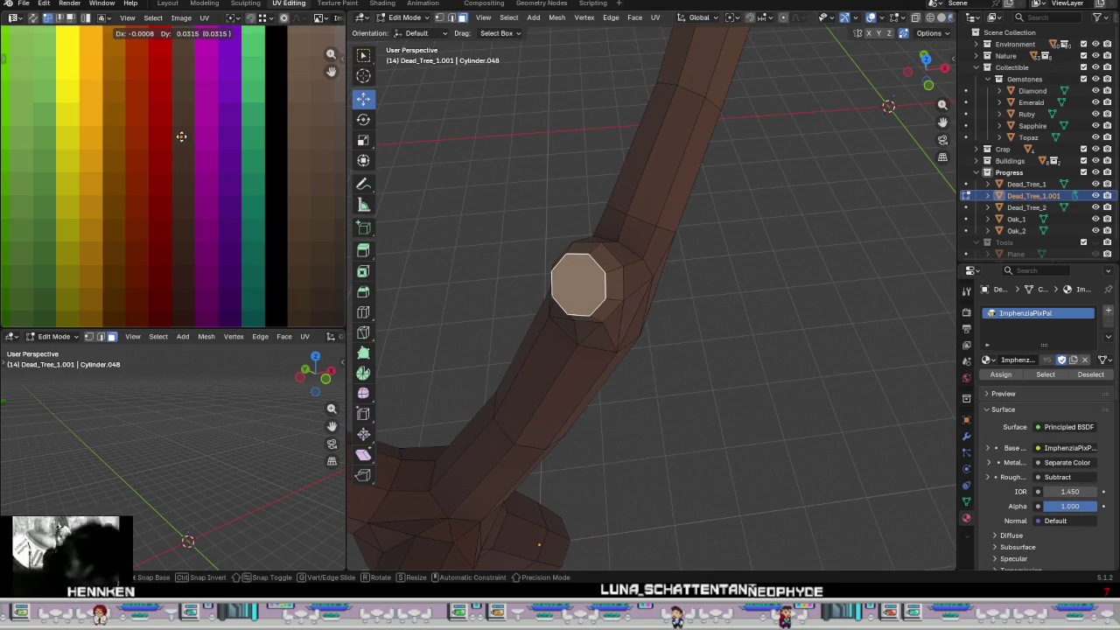
{"action": "left_click_drag", "start_coordinate": [181, 137], "coordinate": [180, 133]}
{"action": "key", "text": "Tab"}
- Orbit around the whole tree to check the new branch colours
{"action": "middle_click_drag", "start_coordinate": [648, 392], "coordinate": [748, 284]}
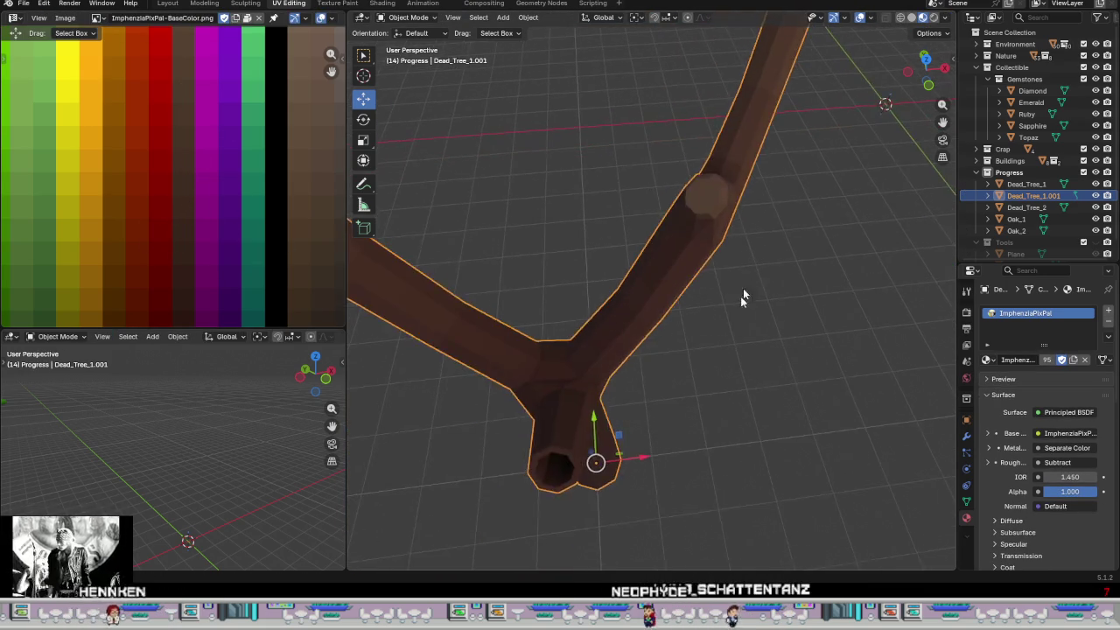
{"action": "scroll", "coordinate": [749, 285], "scroll_direction": "down", "scroll_amount": 5}
{"action": "middle_click_drag", "start_coordinate": [764, 402], "coordinate": [800, 373]}
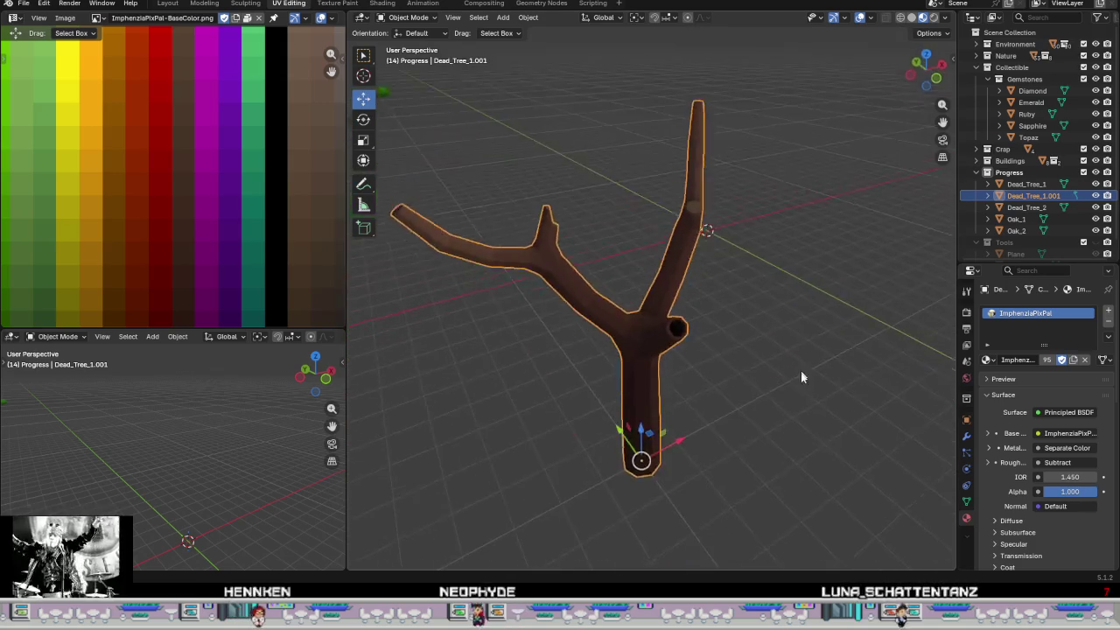
{"action": "scroll", "coordinate": [801, 374], "scroll_direction": "up", "scroll_amount": 5}
{"action": "scroll", "coordinate": [800, 374], "scroll_direction": "up", "scroll_amount": 4}
{"action": "key", "text": "Tab"}
- Give the hollow's inner octagonal face a new palette colour
{"action": "mouse_move", "coordinate": [688, 360]}
{"action": "middle_mouse_down"}
{"action": "mouse_move", "coordinate": [670, 315]}
{"action": "mouse_move", "coordinate": [655, 363]}
{"action": "mouse_move", "coordinate": [649, 355]}
{"action": "middle_mouse_up"}
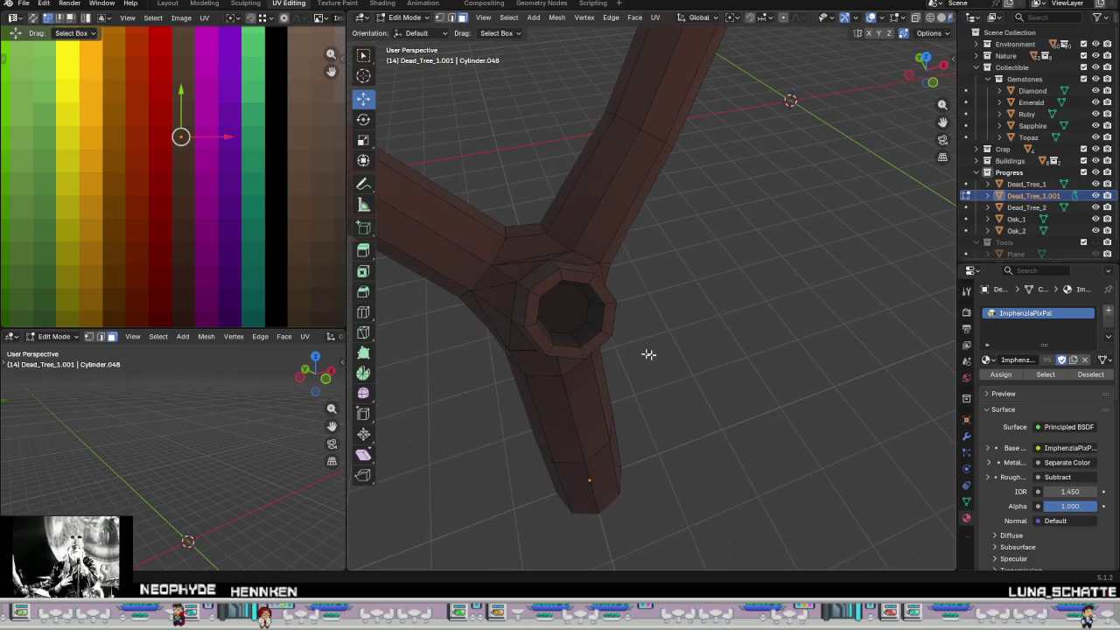
{"action": "left_click", "coordinate": [592, 322]}
{"action": "scroll", "coordinate": [245, 201], "scroll_direction": "down", "scroll_amount": 2}
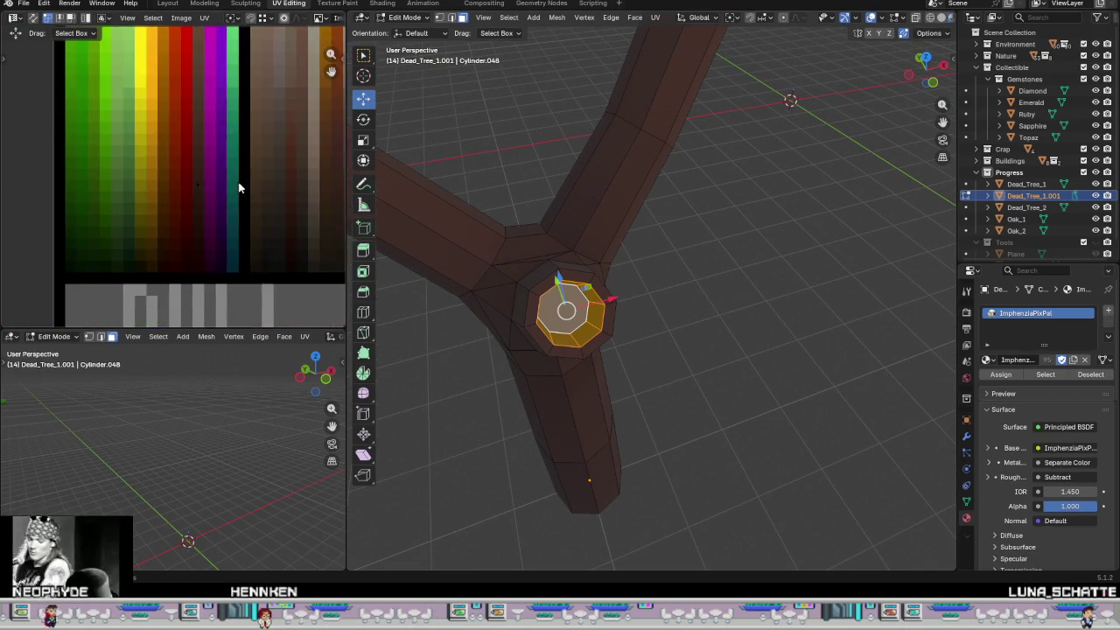
{"action": "scroll", "coordinate": [241, 189], "scroll_direction": "up", "scroll_amount": 4}
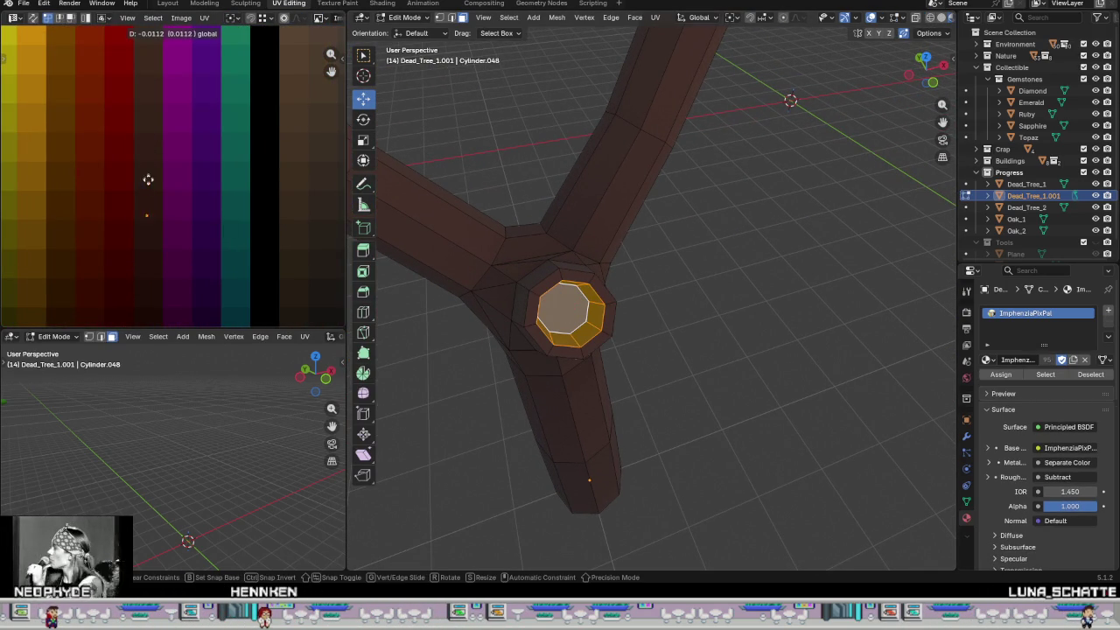
{"action": "left_click", "coordinate": [149, 228]}
{"action": "key", "text": "Tab"}
- Shift the hollow's rim face loop UVs 0.0211 across the palette to another colour
{"action": "mouse_move", "coordinate": [669, 382]}
{"action": "middle_mouse_down"}
{"action": "mouse_move", "coordinate": [678, 400]}
{"action": "mouse_move", "coordinate": [636, 353]}
{"action": "mouse_move", "coordinate": [655, 342]}
{"action": "mouse_move", "coordinate": [688, 384]}
{"action": "mouse_move", "coordinate": [633, 323]}
{"action": "middle_mouse_up"}
{"action": "key", "text": "Tab"}
{"action": "left_click", "coordinate": [632, 322], "text": "alt"}
{"action": "scroll", "coordinate": [202, 274], "scroll_direction": "down", "scroll_amount": 1}
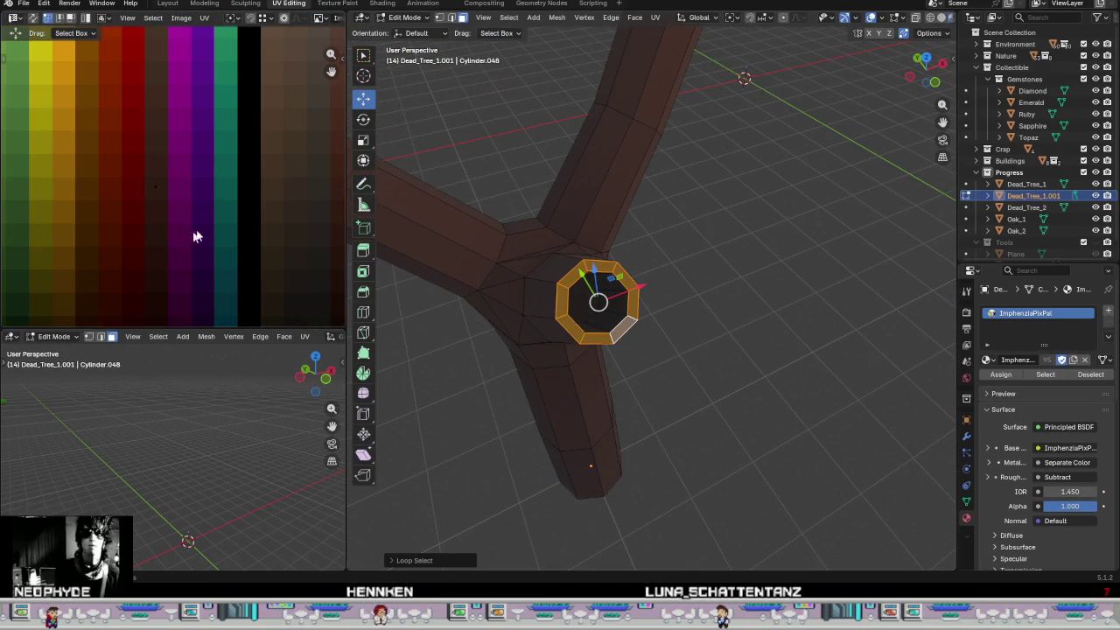
{"action": "left_click", "coordinate": [130, 157]}
{"action": "left_click_drag", "start_coordinate": [153, 153], "coordinate": [163, 79]}
{"action": "key", "text": "Tab"}
- Orbit out to view the whole tree and select the left dead tree
{"action": "middle_click_drag", "start_coordinate": [709, 395], "coordinate": [676, 333]}
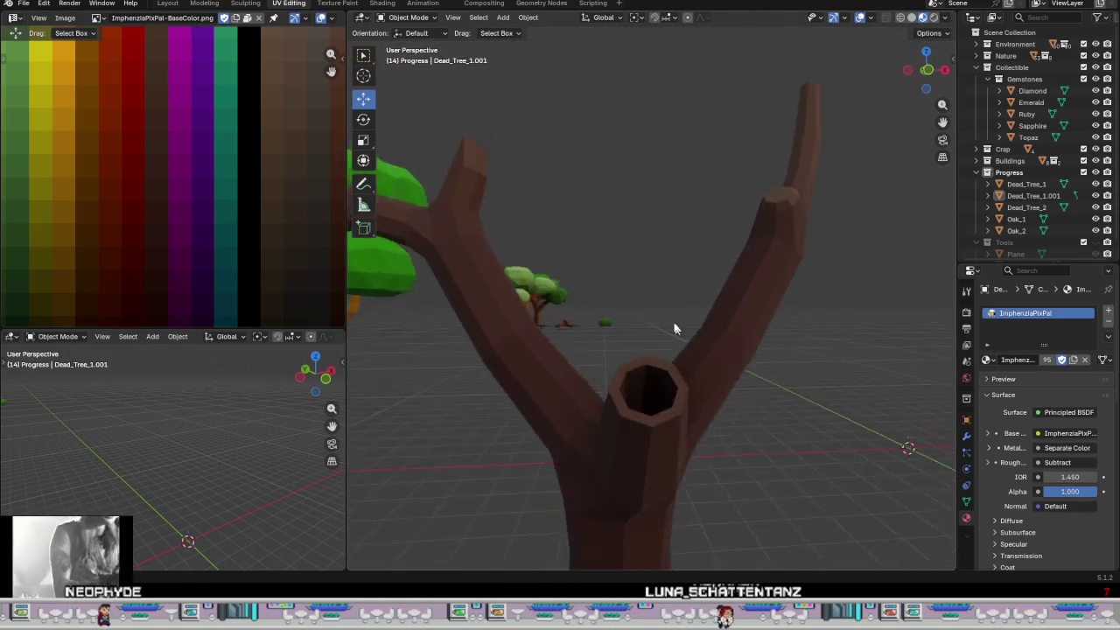
{"action": "scroll", "coordinate": [678, 337], "scroll_direction": "down", "scroll_amount": 2}
{"action": "scroll", "coordinate": [691, 363], "scroll_direction": "down", "scroll_amount": 3}
{"action": "mouse_move", "coordinate": [701, 388]}
{"action": "middle_mouse_down"}
{"action": "mouse_move", "coordinate": [733, 465]}
{"action": "mouse_move", "coordinate": [658, 391]}
{"action": "middle_mouse_up"}
{"action": "scroll", "coordinate": [652, 397], "scroll_direction": "down", "scroll_amount": 3}
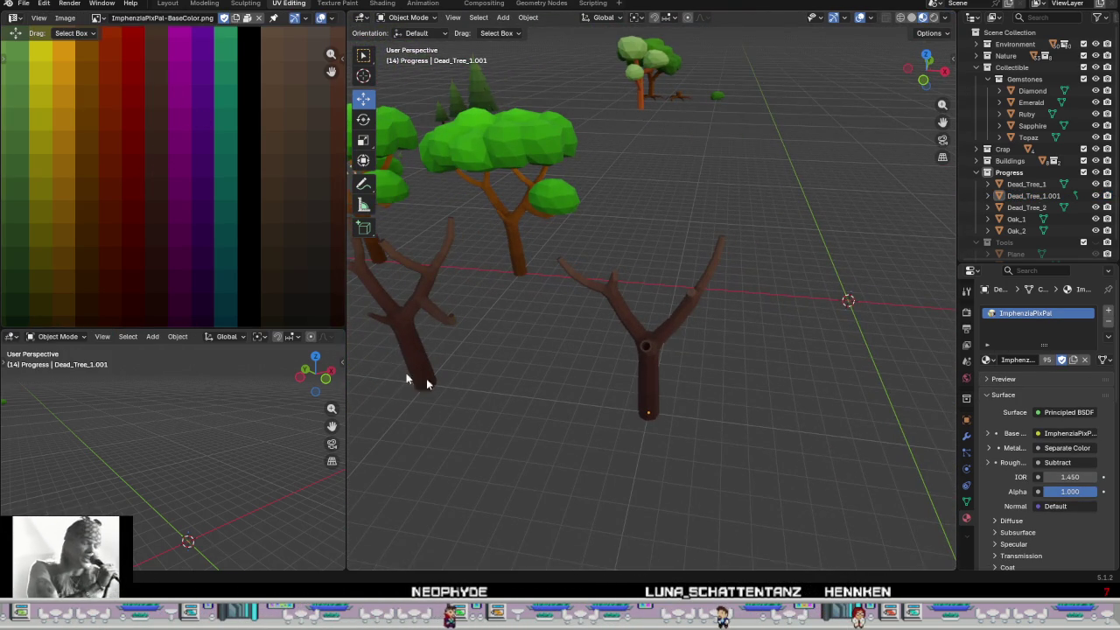
{"action": "left_click", "coordinate": [423, 372]}
- Select both dead trees and inspect their mesh selections and palette UVs in Edit Mode
{"action": "left_click", "coordinate": [656, 382], "text": "shift"}
{"action": "key", "text": "Tab"}
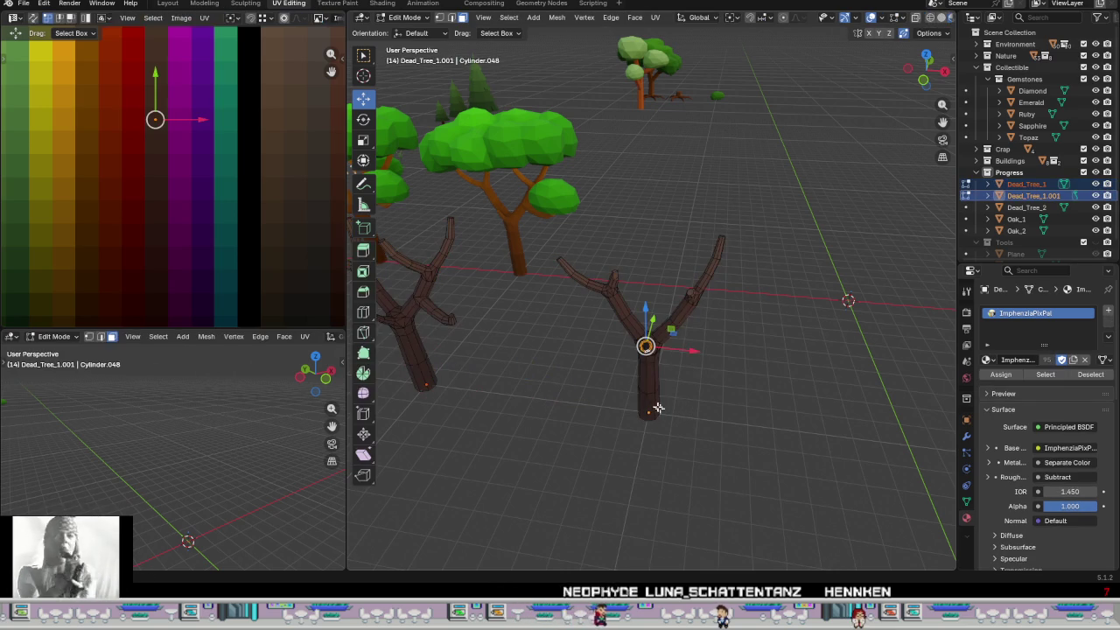
{"action": "key", "text": "ctrl+l"}
{"action": "scroll", "coordinate": [298, 304], "scroll_direction": "down", "scroll_amount": 3}
{"action": "left_click", "coordinate": [420, 382], "text": "shift"}
{"action": "mouse_move", "coordinate": [288, 309]}
{"action": "middle_mouse_down"}
{"action": "mouse_move", "coordinate": [160, 272]}
{"action": "mouse_move", "coordinate": [175, 307]}
{"action": "mouse_move", "coordinate": [234, 257]}
{"action": "middle_mouse_up"}
{"action": "scroll", "coordinate": [179, 307], "scroll_direction": "down", "scroll_amount": 2}
{"action": "scroll", "coordinate": [215, 260], "scroll_direction": "up", "scroll_amount": 3}
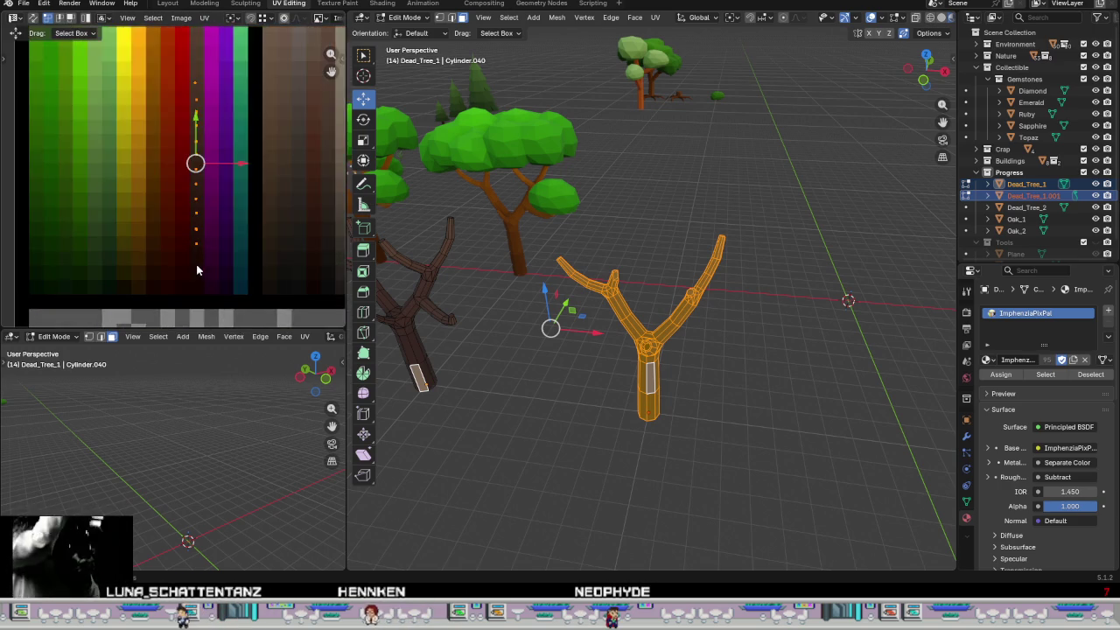
{"action": "scroll", "coordinate": [202, 266], "scroll_direction": "up", "scroll_amount": 3}
{"action": "scroll", "coordinate": [224, 271], "scroll_direction": "down", "scroll_amount": 1}
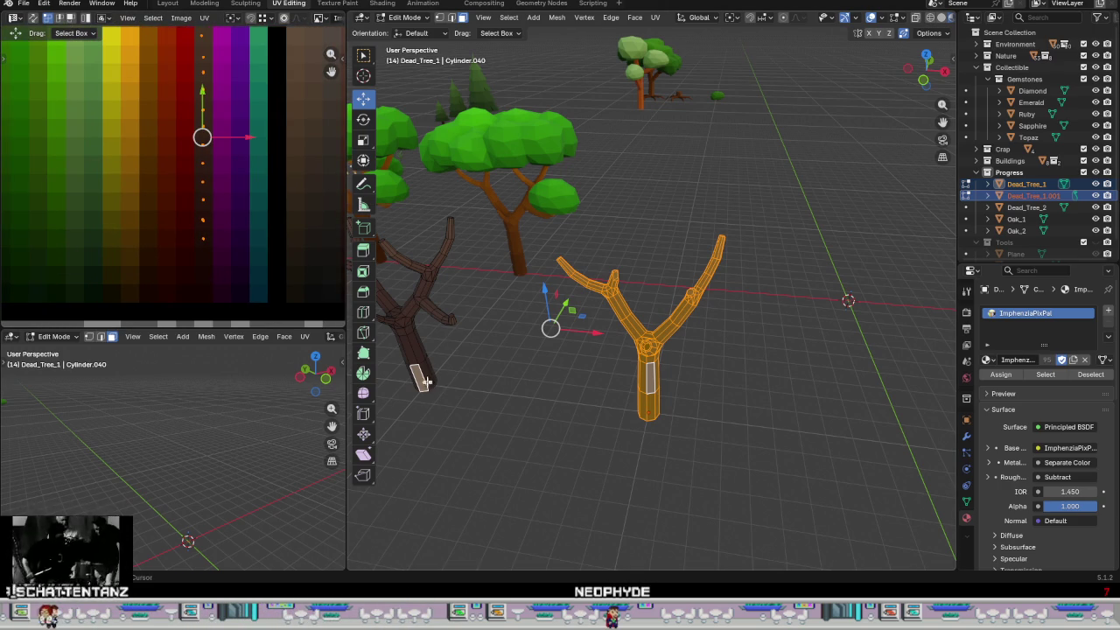
- Deselect everything and return to Object Mode with no tree selected
{"action": "left_click", "coordinate": [625, 436]}
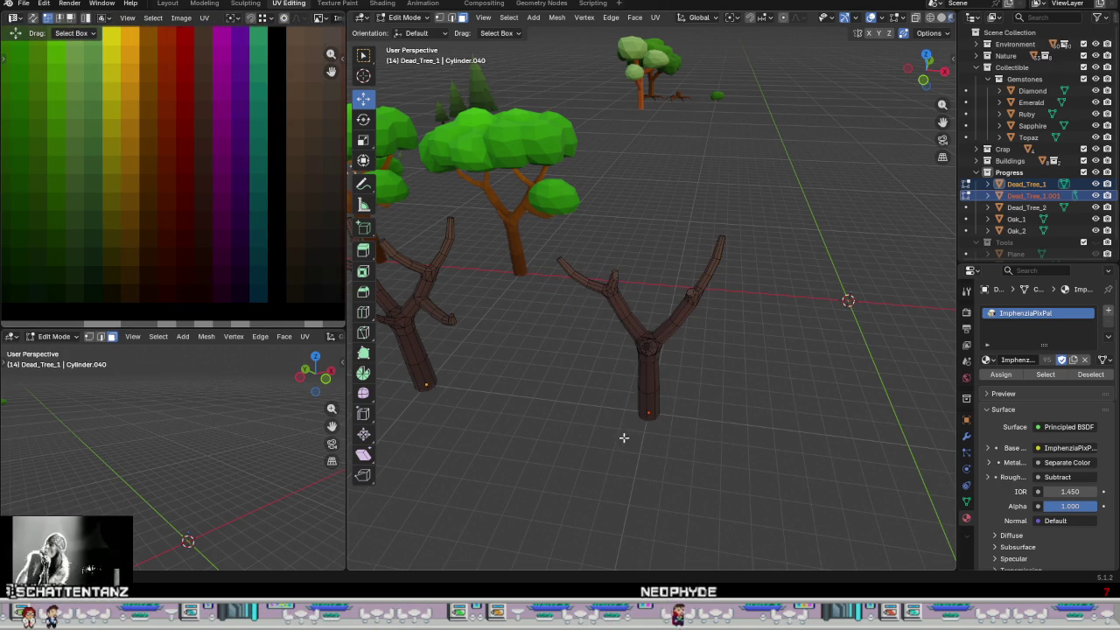
{"action": "scroll", "coordinate": [678, 386], "scroll_direction": "up", "scroll_amount": 3}
{"action": "mouse_move", "coordinate": [677, 371]}
{"action": "middle_mouse_down"}
{"action": "mouse_move", "coordinate": [540, 335]}
{"action": "mouse_move", "coordinate": [680, 382]}
{"action": "mouse_move", "coordinate": [705, 345]}
{"action": "mouse_move", "coordinate": [732, 332]}
{"action": "mouse_move", "coordinate": [717, 355]}
{"action": "mouse_move", "coordinate": [707, 298]}
{"action": "mouse_move", "coordinate": [644, 336]}
{"action": "middle_mouse_up"}
{"action": "key", "text": "Tab"}
{"action": "scroll", "coordinate": [557, 340], "scroll_direction": "down", "scroll_amount": 3}
{"action": "left_click", "coordinate": [680, 381]}
{"action": "scroll", "coordinate": [716, 349], "scroll_direction": "up", "scroll_amount": 2}
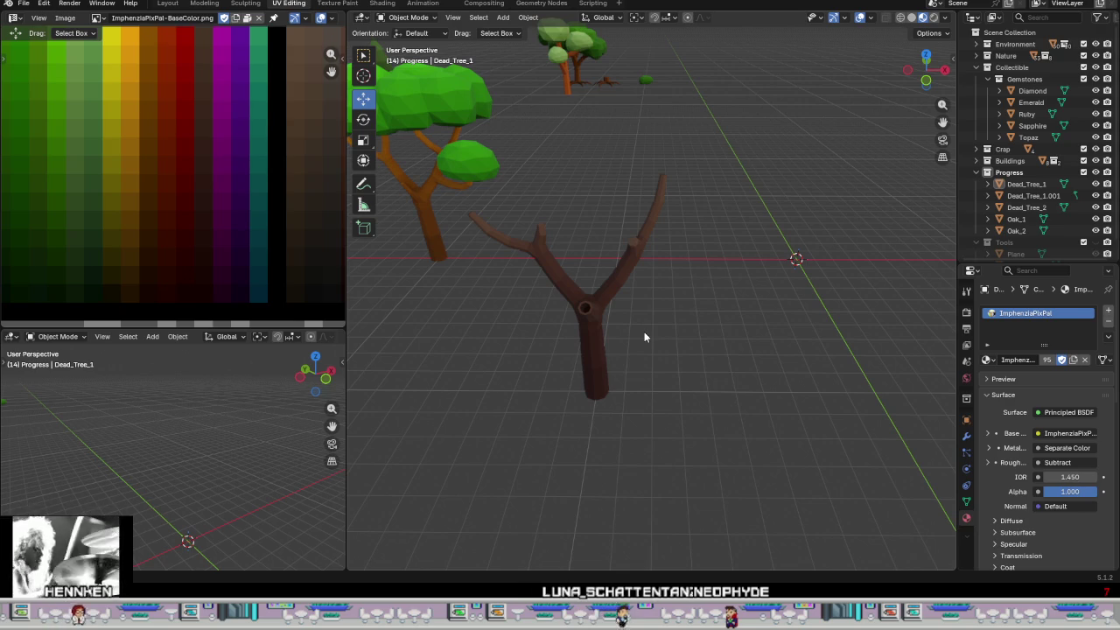
- Duplicate Dead_Tree_1.001 in place with Shift+D, creating Dead_Tree_1.002
{"action": "left_click", "coordinate": [595, 358]}
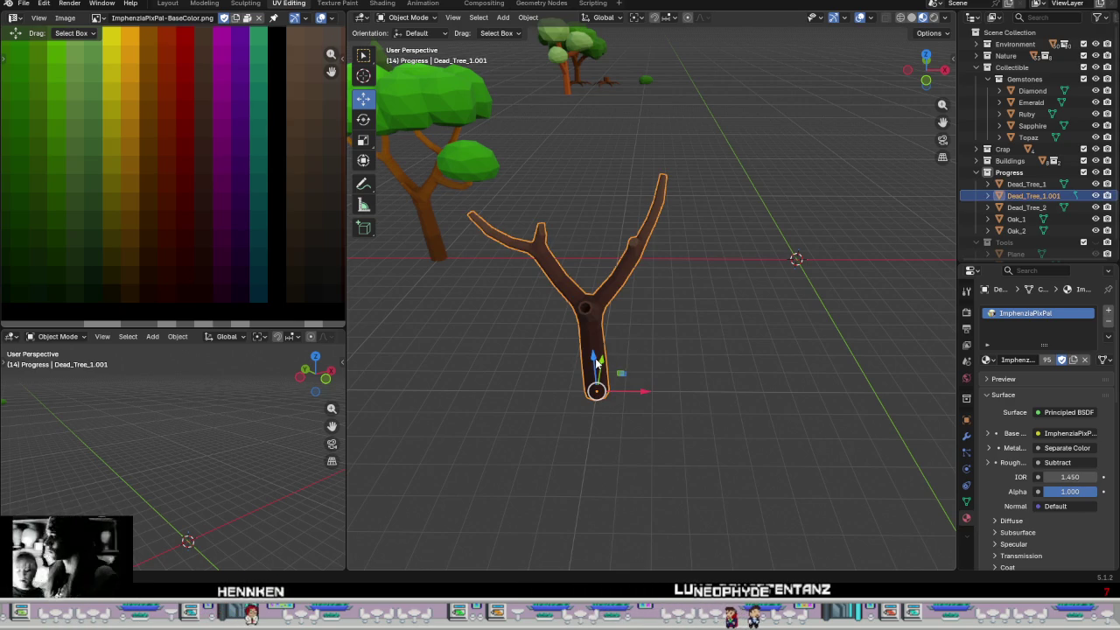
{"action": "key", "text": "shift+d"}
{"action": "right_click", "coordinate": [710, 379]}
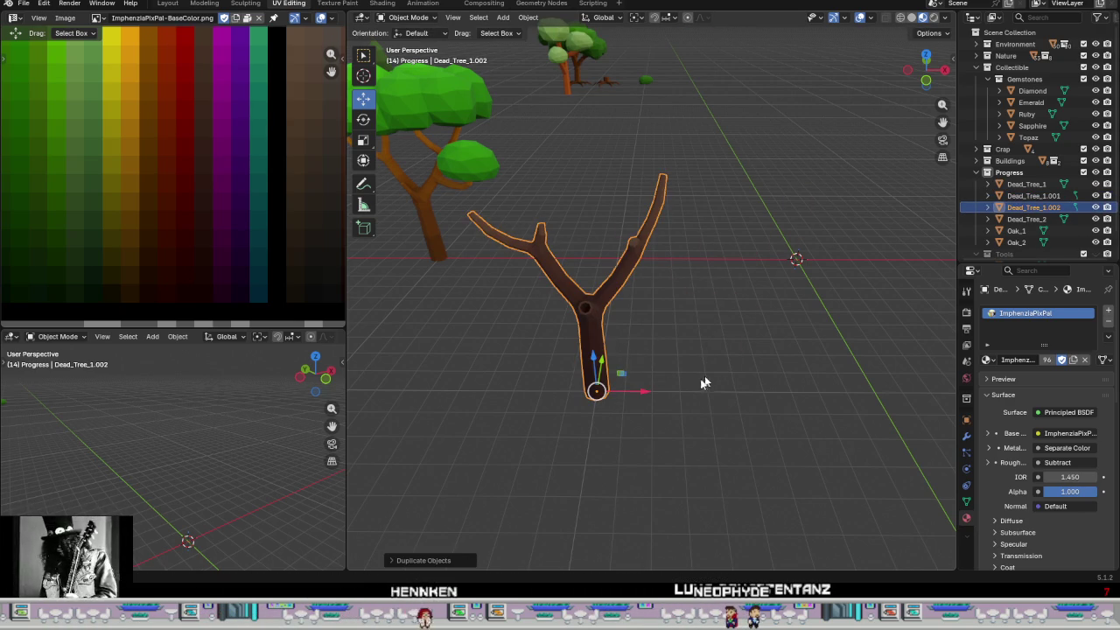
- Move Dead_Tree_1.002 to the right along X and switch to the Modeling workspace
{"action": "left_click_drag", "start_coordinate": [648, 394], "coordinate": [928, 395]}
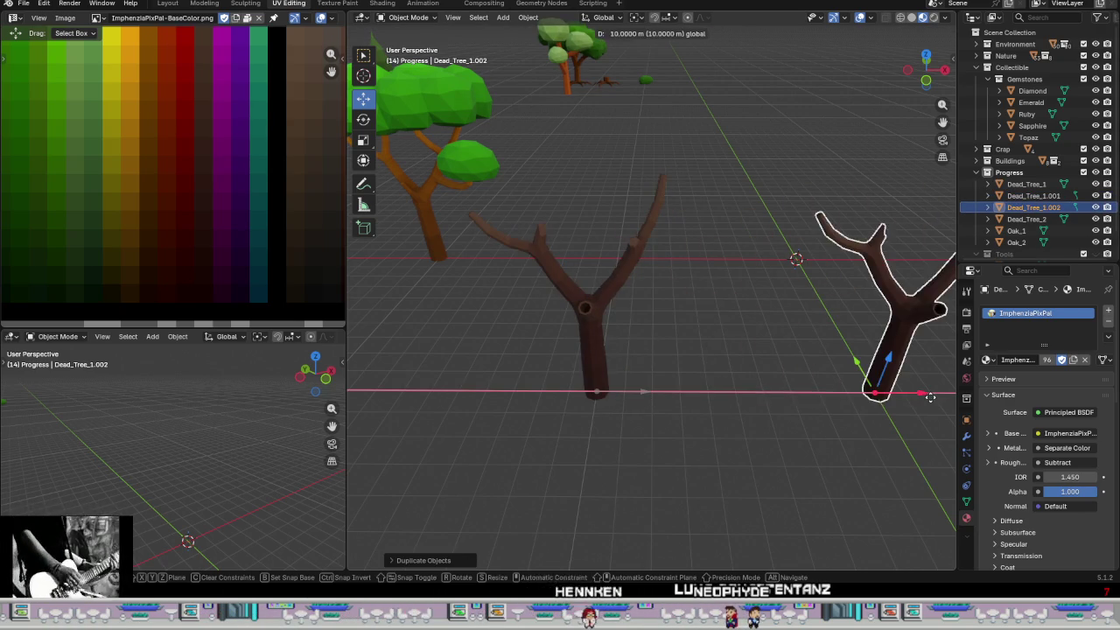
{"action": "mouse_move", "coordinate": [845, 413]}
{"action": "middle_mouse_down"}
{"action": "mouse_move", "coordinate": [563, 447]}
{"action": "mouse_move", "coordinate": [730, 416]}
{"action": "mouse_move", "coordinate": [615, 412]}
{"action": "middle_mouse_up"}
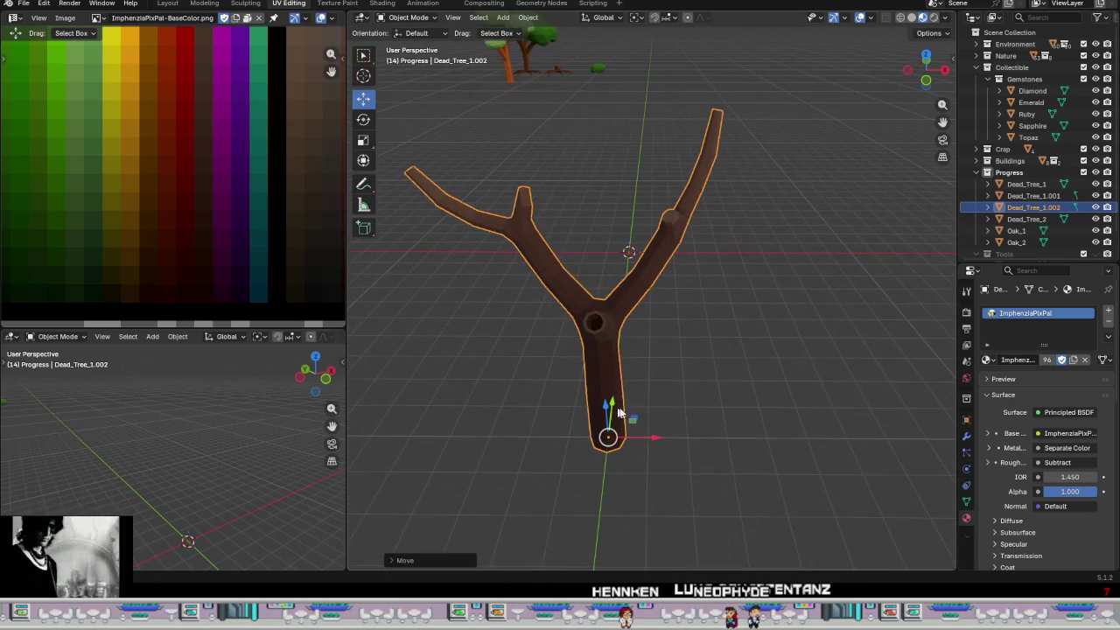
{"action": "left_click", "coordinate": [205, 5]}
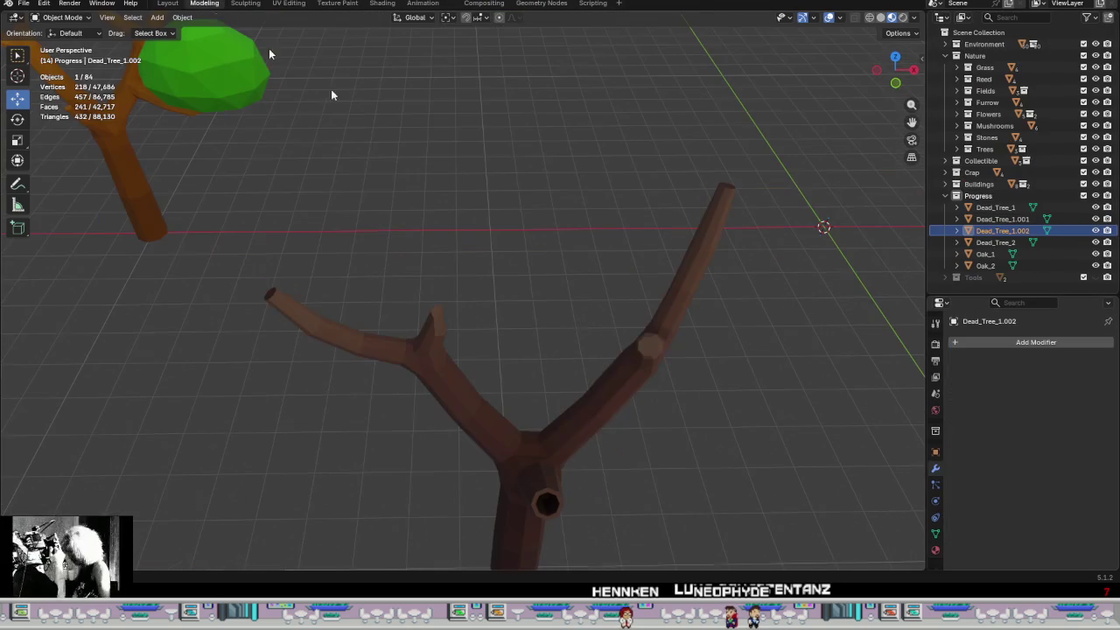
{"action": "mouse_move", "coordinate": [583, 407]}
{"action": "middle_mouse_down"}
{"action": "mouse_move", "coordinate": [549, 341]}
{"action": "mouse_move", "coordinate": [558, 292]}
{"action": "middle_mouse_up"}
- Enter Edit Mode on the copy (218 vertices, 241 faces) and inspect its fork
{"action": "key", "text": "Tab"}
{"action": "mouse_move", "coordinate": [513, 251]}
{"action": "middle_mouse_down"}
{"action": "mouse_move", "coordinate": [545, 211]}
{"action": "mouse_move", "coordinate": [505, 200]}
{"action": "mouse_move", "coordinate": [464, 215]}
{"action": "mouse_move", "coordinate": [668, 200]}
{"action": "mouse_move", "coordinate": [743, 210]}
{"action": "mouse_move", "coordinate": [657, 227]}
{"action": "mouse_move", "coordinate": [604, 212]}
{"action": "mouse_move", "coordinate": [533, 233]}
{"action": "mouse_move", "coordinate": [452, 295]}
{"action": "mouse_move", "coordinate": [499, 277]}
{"action": "mouse_move", "coordinate": [443, 227]}
{"action": "mouse_move", "coordinate": [457, 260]}
{"action": "mouse_move", "coordinate": [563, 361]}
{"action": "mouse_move", "coordinate": [595, 344]}
{"action": "mouse_move", "coordinate": [569, 350]}
{"action": "mouse_move", "coordinate": [537, 309]}
{"action": "mouse_move", "coordinate": [483, 317]}
{"action": "mouse_move", "coordinate": [537, 325]}
{"action": "mouse_move", "coordinate": [515, 305]}
{"action": "middle_mouse_up"}
{"action": "scroll", "coordinate": [499, 277], "scroll_direction": "up", "scroll_amount": 4}
{"action": "scroll", "coordinate": [446, 260], "scroll_direction": "down", "scroll_amount": 2}
{"action": "scroll", "coordinate": [562, 361], "scroll_direction": "down", "scroll_amount": 3}
{"action": "scroll", "coordinate": [515, 306], "scroll_direction": "up", "scroll_amount": 2}
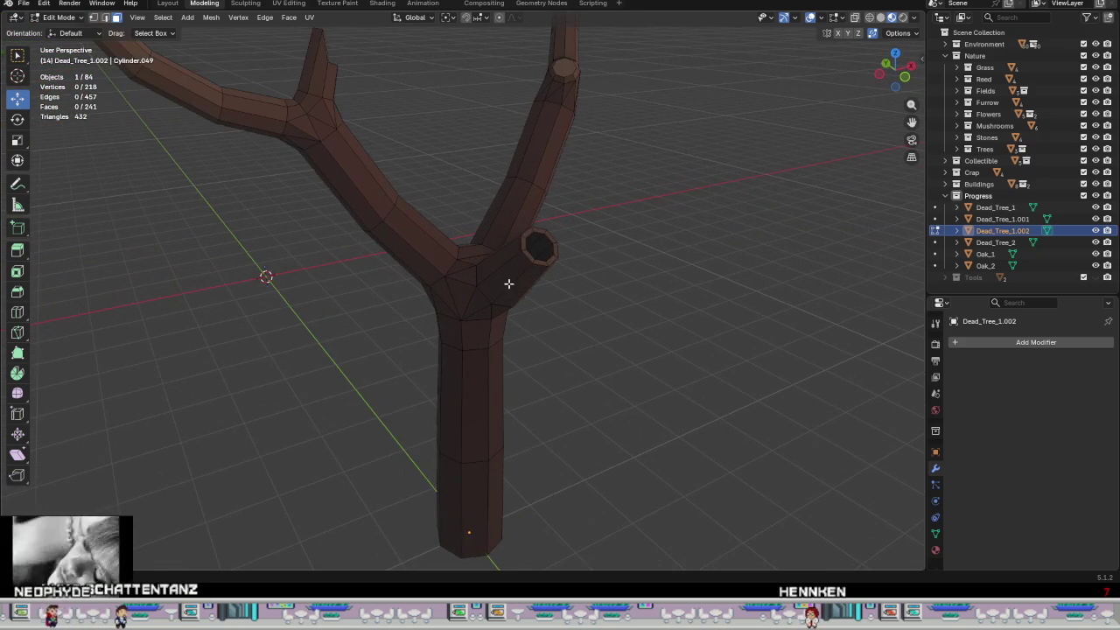
- Delete the grown face selection around the trunk's branch stub, leaving a hole
{"action": "left_click", "coordinate": [509, 283], "text": "alt"}
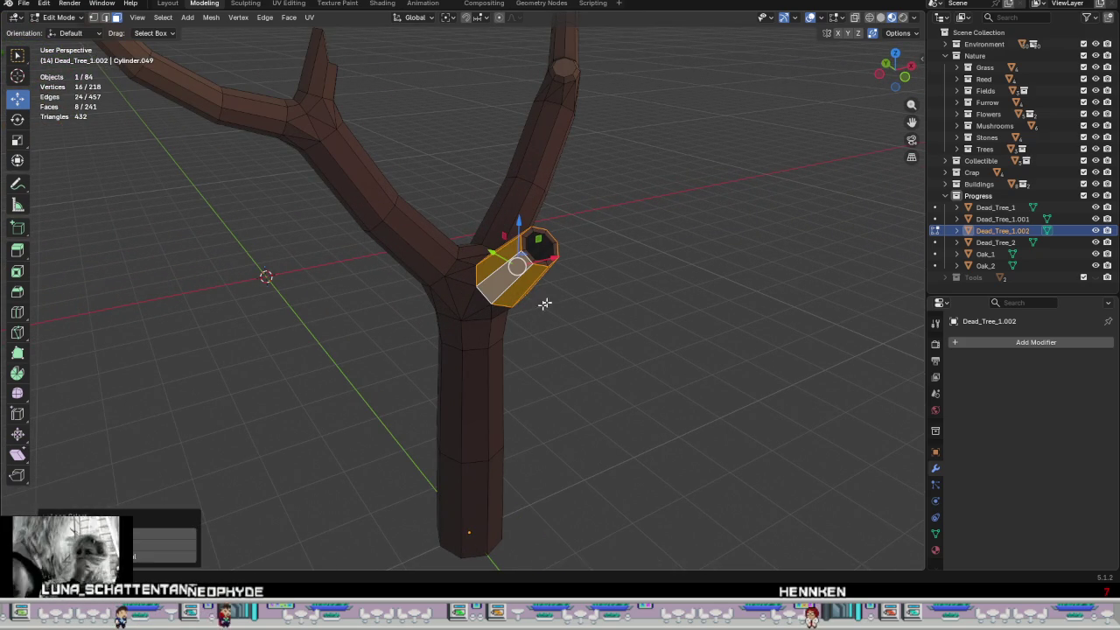
{"action": "key", "text": "ctrl+KP_Add"}
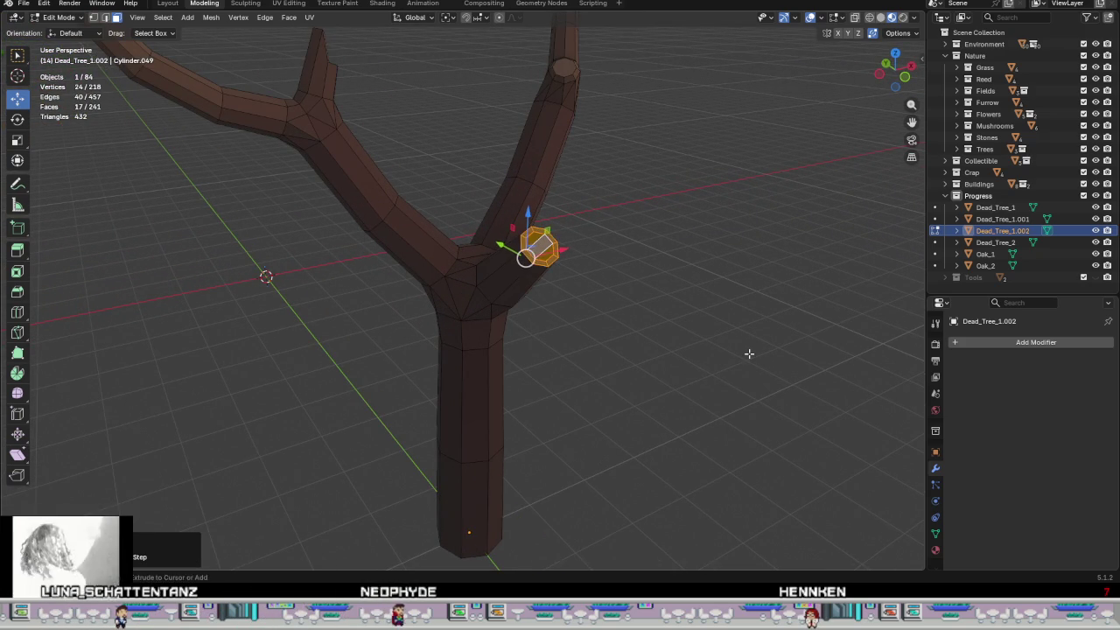
{"action": "key", "text": "ctrl+KP_Add"}
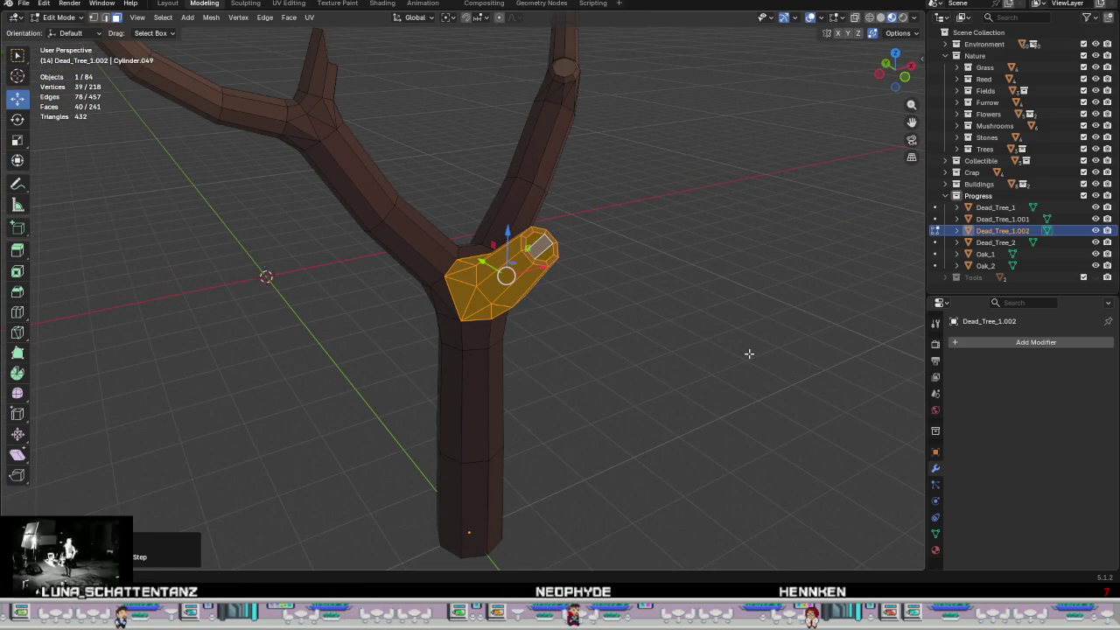
{"action": "key", "text": "ctrl+f"}
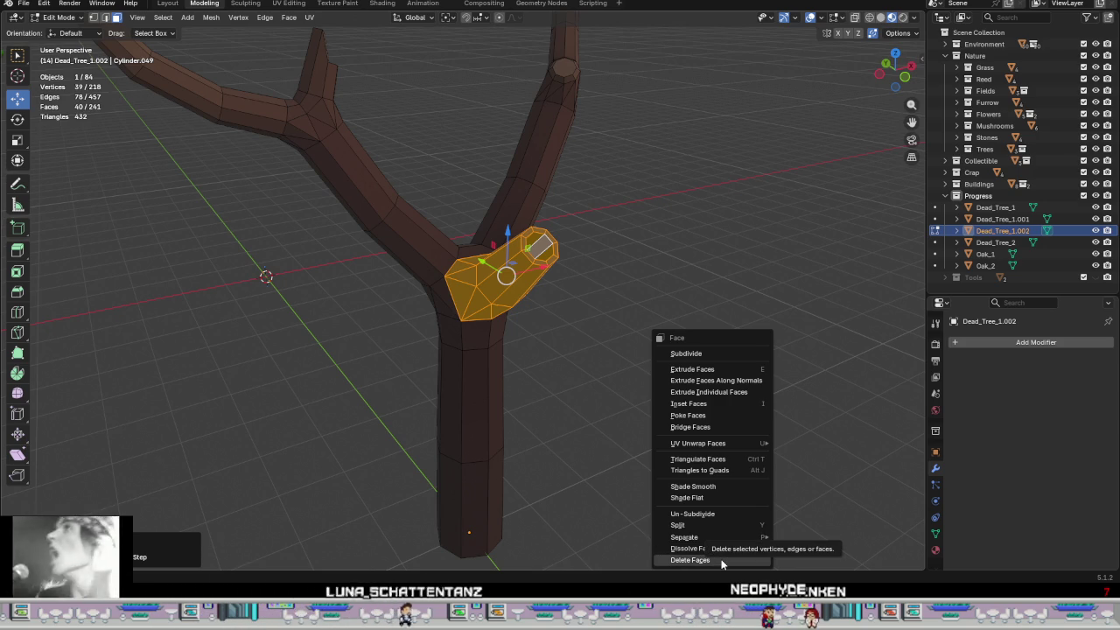
{"action": "left_click", "coordinate": [691, 560]}
{"action": "mouse_move", "coordinate": [545, 408]}
{"action": "middle_mouse_down"}
{"action": "mouse_move", "coordinate": [495, 400]}
{"action": "mouse_move", "coordinate": [505, 422]}
{"action": "middle_mouse_up"}
- Delete all faces of the right upper branch down to its joint
{"action": "left_click", "coordinate": [616, 88]}
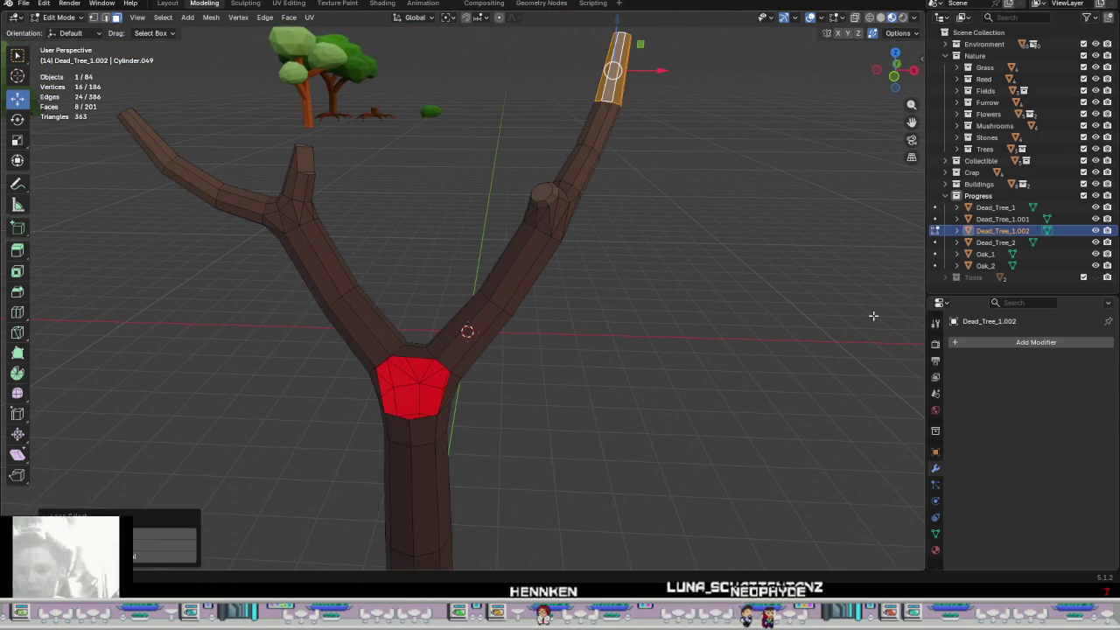
{"action": "key", "text": "ctrl+KP_Add"}
{"action": "key", "text": "ctrl+KP_Add"}
{"action": "key", "text": "ctrl+KP_Add"}
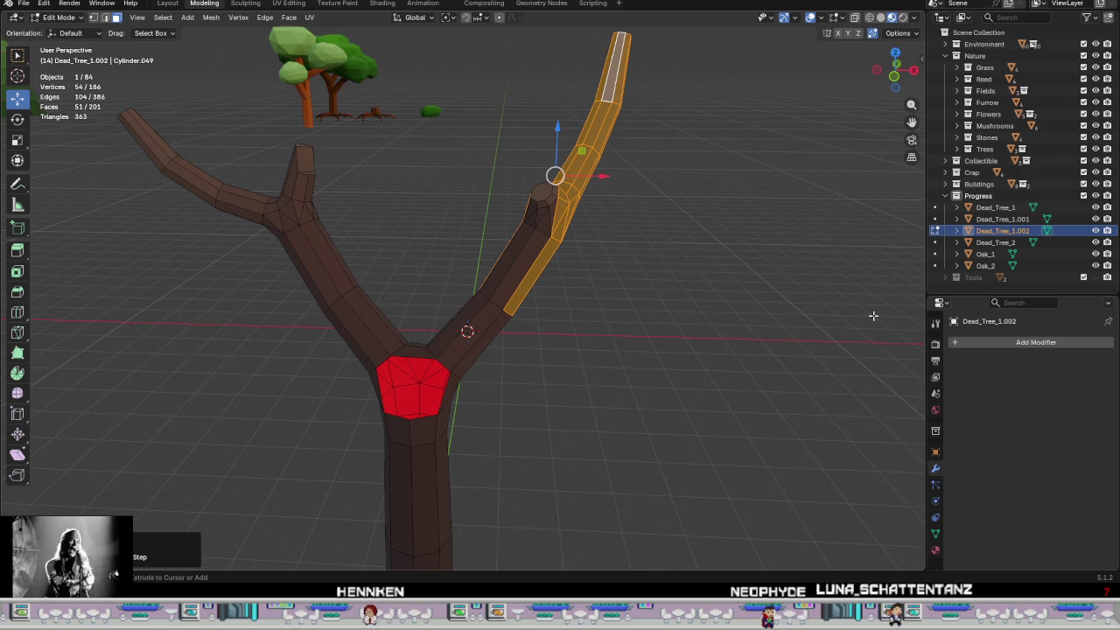
{"action": "mouse_move", "coordinate": [744, 437]}
{"action": "middle_mouse_down"}
{"action": "mouse_move", "coordinate": [675, 400]}
{"action": "mouse_move", "coordinate": [699, 420]}
{"action": "middle_mouse_up"}
{"action": "left_click_drag", "start_coordinate": [725, 172], "coordinate": [440, 253], "text": "shift"}
{"action": "mouse_move", "coordinate": [595, 354]}
{"action": "middle_mouse_down"}
{"action": "mouse_move", "coordinate": [730, 342]}
{"action": "mouse_move", "coordinate": [849, 243]}
{"action": "mouse_move", "coordinate": [595, 310]}
{"action": "middle_mouse_up"}
{"action": "right_click", "coordinate": [585, 346]}
{"action": "left_click", "coordinate": [585, 340]}
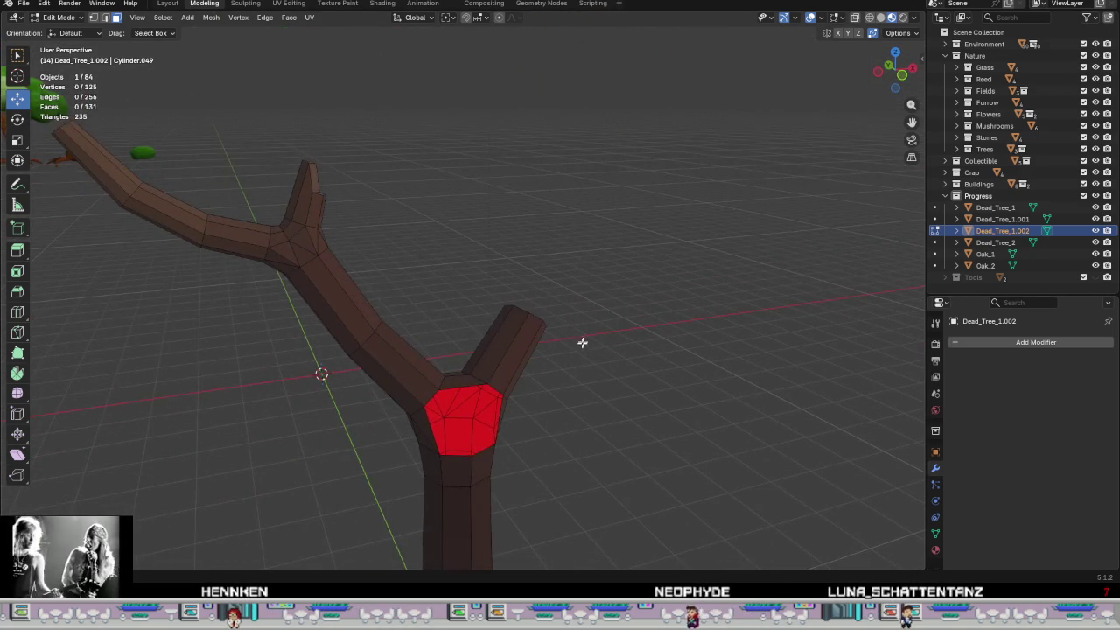
{"action": "scroll", "coordinate": [548, 393], "scroll_direction": "down", "scroll_amount": 3}
{"action": "mouse_move", "coordinate": [548, 393]}
{"action": "middle_mouse_down"}
{"action": "mouse_move", "coordinate": [656, 382]}
{"action": "mouse_move", "coordinate": [622, 400]}
{"action": "mouse_move", "coordinate": [486, 298]}
{"action": "middle_mouse_up"}
- Delete the left upper branch's faces, leaving 56 vertices and 51 faces
{"action": "left_click", "coordinate": [422, 207], "text": "alt"}
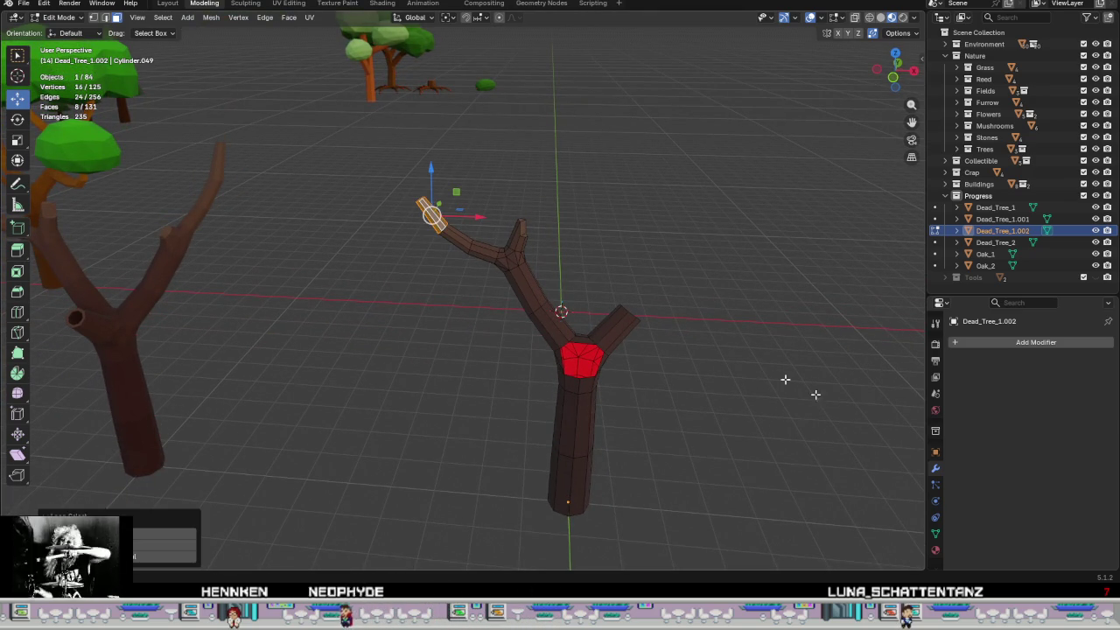
{"action": "key", "text": "ctrl+KP_Add"}
{"action": "key", "text": "ctrl+KP_Add"}
{"action": "key", "text": "ctrl+KP_Add"}
{"action": "key", "text": "ctrl+KP_Add"}
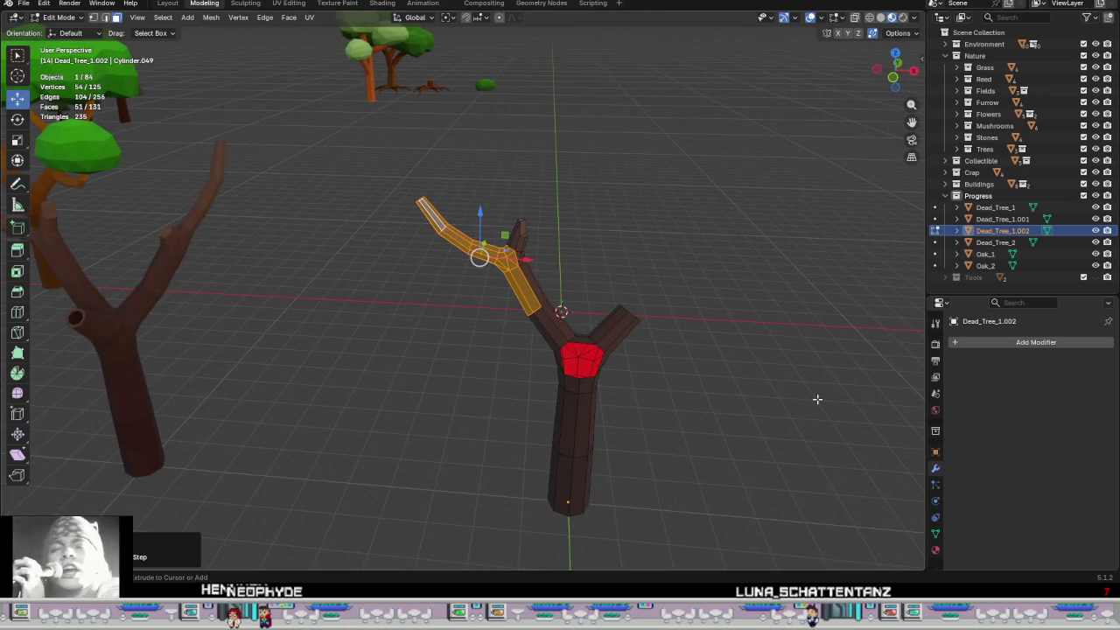
{"action": "key", "text": "ctrl+KP_Add"}
{"action": "mouse_move", "coordinate": [818, 399]}
{"action": "middle_mouse_down"}
{"action": "mouse_move", "coordinate": [650, 380]}
{"action": "mouse_move", "coordinate": [528, 382]}
{"action": "middle_mouse_up"}
{"action": "left_click_drag", "start_coordinate": [562, 358], "coordinate": [428, 227], "text": "shift"}
{"action": "middle_click_drag", "start_coordinate": [428, 228], "coordinate": [661, 269]}
{"action": "right_click", "coordinate": [661, 269]}
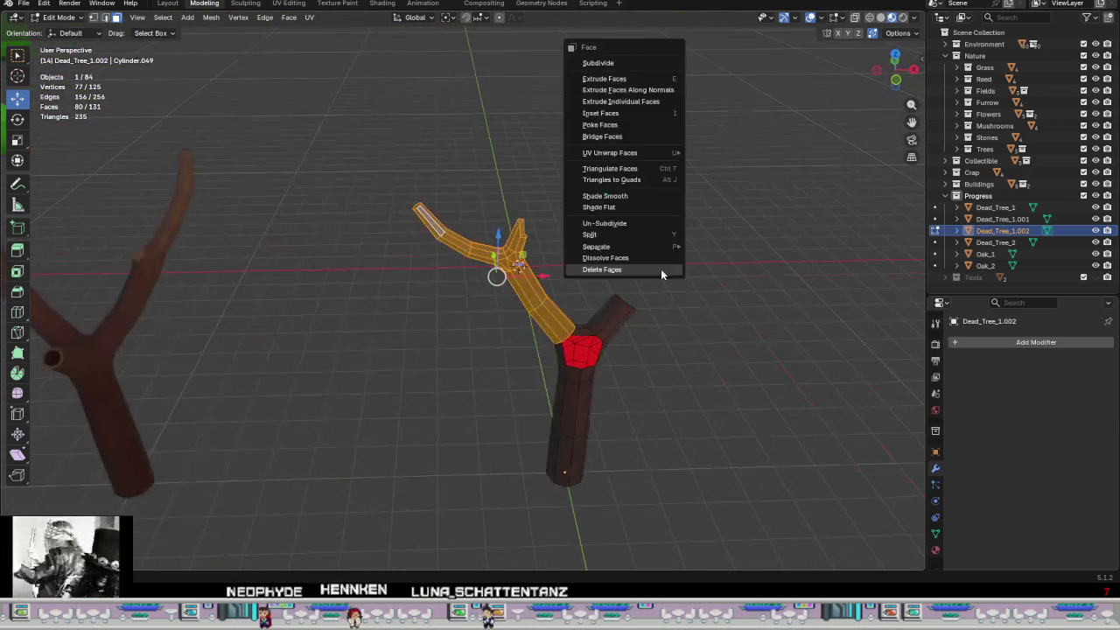
{"action": "left_click", "coordinate": [647, 271]}
{"action": "middle_click_drag", "start_coordinate": [600, 361], "coordinate": [554, 283], "text": "shift"}
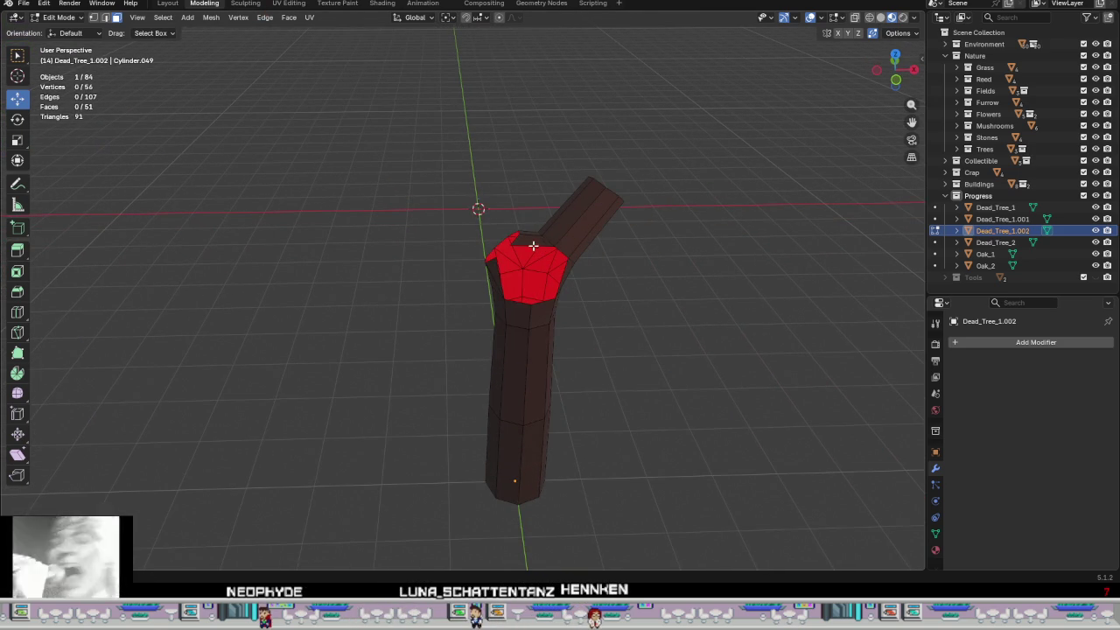
- Fill the trunk's open hole with a new face from its rim edge loop
{"action": "mouse_move", "coordinate": [579, 232]}
{"action": "middle_mouse_down"}
{"action": "mouse_move", "coordinate": [612, 306]}
{"action": "mouse_move", "coordinate": [665, 300]}
{"action": "mouse_move", "coordinate": [688, 267]}
{"action": "mouse_move", "coordinate": [550, 288]}
{"action": "mouse_move", "coordinate": [565, 295]}
{"action": "mouse_move", "coordinate": [510, 235]}
{"action": "mouse_move", "coordinate": [688, 233]}
{"action": "mouse_move", "coordinate": [522, 272]}
{"action": "mouse_move", "coordinate": [530, 283]}
{"action": "mouse_move", "coordinate": [570, 260]}
{"action": "mouse_move", "coordinate": [487, 275]}
{"action": "mouse_move", "coordinate": [424, 341]}
{"action": "mouse_move", "coordinate": [257, 267]}
{"action": "mouse_move", "coordinate": [292, 280]}
{"action": "mouse_move", "coordinate": [300, 313]}
{"action": "mouse_move", "coordinate": [271, 315]}
{"action": "mouse_move", "coordinate": [265, 328]}
{"action": "mouse_move", "coordinate": [340, 327]}
{"action": "middle_mouse_up"}
{"action": "left_click", "coordinate": [508, 231], "text": "alt"}
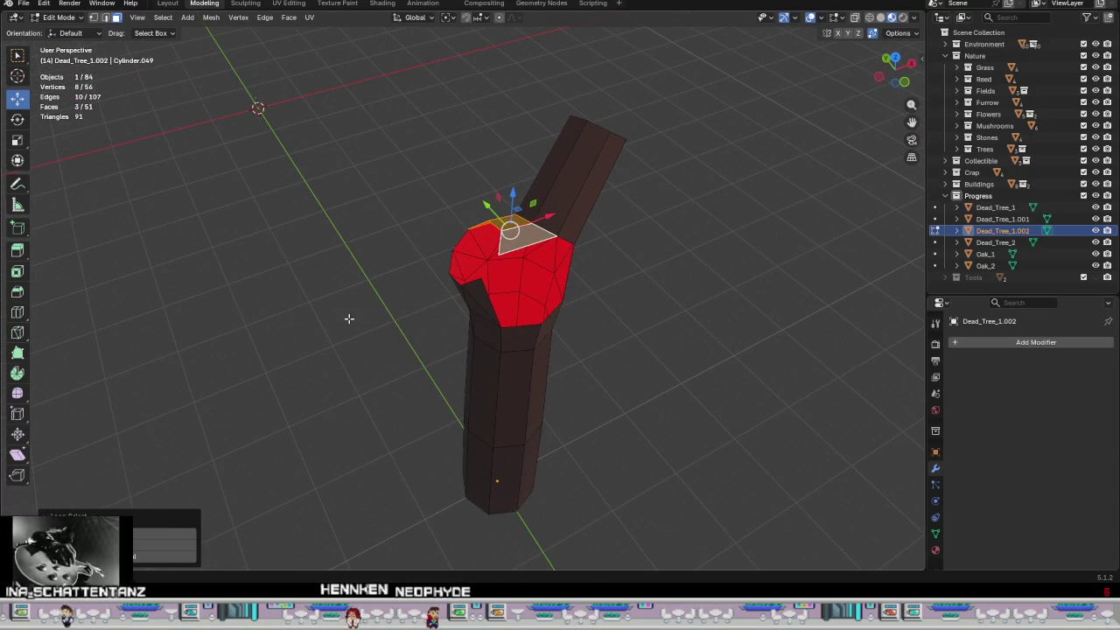
{"action": "key", "text": "2"}
{"action": "middle_click_drag", "start_coordinate": [464, 276], "coordinate": [507, 284]}
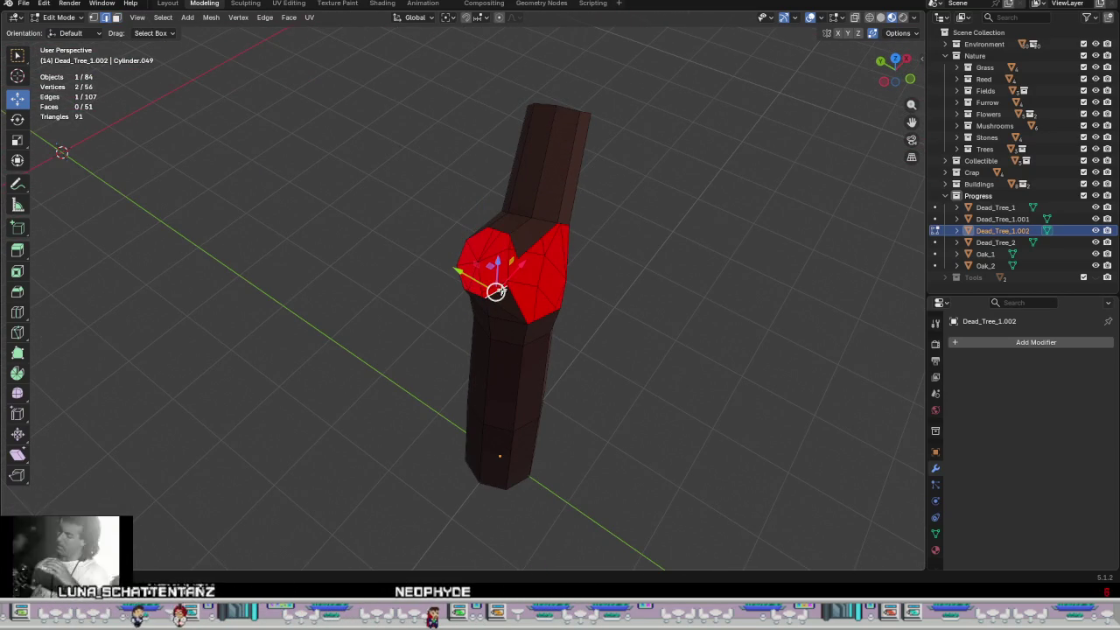
{"action": "left_click", "coordinate": [561, 264], "text": "ctrl"}
{"action": "left_click", "coordinate": [561, 267], "text": "alt"}
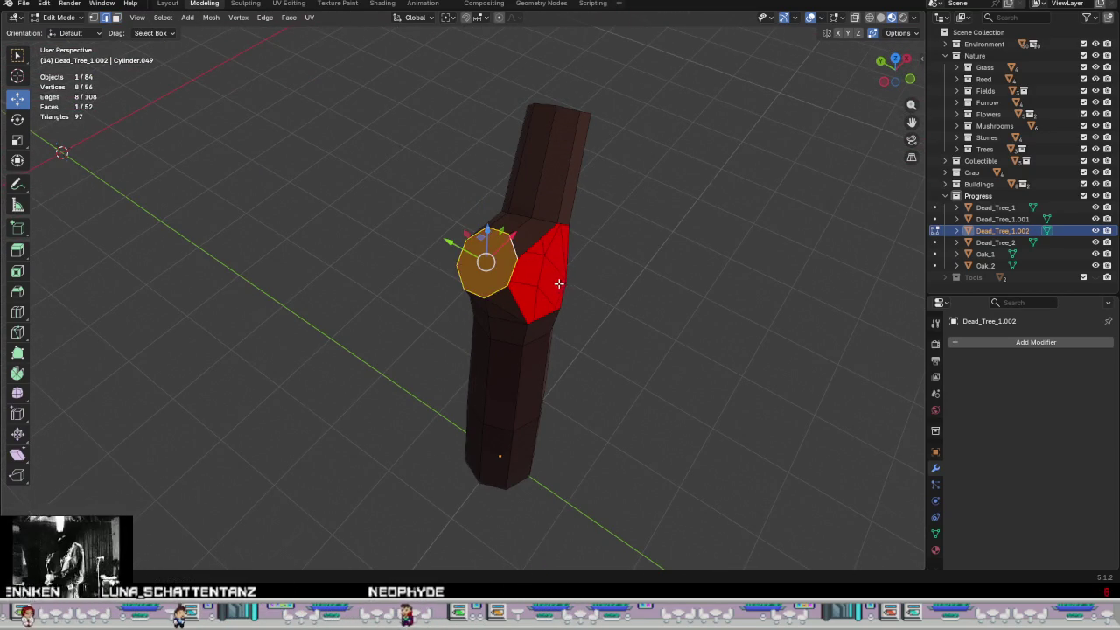
{"action": "middle_click_drag", "start_coordinate": [560, 282], "coordinate": [585, 283]}
{"action": "key", "text": "f"}
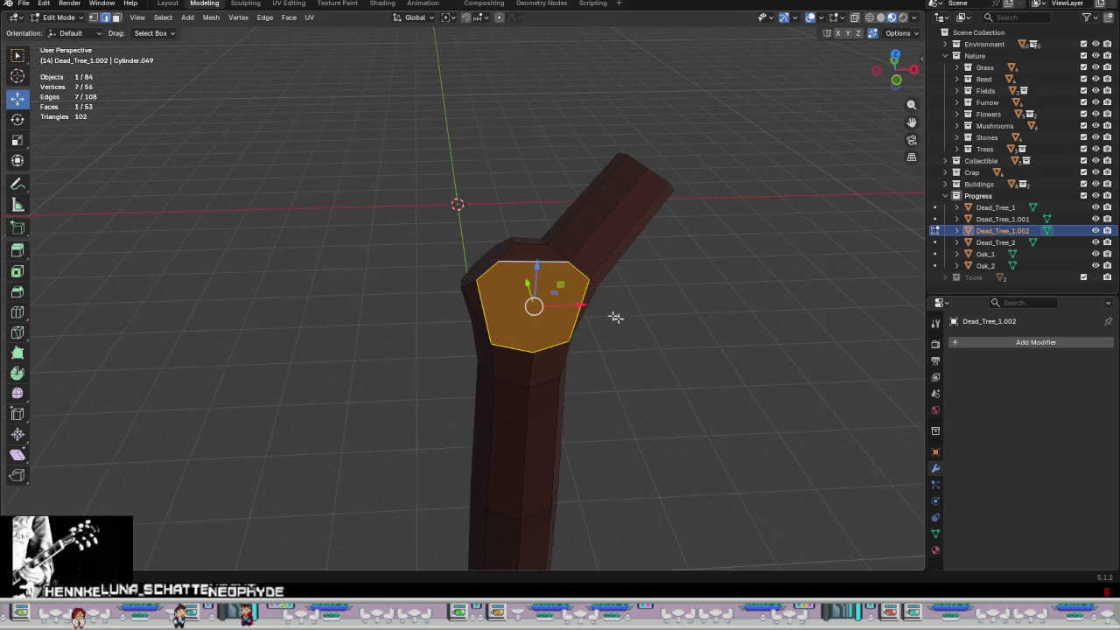
{"action": "mouse_move", "coordinate": [641, 344]}
{"action": "middle_mouse_down"}
{"action": "mouse_move", "coordinate": [668, 325]}
{"action": "mouse_move", "coordinate": [513, 297]}
{"action": "mouse_move", "coordinate": [494, 305]}
{"action": "middle_mouse_up"}
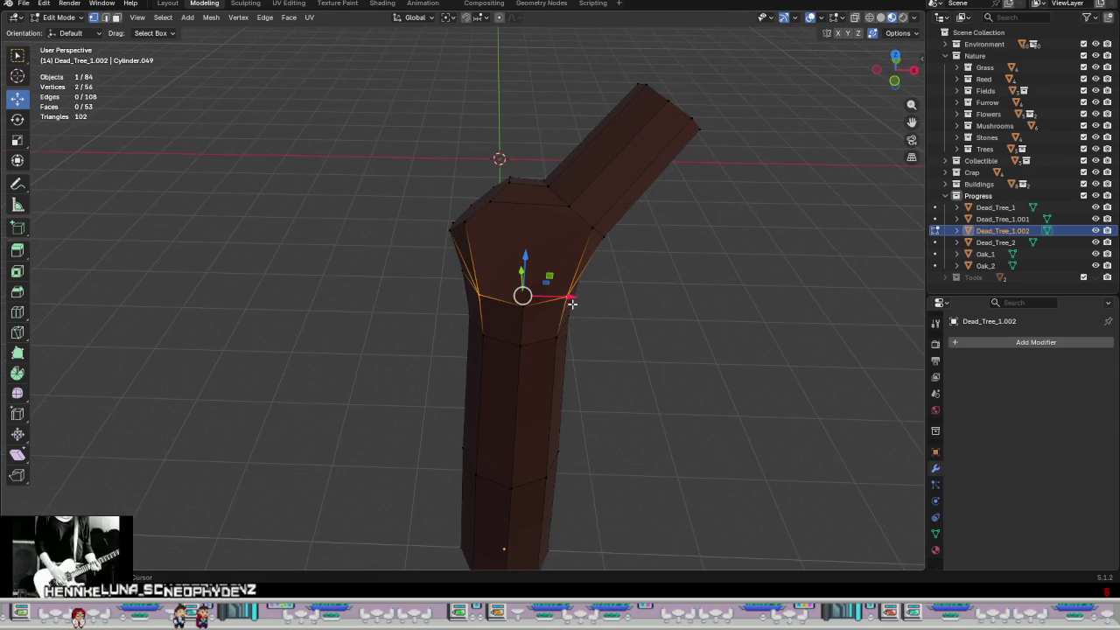
- Dissolve two unneeded trunk edges, leaving 54 vertices, 104 edges and 51 faces
{"action": "mouse_move", "coordinate": [625, 338]}
{"action": "middle_mouse_down"}
{"action": "mouse_move", "coordinate": [683, 305]}
{"action": "mouse_move", "coordinate": [627, 282]}
{"action": "mouse_move", "coordinate": [477, 286]}
{"action": "mouse_move", "coordinate": [655, 350]}
{"action": "mouse_move", "coordinate": [437, 307]}
{"action": "mouse_move", "coordinate": [667, 315]}
{"action": "mouse_move", "coordinate": [650, 310]}
{"action": "mouse_move", "coordinate": [583, 335]}
{"action": "mouse_move", "coordinate": [577, 255]}
{"action": "mouse_move", "coordinate": [580, 288]}
{"action": "mouse_move", "coordinate": [551, 269]}
{"action": "mouse_move", "coordinate": [577, 274]}
{"action": "middle_mouse_up"}
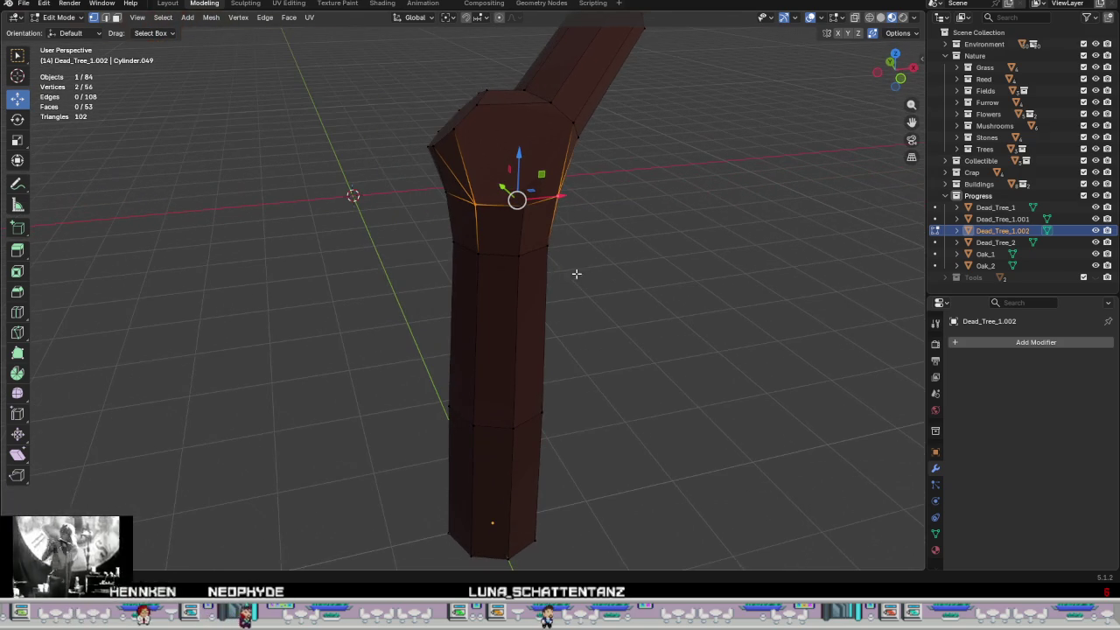
{"action": "left_click", "coordinate": [519, 234]}
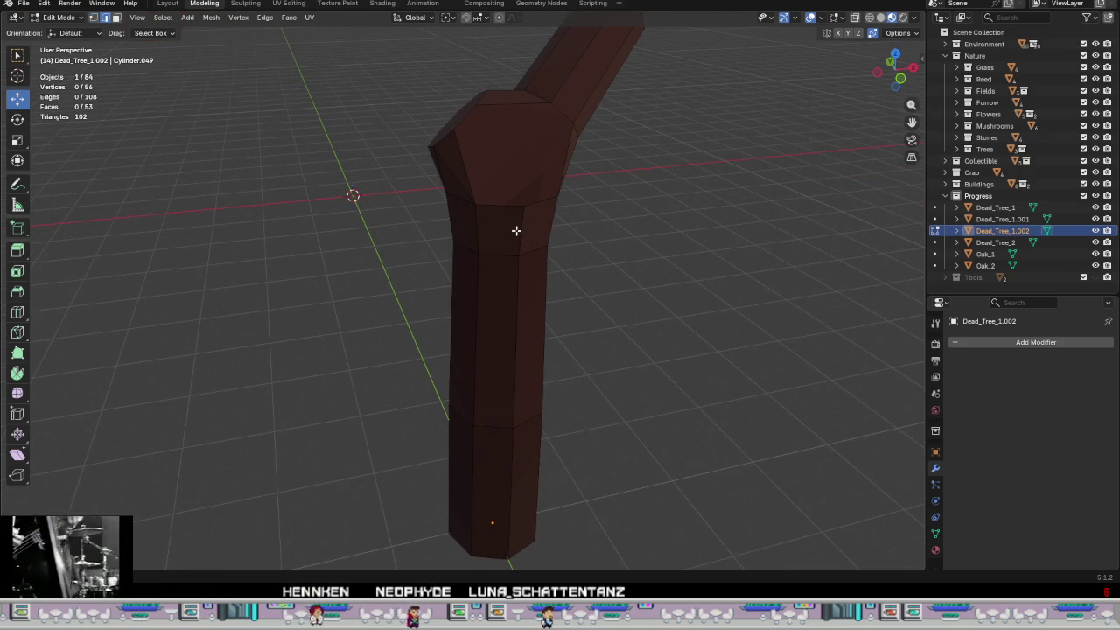
{"action": "left_click", "coordinate": [514, 298], "text": "shift"}
{"action": "right_click", "coordinate": [641, 320]}
{"action": "left_click", "coordinate": [602, 557]}
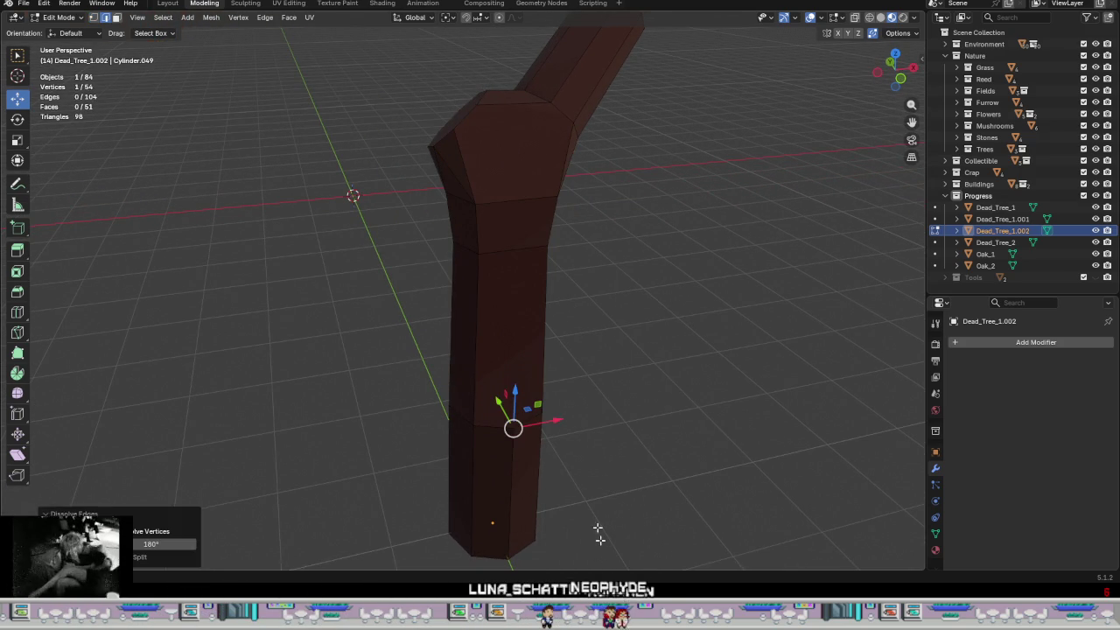
- Dissolve the two lower trunk edges and inset the large front trunk face
{"action": "left_click", "coordinate": [515, 253]}
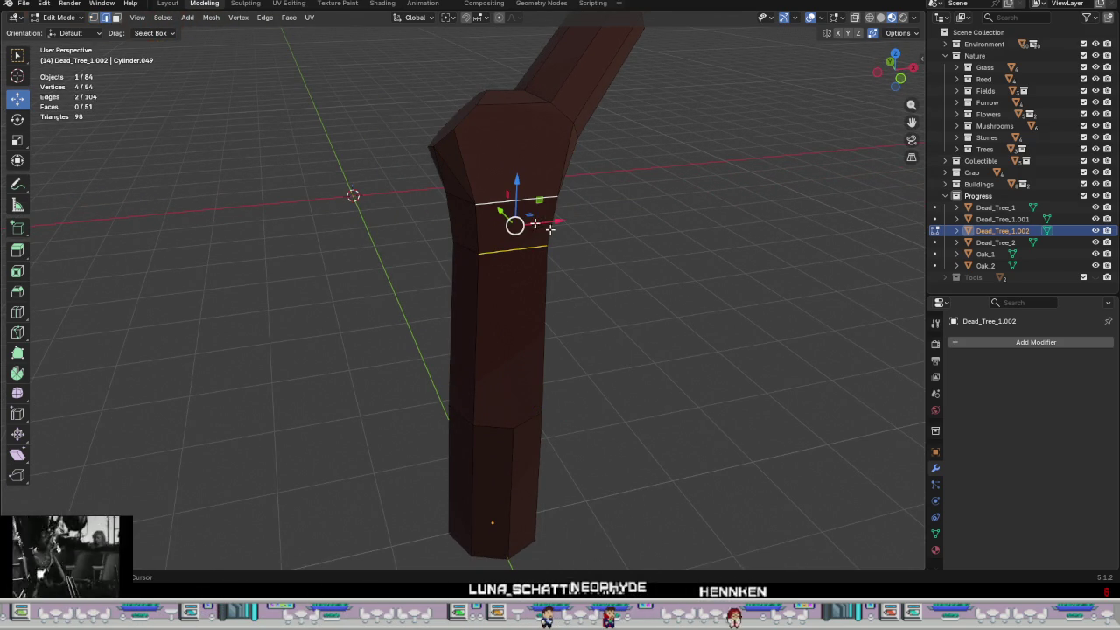
{"action": "right_click", "coordinate": [549, 229]}
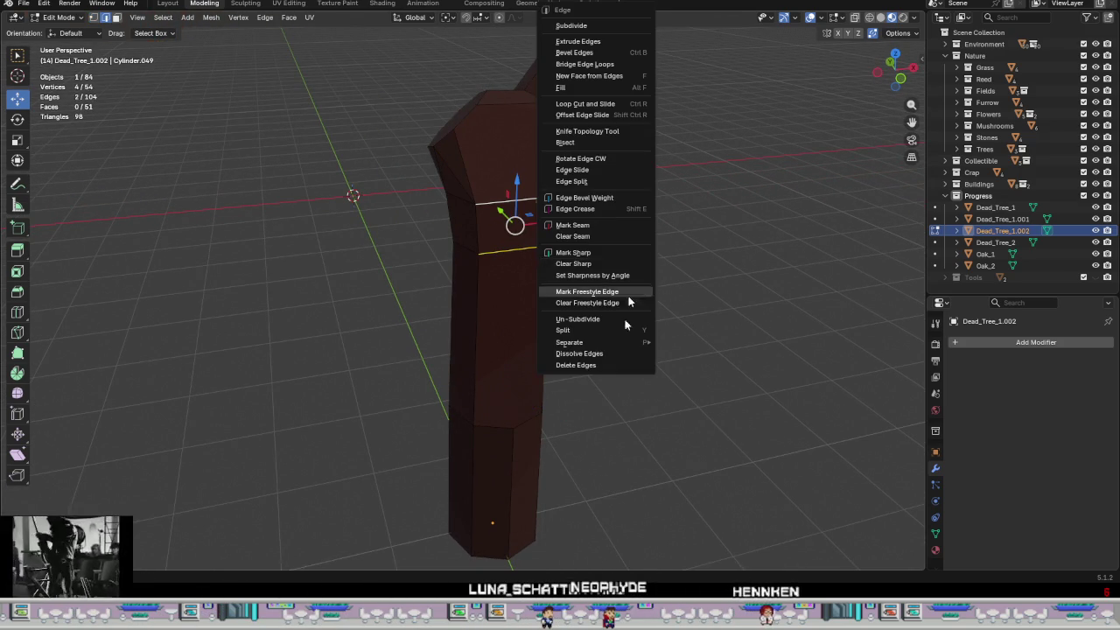
{"action": "left_click", "coordinate": [604, 354]}
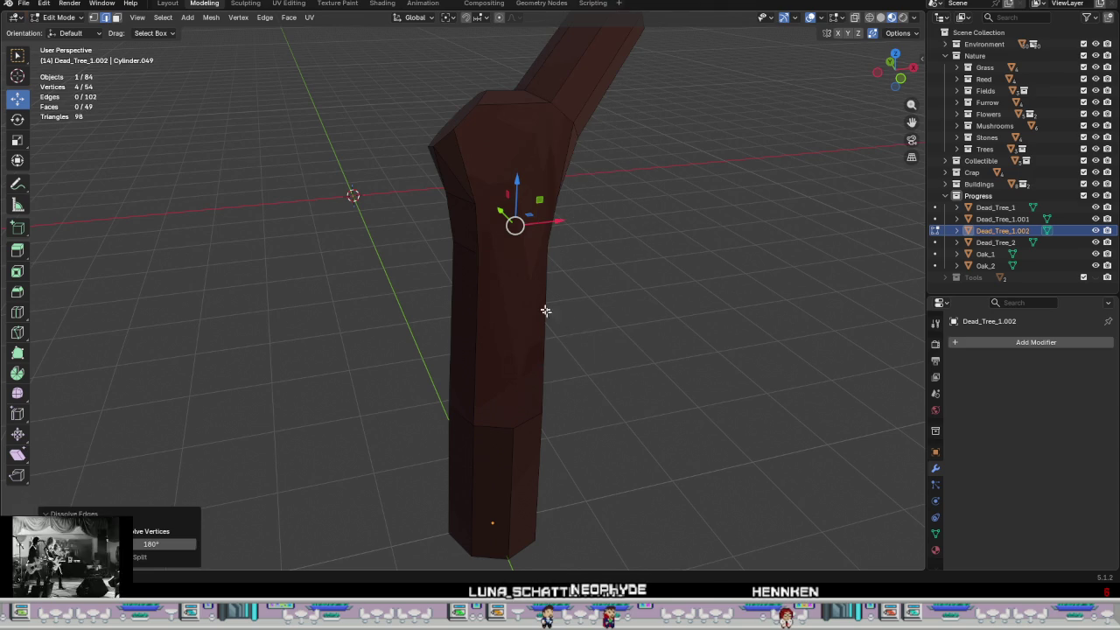
{"action": "key", "text": "3"}
{"action": "left_click", "coordinate": [546, 311]}
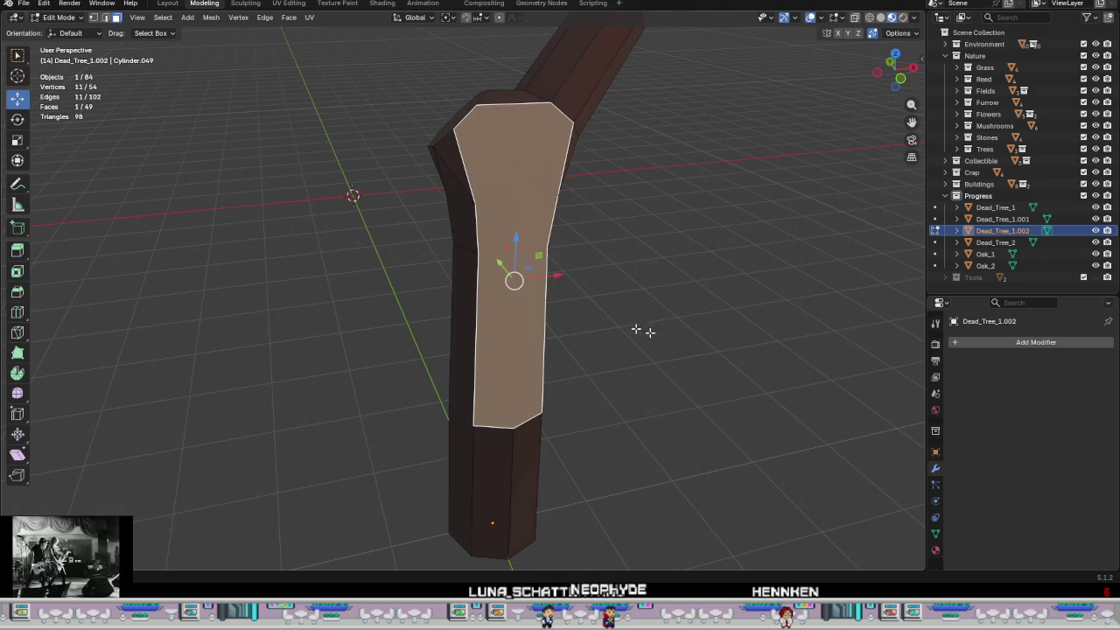
{"action": "key", "text": "i"}
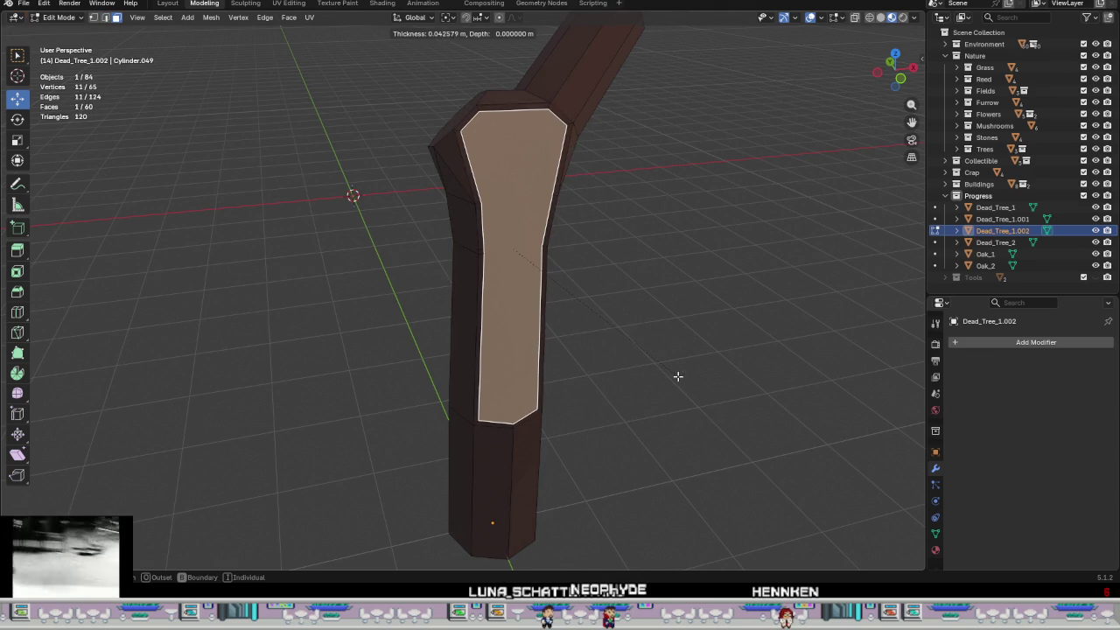
{"action": "left_click", "coordinate": [631, 354]}
- Extrude the inset face 0.26 m inward along its normals
{"action": "mouse_move", "coordinate": [631, 340]}
{"action": "middle_mouse_down"}
{"action": "mouse_move", "coordinate": [666, 393]}
{"action": "mouse_move", "coordinate": [691, 375]}
{"action": "middle_mouse_up"}
{"action": "key", "text": "ctrl+f"}
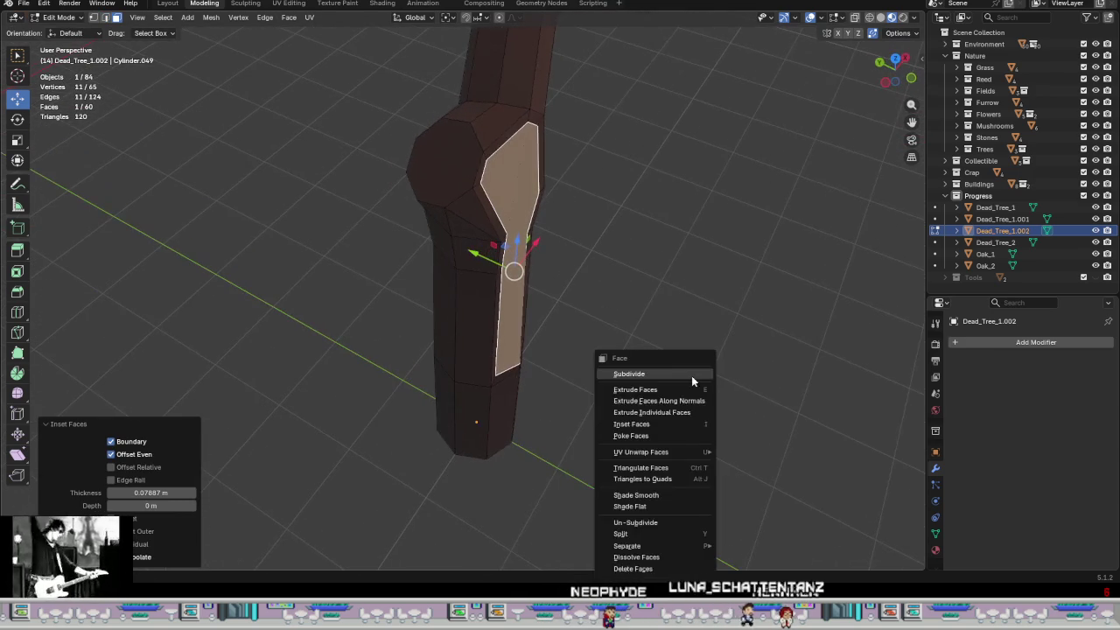
{"action": "middle_click_drag", "start_coordinate": [781, 375], "coordinate": [698, 402]}
{"action": "key", "text": "ctrl+f"}
{"action": "left_click", "coordinate": [702, 401]}
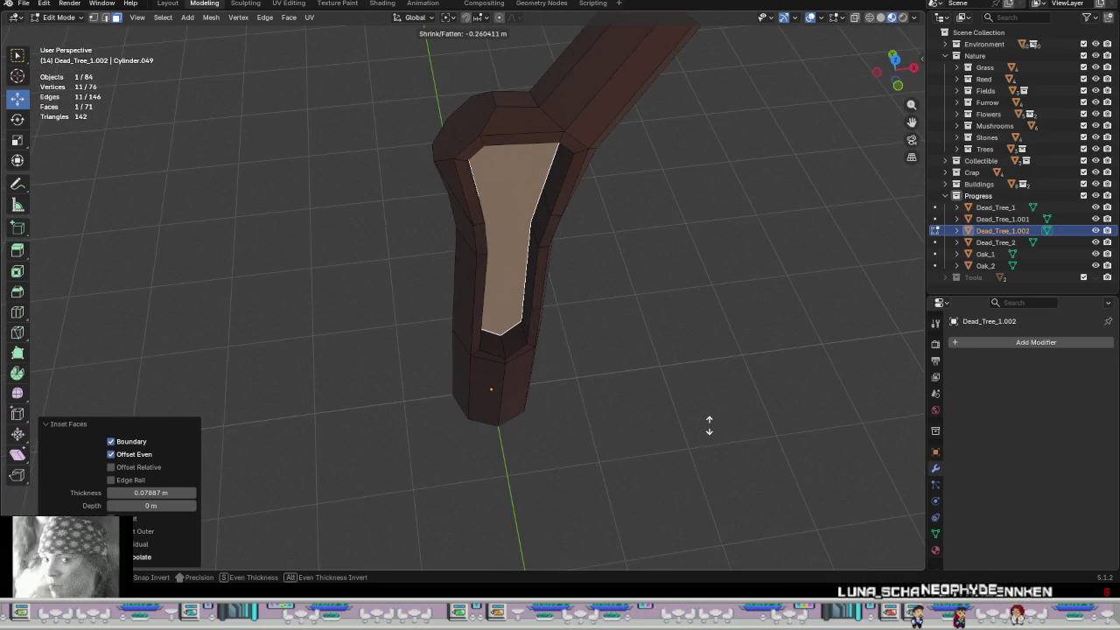
{"action": "left_click", "coordinate": [708, 426]}
- Shrink the recessed face slightly and return to Object Mode
{"action": "mouse_move", "coordinate": [662, 394]}
{"action": "middle_mouse_down"}
{"action": "mouse_move", "coordinate": [550, 318]}
{"action": "mouse_move", "coordinate": [467, 228]}
{"action": "mouse_move", "coordinate": [733, 374]}
{"action": "middle_mouse_up"}
{"action": "key", "text": "s"}
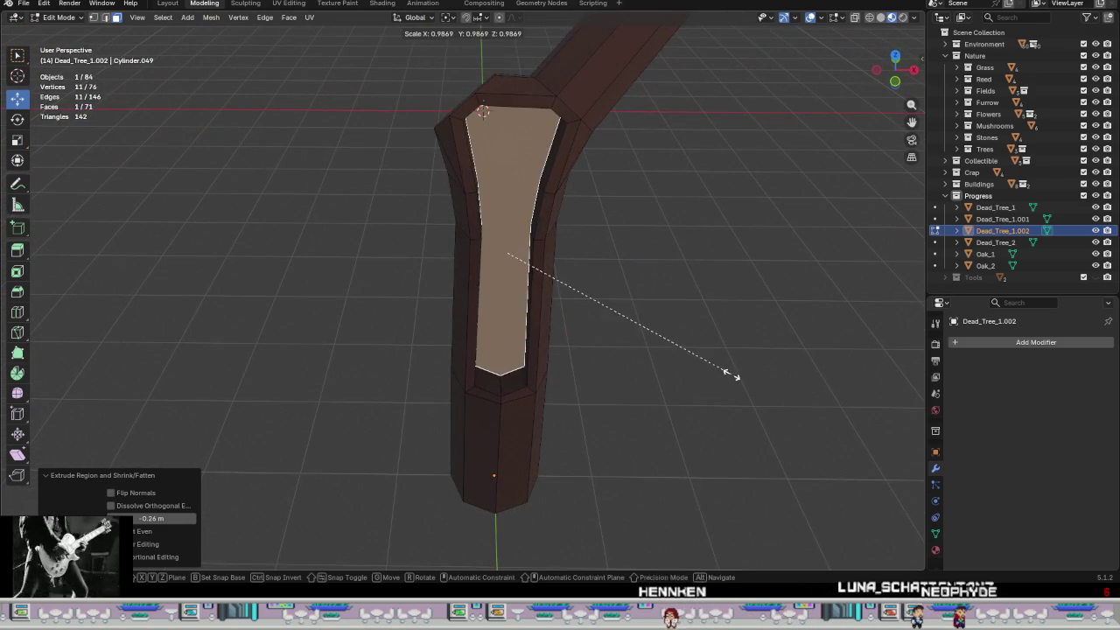
{"action": "left_click", "coordinate": [706, 368]}
{"action": "mouse_move", "coordinate": [703, 365]}
{"action": "middle_mouse_down"}
{"action": "mouse_move", "coordinate": [635, 335]}
{"action": "mouse_move", "coordinate": [665, 356]}
{"action": "mouse_move", "coordinate": [557, 277]}
{"action": "mouse_move", "coordinate": [680, 365]}
{"action": "mouse_move", "coordinate": [493, 368]}
{"action": "middle_mouse_up"}
{"action": "key", "text": "Tab"}
{"action": "scroll", "coordinate": [492, 368], "scroll_direction": "up", "scroll_amount": 3}
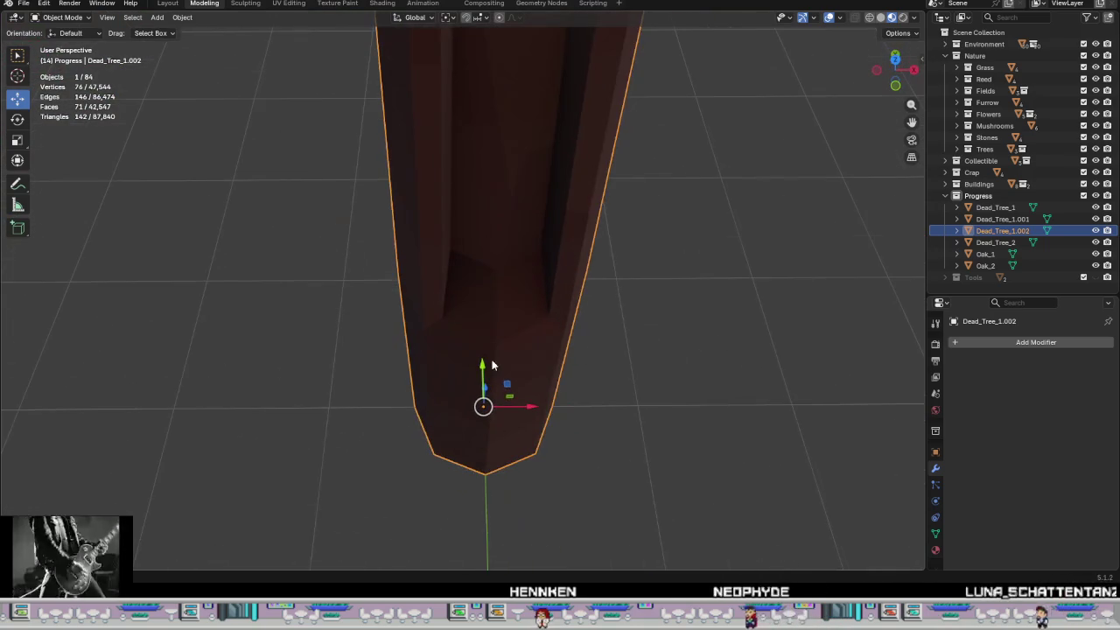
- Back in Edit Mode, try extruding a small groove-bottom face, then undo it
{"action": "key", "text": "Tab"}
{"action": "left_click", "coordinate": [463, 295]}
{"action": "middle_click_drag", "start_coordinate": [463, 295], "coordinate": [525, 307]}
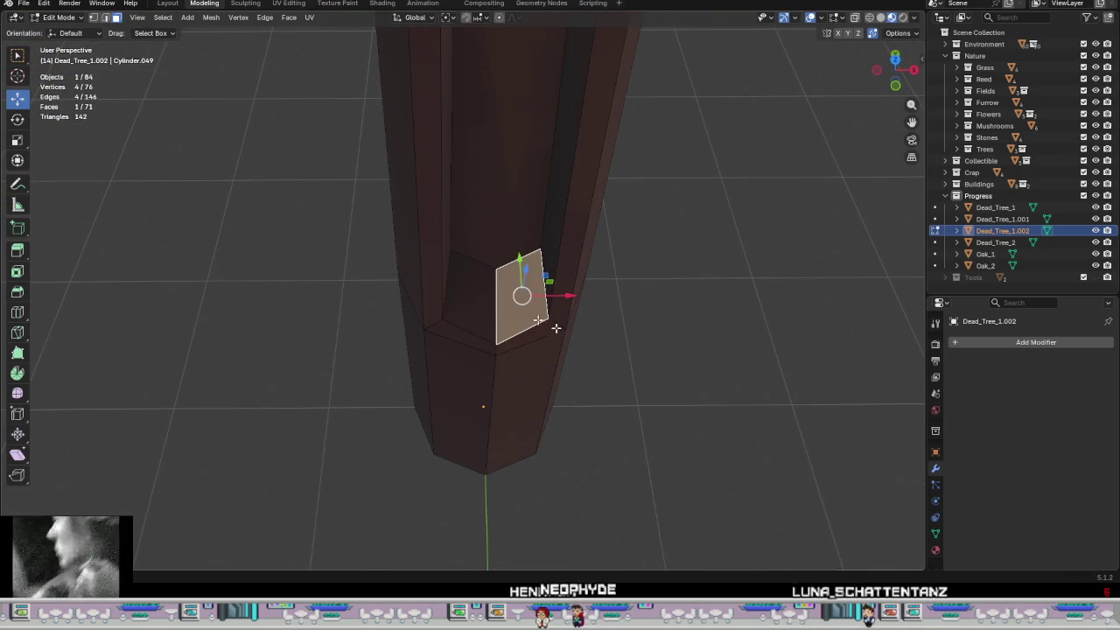
{"action": "right_click", "coordinate": [692, 353]}
{"action": "left_click", "coordinate": [697, 355]}
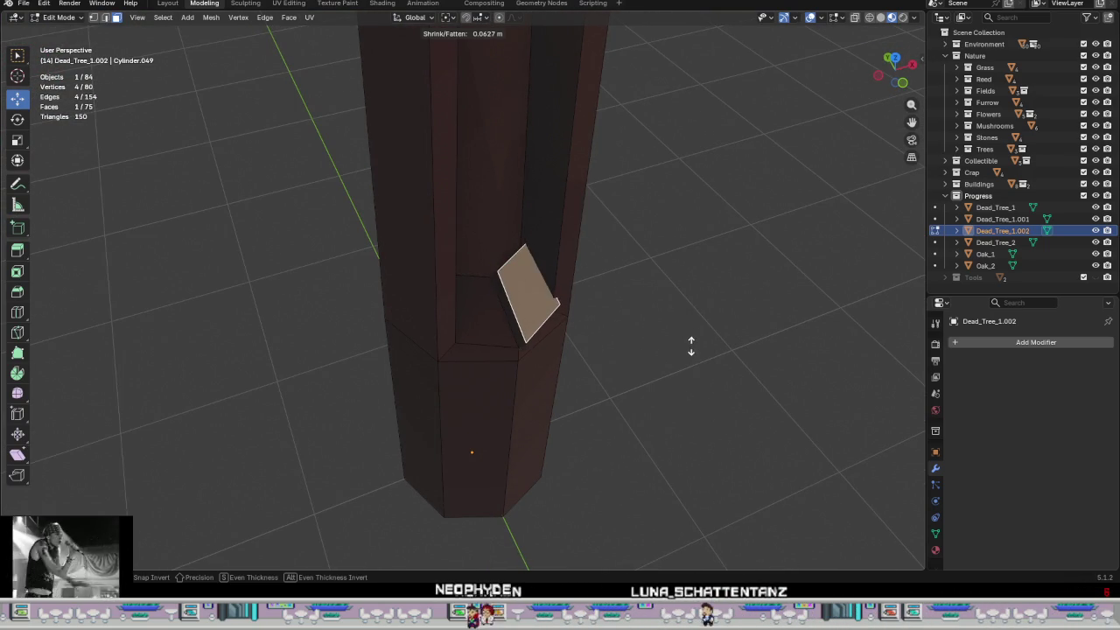
{"action": "right_click", "coordinate": [679, 357]}
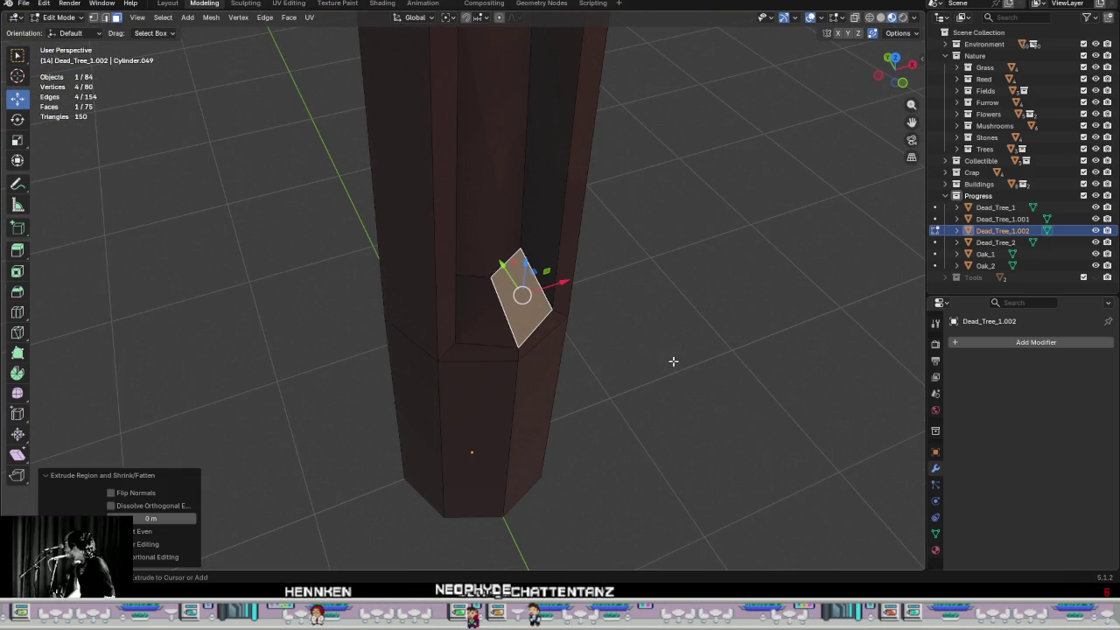
{"action": "key", "text": "ctrl+z"}
{"action": "key", "text": "ctrl+z"}
- Extrude the two bottom recess faces downward along Z
{"action": "left_click", "coordinate": [526, 321], "text": "shift"}
{"action": "mouse_move", "coordinate": [526, 322]}
{"action": "middle_mouse_down"}
{"action": "mouse_move", "coordinate": [657, 376]}
{"action": "mouse_move", "coordinate": [652, 361]}
{"action": "middle_mouse_up"}
{"action": "key", "text": "e"}
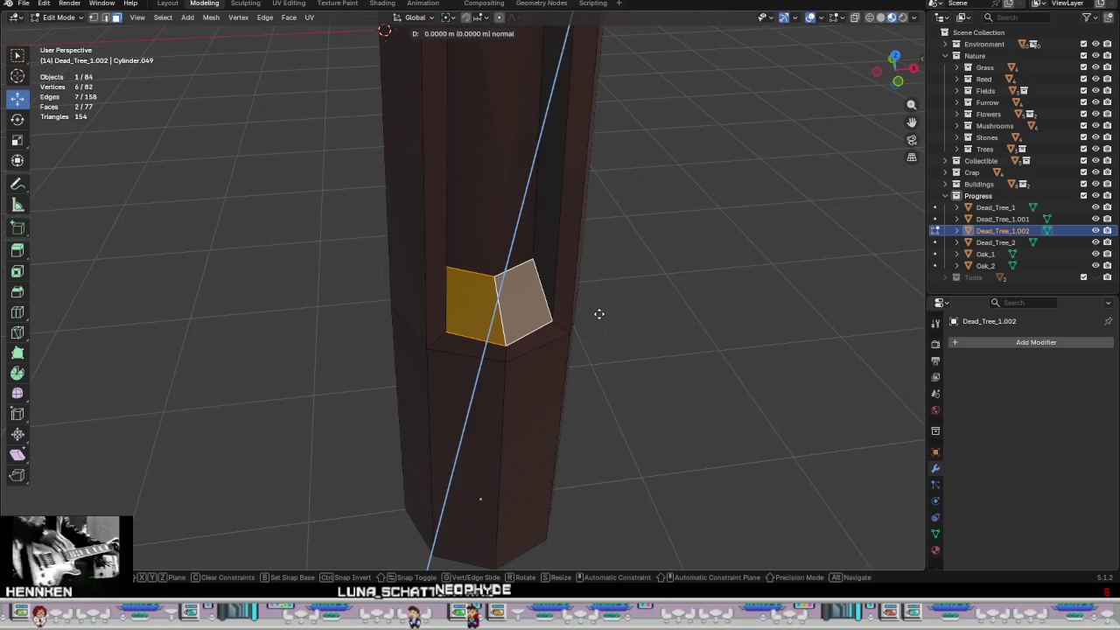
{"action": "right_click", "coordinate": [589, 321]}
{"action": "left_click_drag", "start_coordinate": [508, 268], "coordinate": [510, 339]}
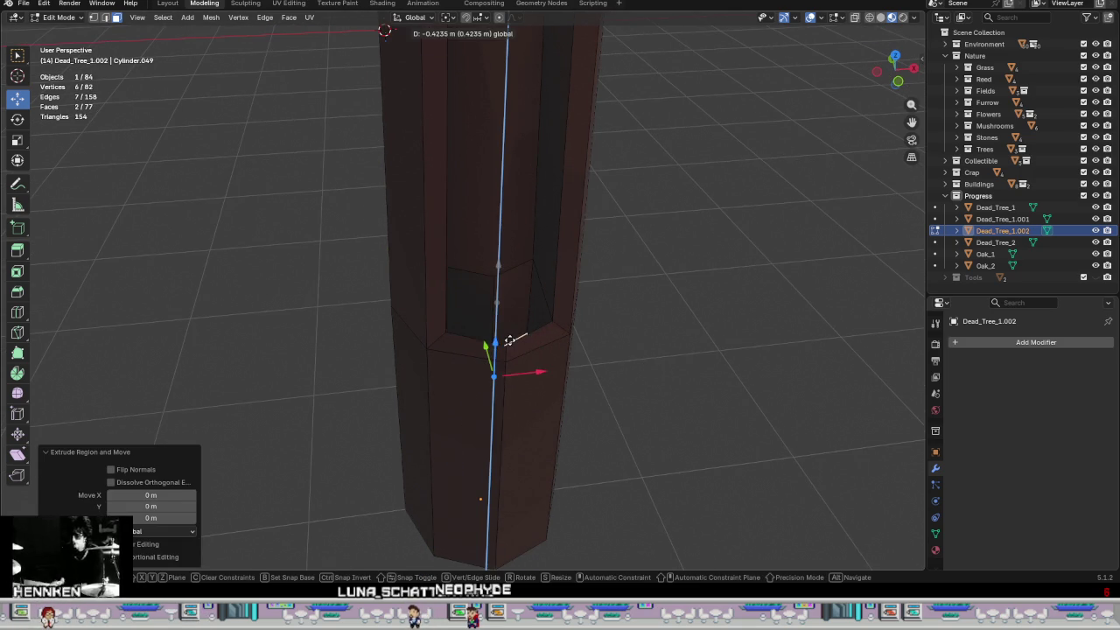
{"action": "left_click", "coordinate": [516, 306]}
{"action": "mouse_move", "coordinate": [516, 305]}
{"action": "middle_mouse_down"}
{"action": "mouse_move", "coordinate": [580, 355]}
{"action": "mouse_move", "coordinate": [571, 371]}
{"action": "middle_mouse_up"}
{"action": "scroll", "coordinate": [581, 356], "scroll_direction": "up", "scroll_amount": 3}
{"action": "scroll", "coordinate": [570, 371], "scroll_direction": "down", "scroll_amount": 3}
{"action": "mouse_move", "coordinate": [545, 320]}
{"action": "middle_mouse_down"}
{"action": "mouse_move", "coordinate": [506, 291]}
{"action": "mouse_move", "coordinate": [512, 356]}
{"action": "mouse_move", "coordinate": [619, 354]}
{"action": "mouse_move", "coordinate": [480, 321]}
{"action": "middle_mouse_up"}
- Move the groove-bottom vertices −0.12304 m along Y and turn on X-ray view
{"action": "left_click", "coordinate": [545, 388], "text": "shift"}
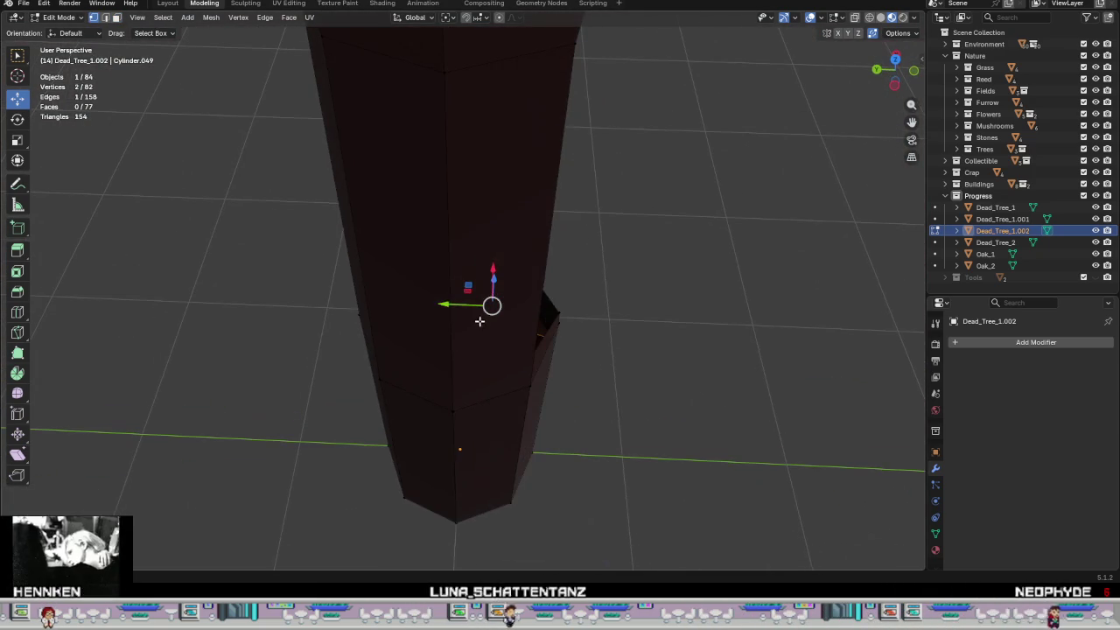
{"action": "left_click_drag", "start_coordinate": [446, 305], "coordinate": [368, 307]}
{"action": "mouse_move", "coordinate": [367, 307]}
{"action": "middle_mouse_down"}
{"action": "mouse_move", "coordinate": [435, 353]}
{"action": "mouse_move", "coordinate": [430, 368]}
{"action": "mouse_move", "coordinate": [393, 327]}
{"action": "mouse_move", "coordinate": [435, 353]}
{"action": "mouse_move", "coordinate": [403, 345]}
{"action": "mouse_move", "coordinate": [390, 295]}
{"action": "middle_mouse_up"}
{"action": "left_click_drag", "start_coordinate": [392, 268], "coordinate": [413, 293]}
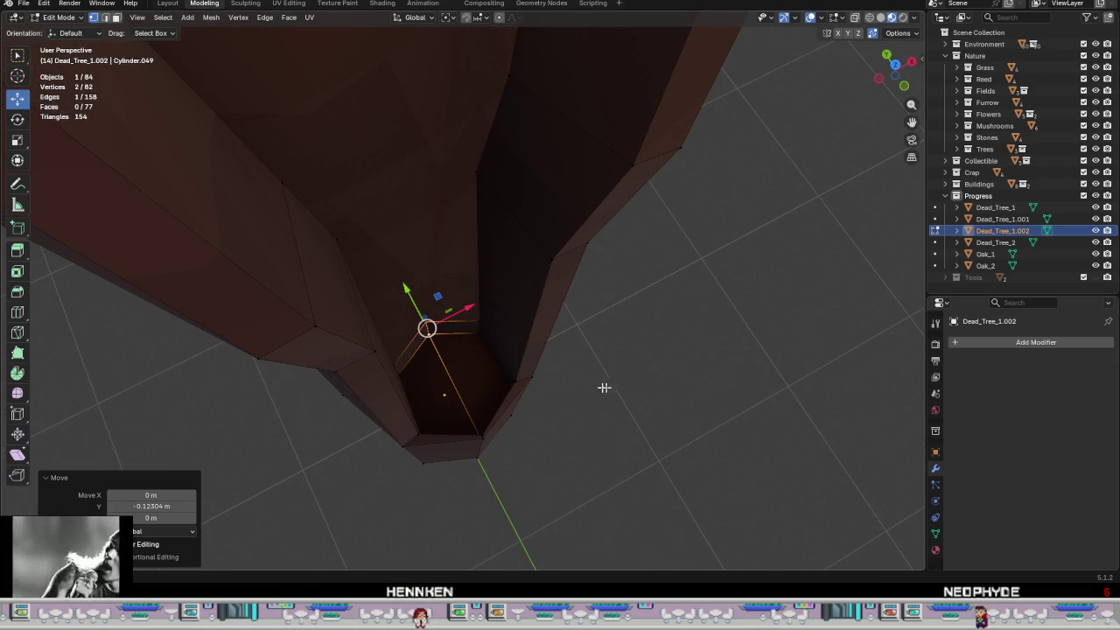
{"action": "key", "text": "alt+z"}
{"action": "mouse_move", "coordinate": [445, 377]}
{"action": "middle_mouse_down"}
{"action": "mouse_move", "coordinate": [535, 380]}
{"action": "mouse_move", "coordinate": [462, 360]}
{"action": "mouse_move", "coordinate": [438, 387]}
{"action": "mouse_move", "coordinate": [403, 394]}
{"action": "mouse_move", "coordinate": [390, 362]}
{"action": "middle_mouse_up"}
{"action": "left_click", "coordinate": [384, 357], "text": "shift"}
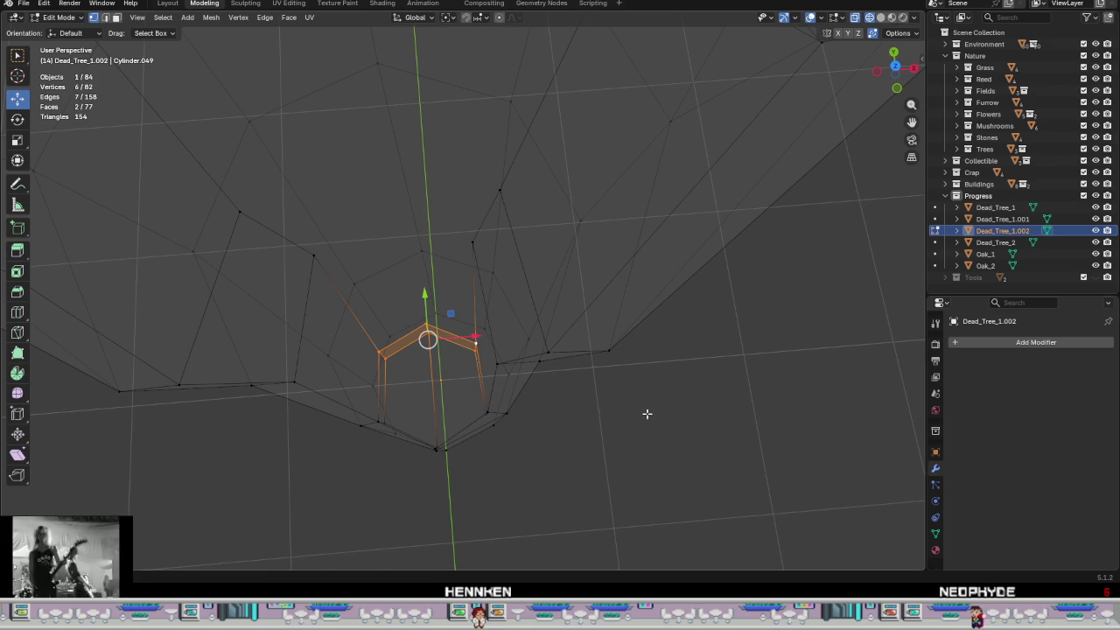
- Scale the selected bottom faces to 1.435 and move them up along Z
{"action": "key", "text": "s"}
{"action": "left_click", "coordinate": [740, 450]}
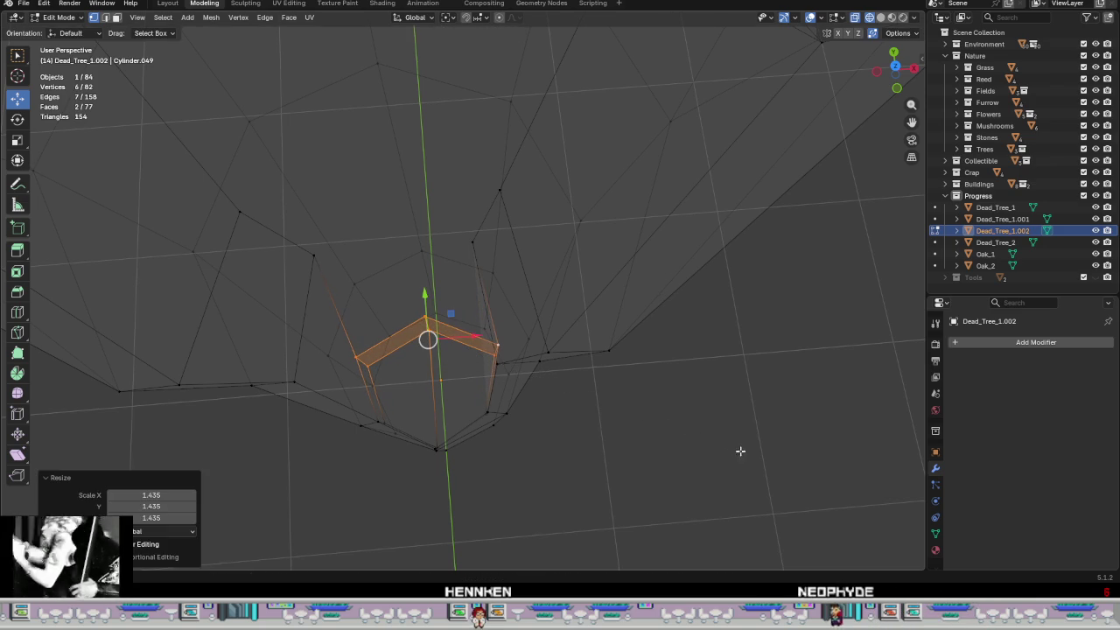
{"action": "left_click_drag", "start_coordinate": [431, 300], "coordinate": [424, 277]}
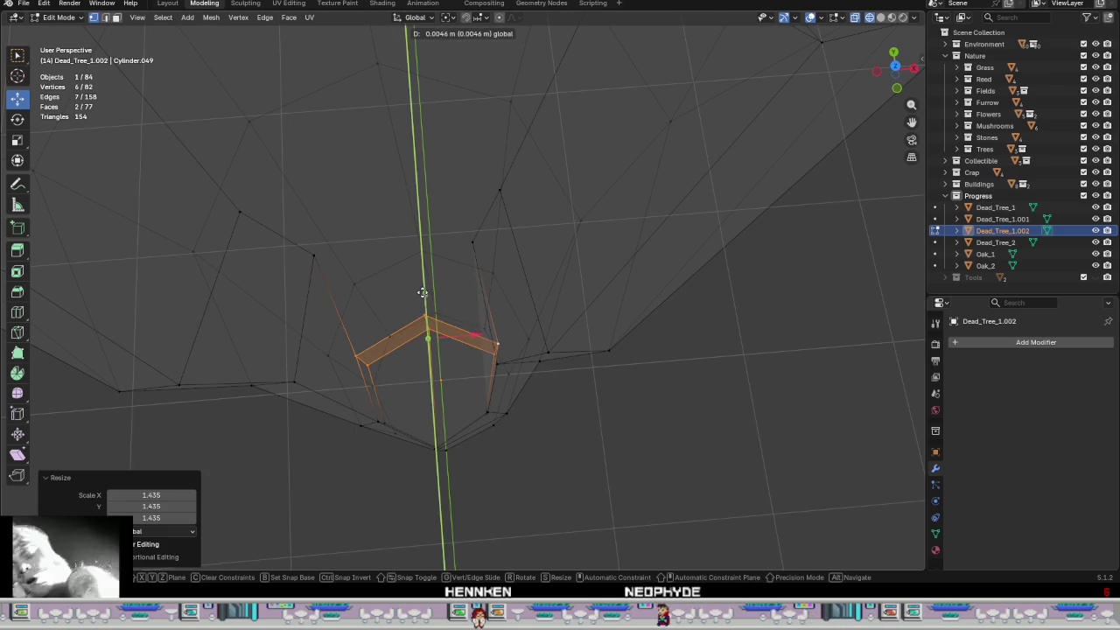
{"action": "left_click", "coordinate": [426, 290]}
{"action": "mouse_move", "coordinate": [425, 290]}
{"action": "middle_mouse_down"}
{"action": "mouse_move", "coordinate": [498, 336]}
{"action": "mouse_move", "coordinate": [598, 344]}
{"action": "middle_mouse_up"}
- Scale the selection to 1.153, move it along Y, then shift one bottom vertex along Y
{"action": "key", "text": "s"}
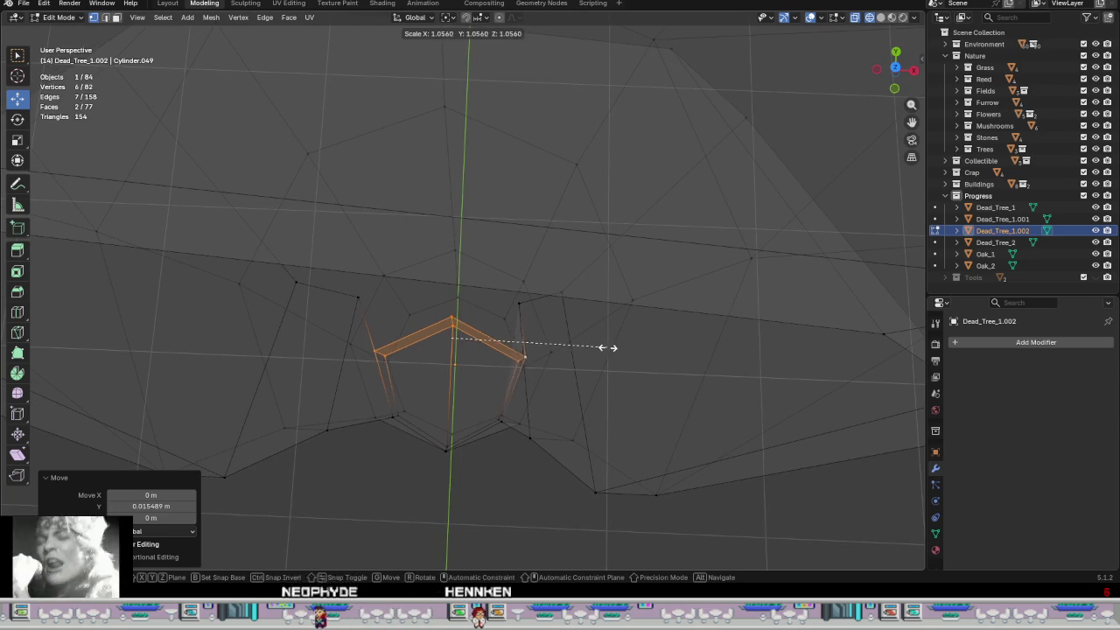
{"action": "left_click", "coordinate": [622, 353]}
{"action": "key", "text": "g"}
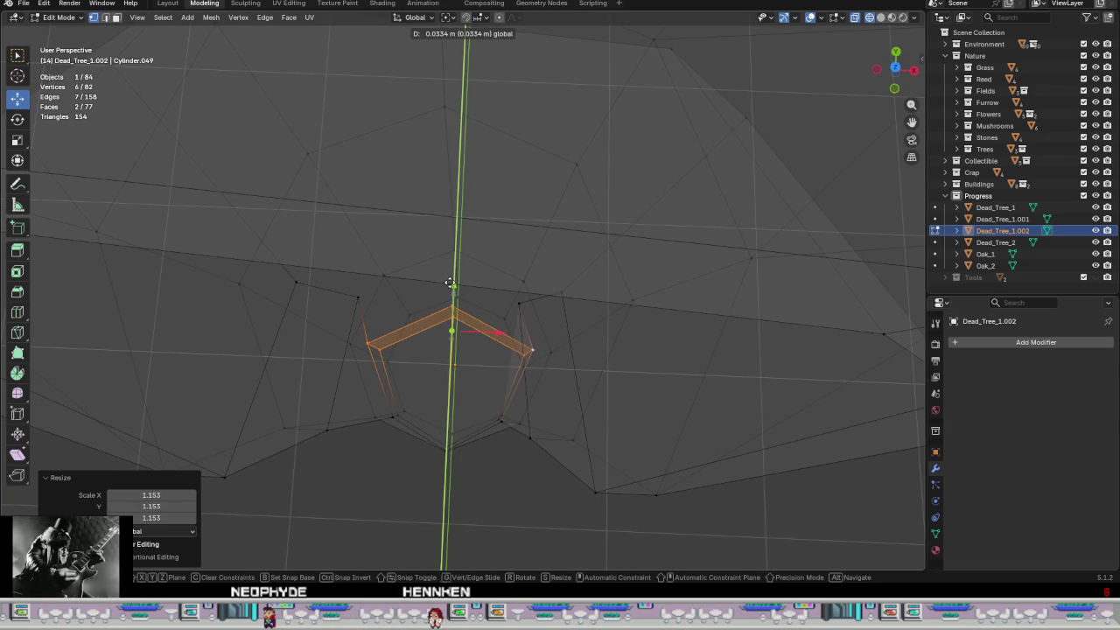
{"action": "left_click", "coordinate": [450, 282]}
{"action": "left_click", "coordinate": [454, 308]}
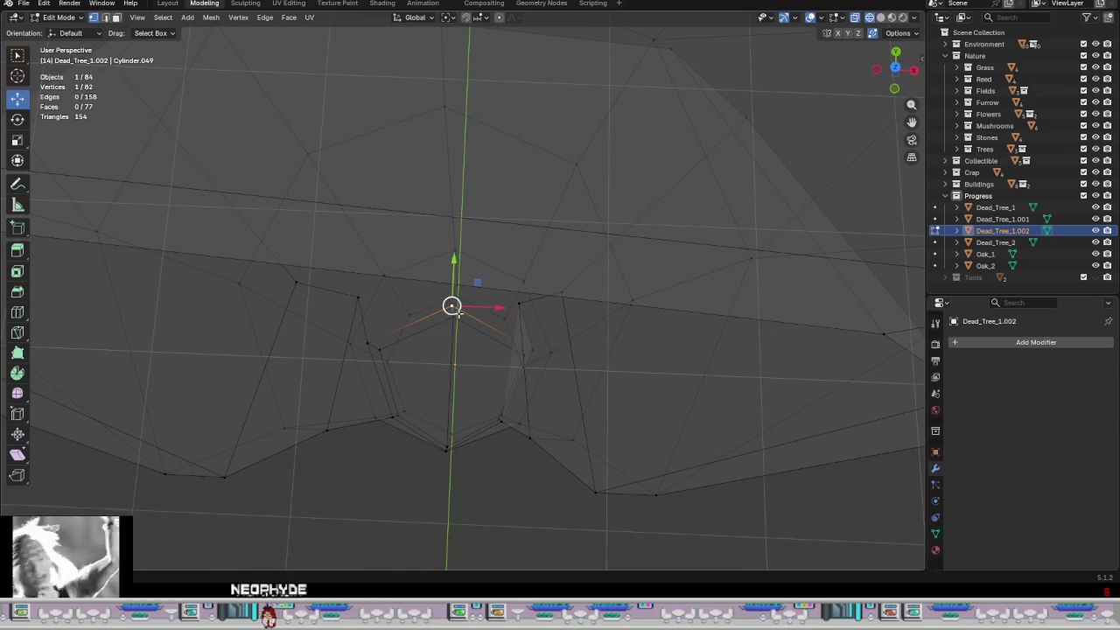
{"action": "left_click_drag", "start_coordinate": [455, 264], "coordinate": [458, 265]}
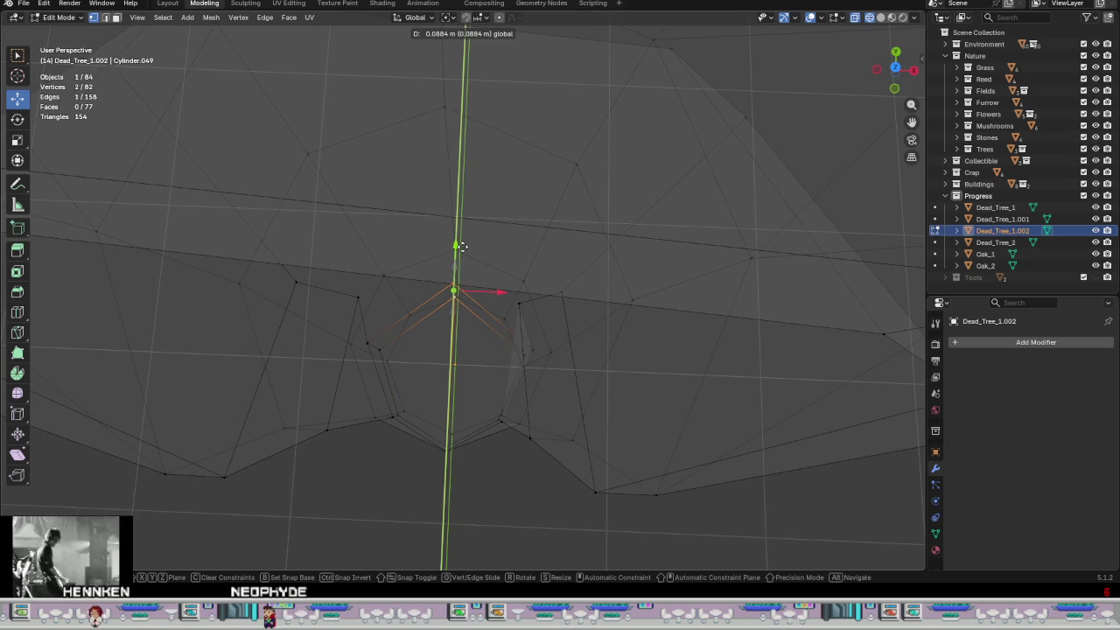
{"action": "left_click", "coordinate": [461, 246]}
{"action": "mouse_move", "coordinate": [461, 246]}
{"action": "middle_mouse_down"}
{"action": "mouse_move", "coordinate": [500, 200]}
{"action": "mouse_move", "coordinate": [441, 205]}
{"action": "mouse_move", "coordinate": [499, 267]}
{"action": "mouse_move", "coordinate": [546, 268]}
{"action": "mouse_move", "coordinate": [462, 248]}
{"action": "mouse_move", "coordinate": [462, 274]}
{"action": "middle_mouse_up"}
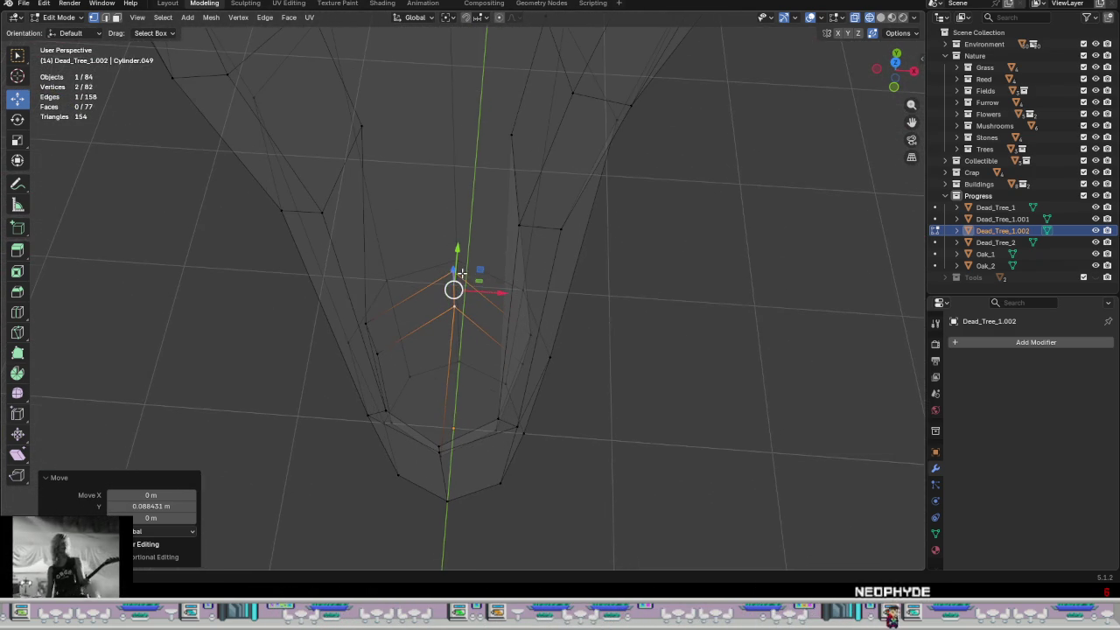
- Subdivide a groove-bottom edge, then dissolve one of the new edges
{"action": "key", "text": "2"}
{"action": "left_click", "coordinate": [415, 331]}
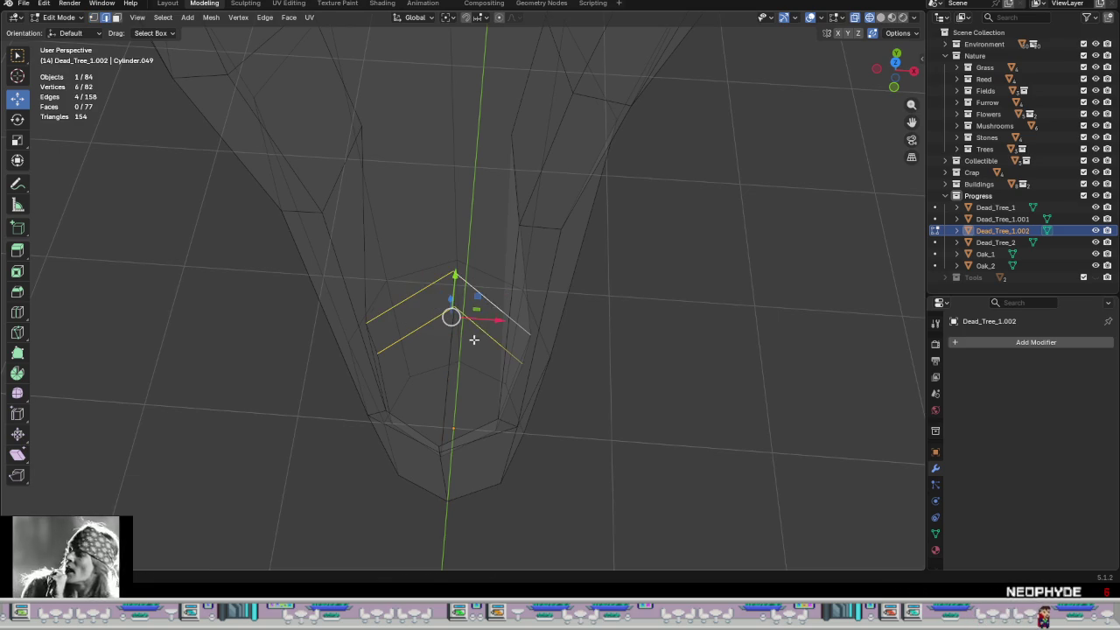
{"action": "key", "text": "ctrl+e"}
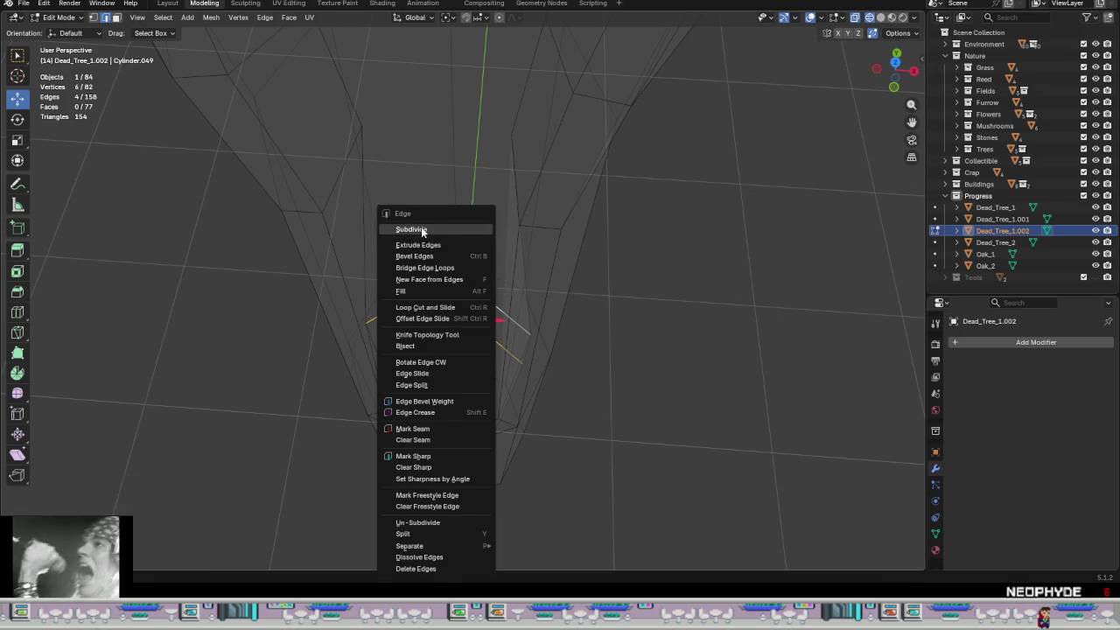
{"action": "left_click", "coordinate": [422, 231]}
{"action": "left_click", "coordinate": [416, 315]}
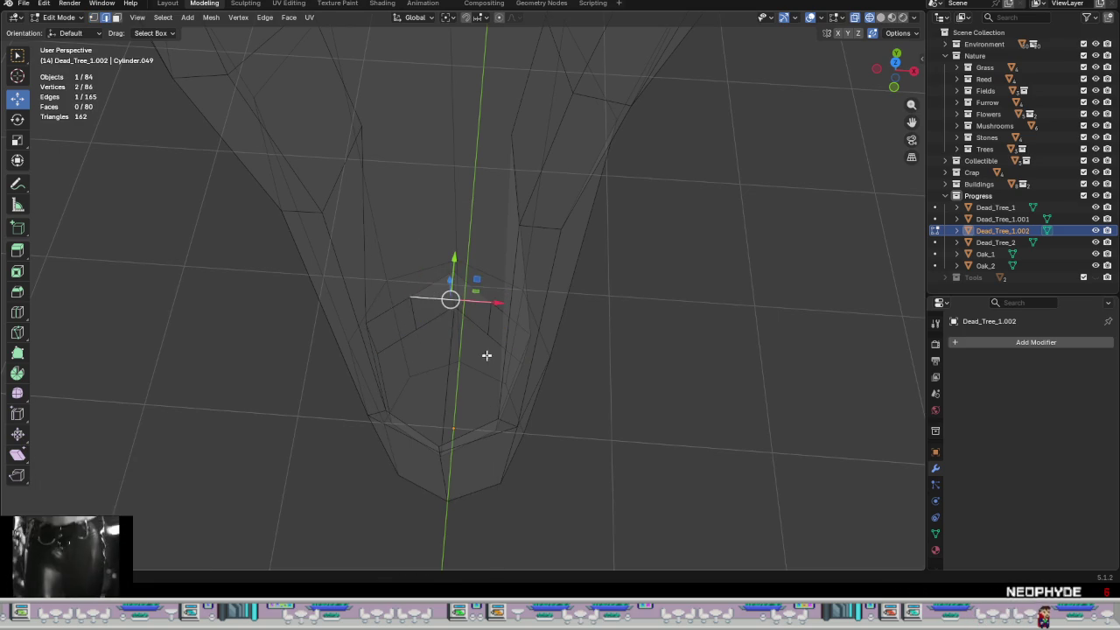
{"action": "middle_click_drag", "start_coordinate": [487, 356], "coordinate": [587, 379]}
{"action": "key", "text": "ctrl+e"}
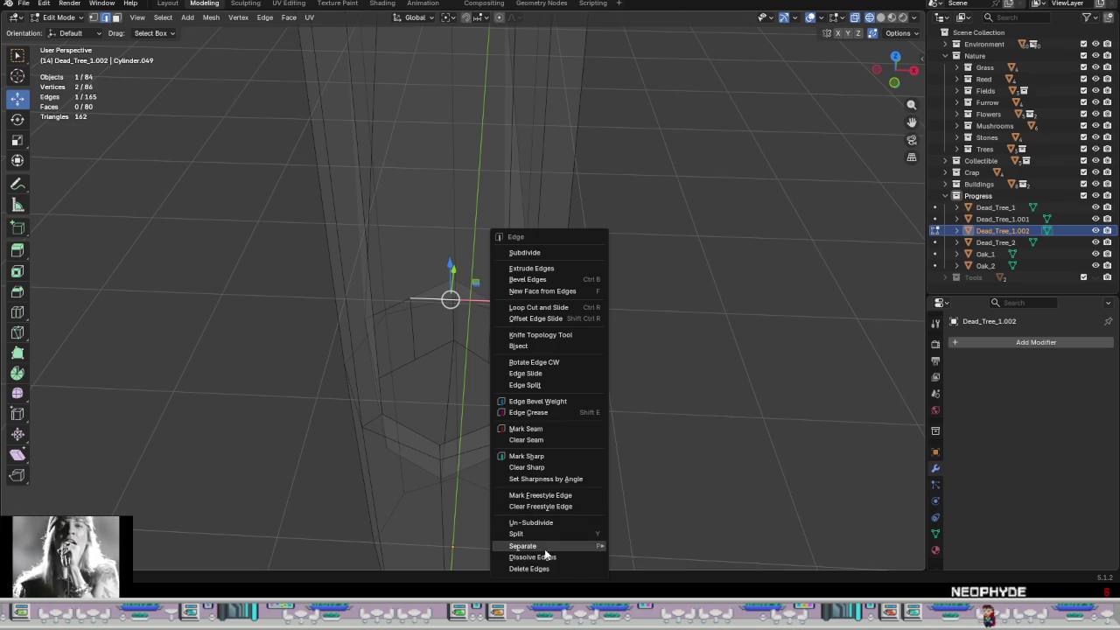
{"action": "left_click", "coordinate": [542, 557]}
{"action": "scroll", "coordinate": [467, 384], "scroll_direction": "up", "scroll_amount": 3}
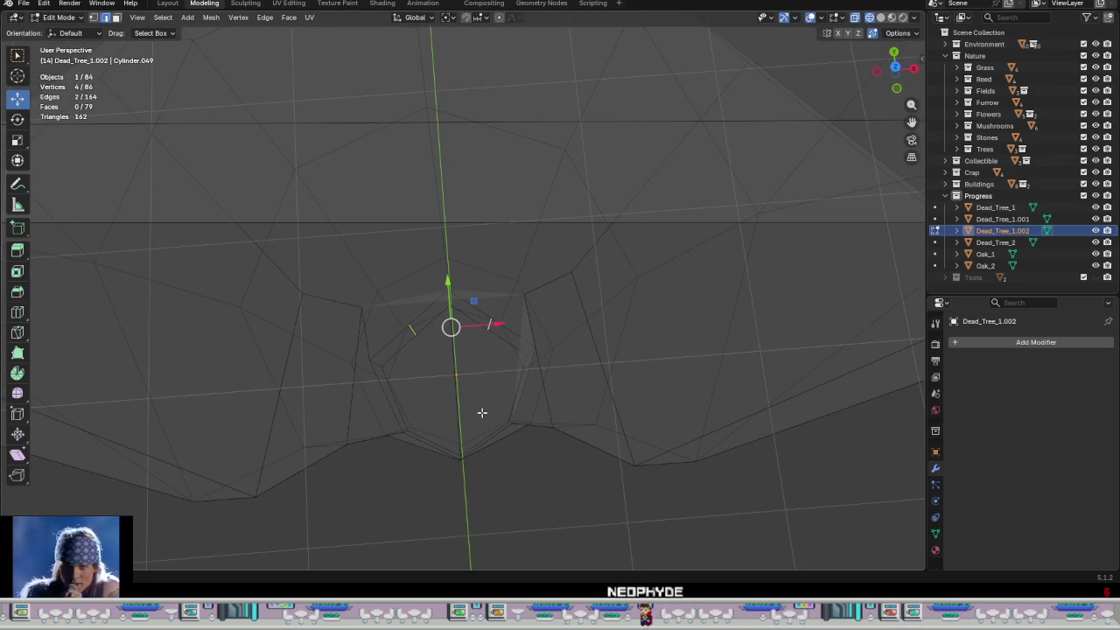
{"action": "middle_click_drag", "start_coordinate": [482, 412], "coordinate": [467, 395]}
- Move the groove-end edges along Y, scale them to 1.370, and nudge them 0.033589 m along Y
{"action": "key", "text": "g"}
{"action": "key", "text": "y"}
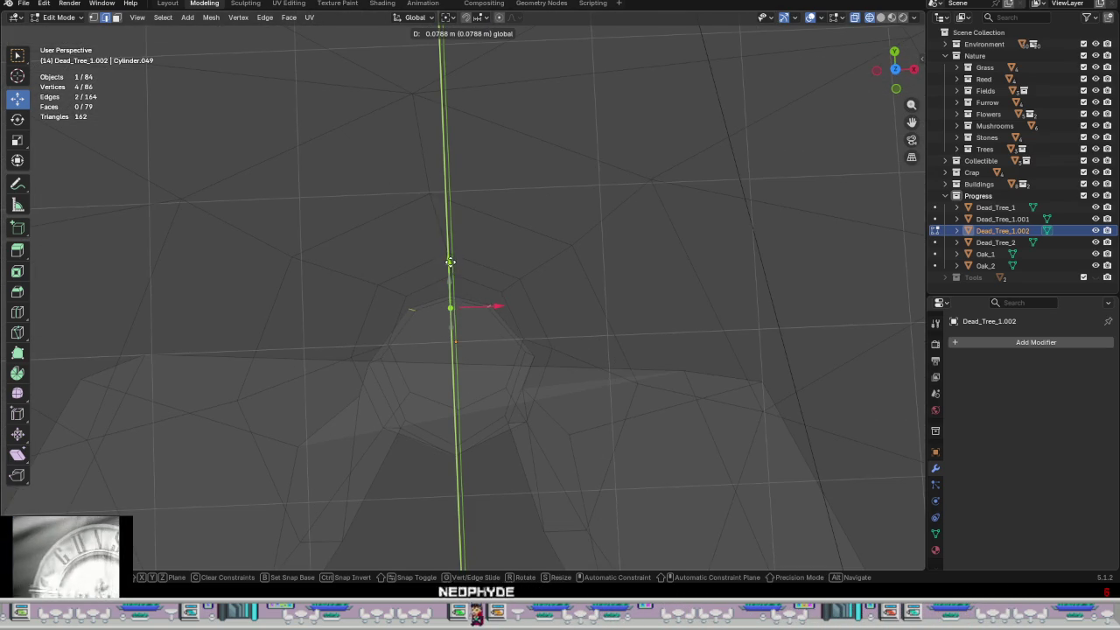
{"action": "left_click", "coordinate": [450, 267]}
{"action": "key", "text": "s"}
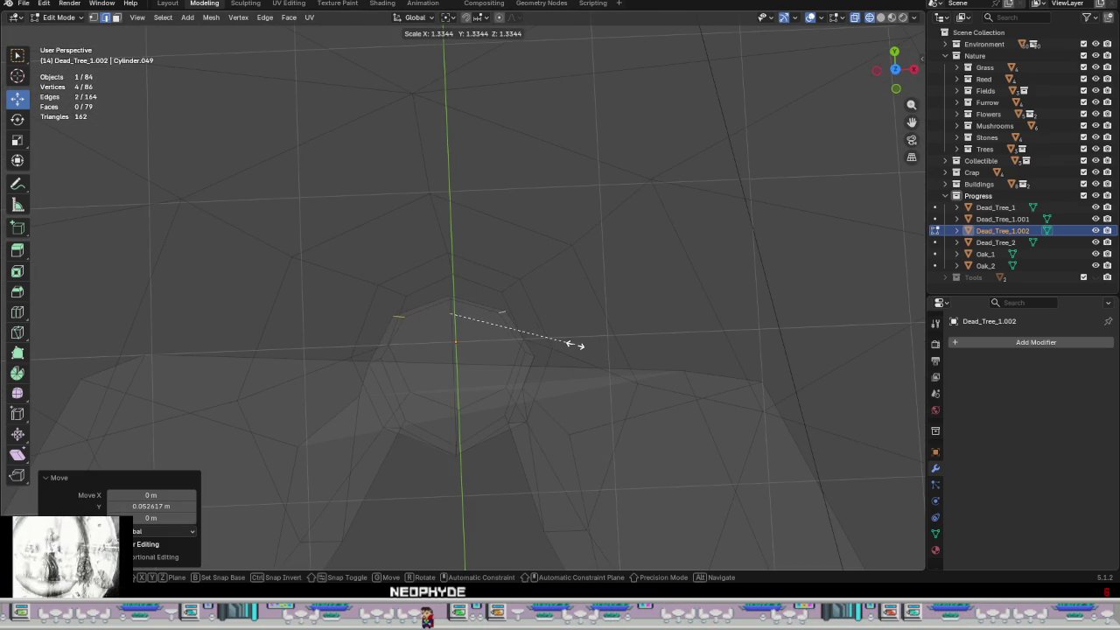
{"action": "left_click", "coordinate": [578, 345]}
{"action": "mouse_move", "coordinate": [471, 312]}
{"action": "middle_mouse_down"}
{"action": "mouse_move", "coordinate": [462, 308]}
{"action": "mouse_move", "coordinate": [464, 367]}
{"action": "mouse_move", "coordinate": [449, 263]}
{"action": "middle_mouse_up"}
{"action": "left_click", "coordinate": [461, 307], "text": "shift"}
{"action": "left_click_drag", "start_coordinate": [449, 254], "coordinate": [453, 247]}
{"action": "mouse_move", "coordinate": [452, 248]}
{"action": "middle_mouse_down"}
{"action": "mouse_move", "coordinate": [534, 234]}
{"action": "mouse_move", "coordinate": [480, 194]}
{"action": "mouse_move", "coordinate": [514, 253]}
{"action": "mouse_move", "coordinate": [550, 393]}
{"action": "mouse_move", "coordinate": [536, 396]}
{"action": "middle_mouse_up"}
- Switch the viewport back to Material Preview shading
{"action": "key", "text": "z"}
{"action": "mouse_move", "coordinate": [551, 281]}
{"action": "middle_mouse_down"}
{"action": "mouse_move", "coordinate": [560, 297]}
{"action": "mouse_move", "coordinate": [476, 338]}
{"action": "mouse_move", "coordinate": [490, 350]}
{"action": "mouse_move", "coordinate": [513, 457]}
{"action": "mouse_move", "coordinate": [500, 358]}
{"action": "mouse_move", "coordinate": [444, 400]}
{"action": "middle_mouse_up"}
{"action": "scroll", "coordinate": [560, 297], "scroll_direction": "up", "scroll_amount": 3}
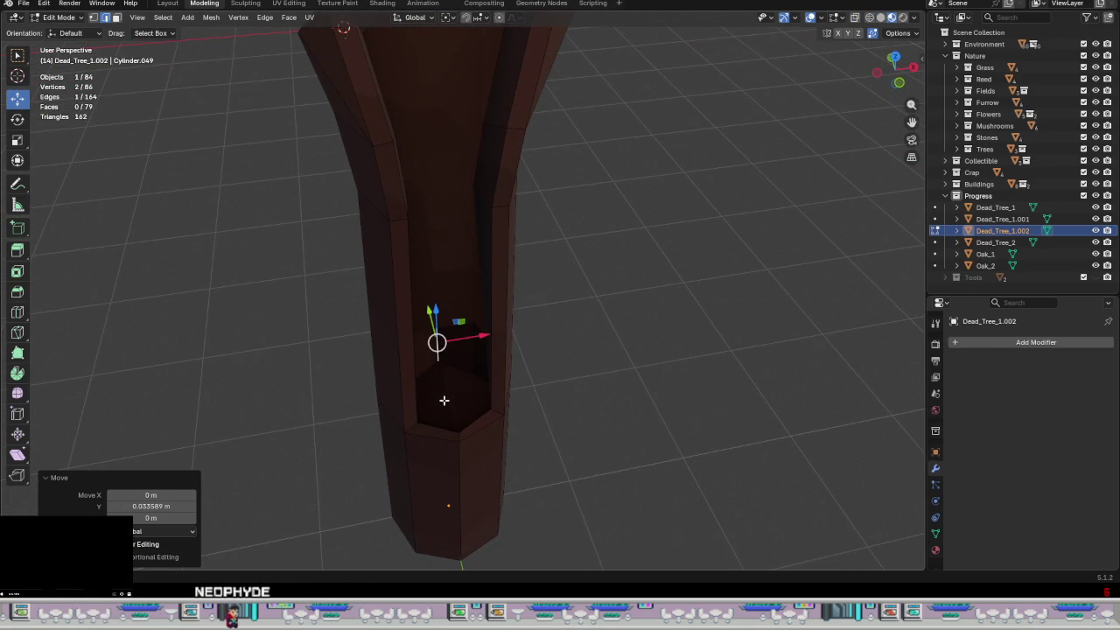
- Select elements around the groove floor and slide an edge along Y
{"action": "left_click", "coordinate": [444, 400]}
{"action": "left_click", "coordinate": [476, 418], "text": "alt+shift"}
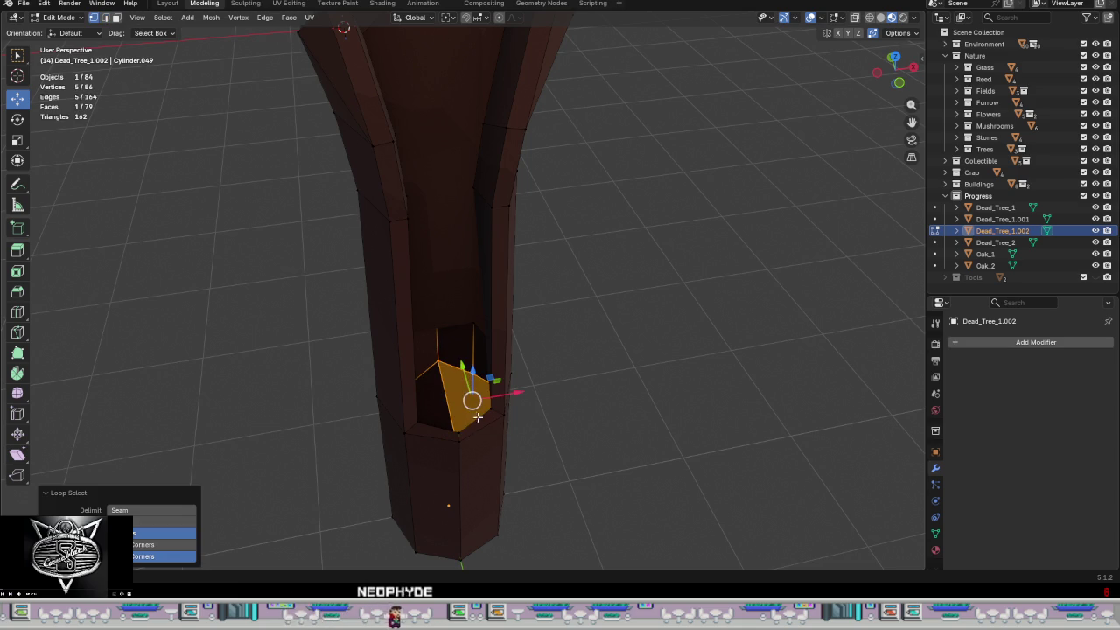
{"action": "mouse_move", "coordinate": [461, 379]}
{"action": "middle_mouse_down"}
{"action": "mouse_move", "coordinate": [469, 398]}
{"action": "mouse_move", "coordinate": [446, 394]}
{"action": "mouse_move", "coordinate": [473, 429]}
{"action": "mouse_move", "coordinate": [480, 343]}
{"action": "mouse_move", "coordinate": [458, 405]}
{"action": "middle_mouse_up"}
{"action": "left_click", "coordinate": [442, 398], "text": "alt+shift"}
{"action": "scroll", "coordinate": [480, 343], "scroll_direction": "up", "scroll_amount": 3}
{"action": "left_click", "coordinate": [454, 442]}
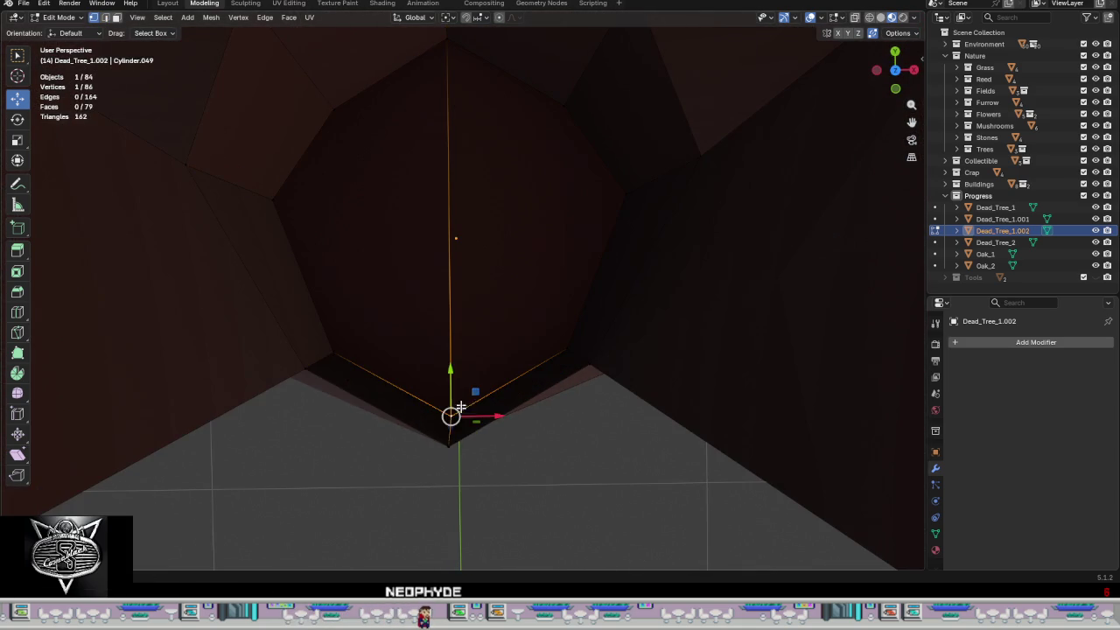
{"action": "middle_click_drag", "start_coordinate": [480, 457], "coordinate": [477, 438]}
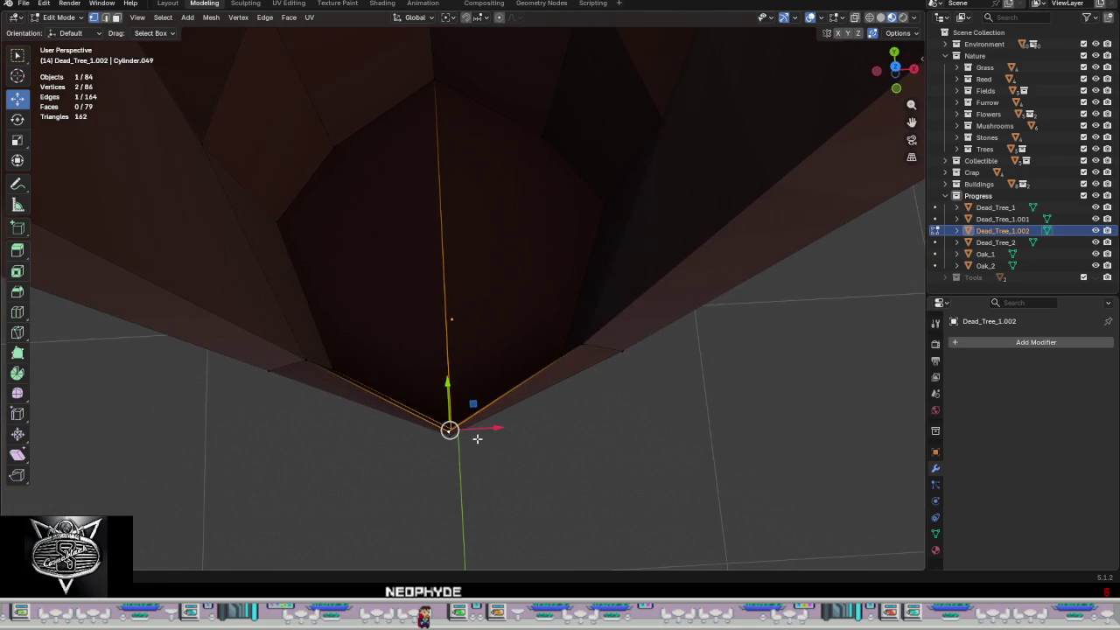
{"action": "left_click_drag", "start_coordinate": [446, 391], "coordinate": [448, 360]}
{"action": "left_click", "coordinate": [449, 367]}
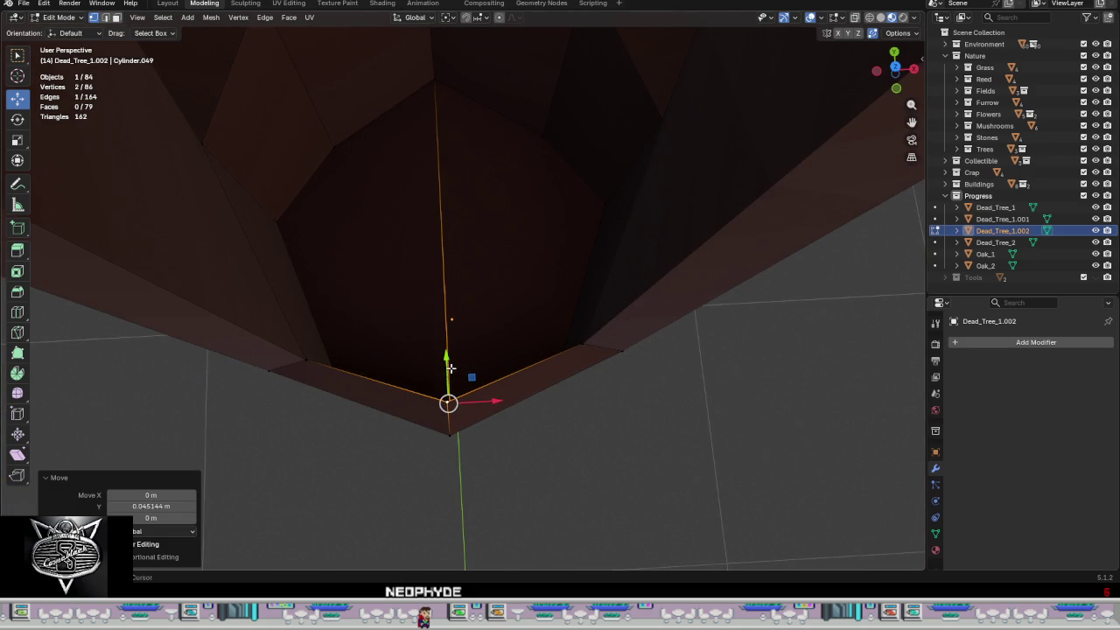
- Dissolve the stray edge crossing the groove's floor face
{"action": "left_click", "coordinate": [400, 292], "text": "alt"}
{"action": "middle_click_drag", "start_coordinate": [400, 293], "coordinate": [438, 260]}
{"action": "left_click", "coordinate": [438, 264]}
{"action": "key", "text": "ctrl+e"}
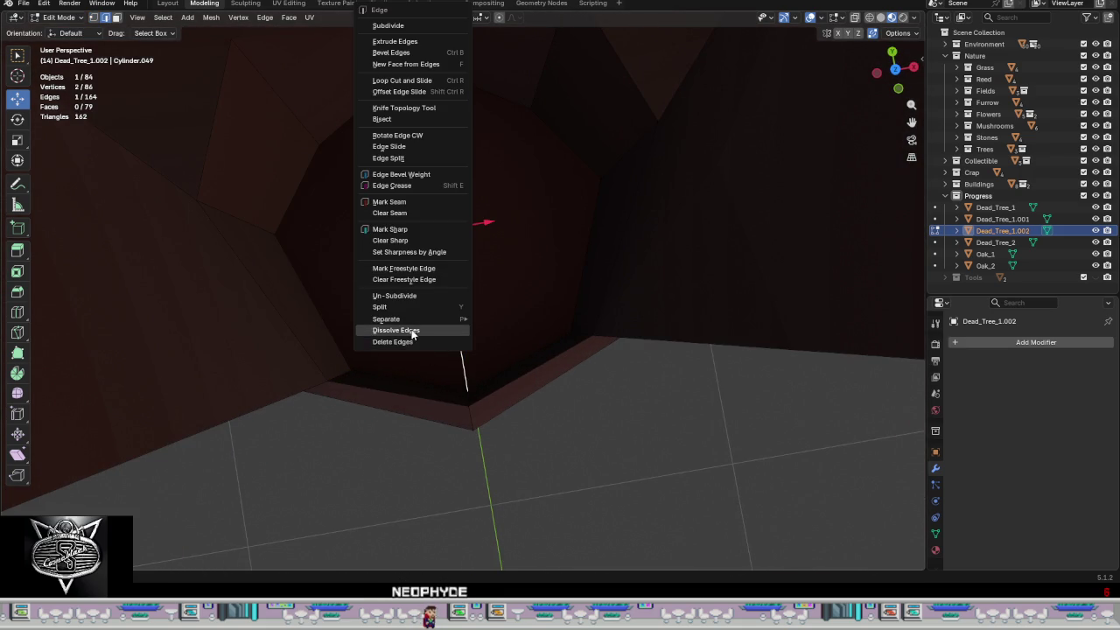
{"action": "left_click", "coordinate": [413, 332]}
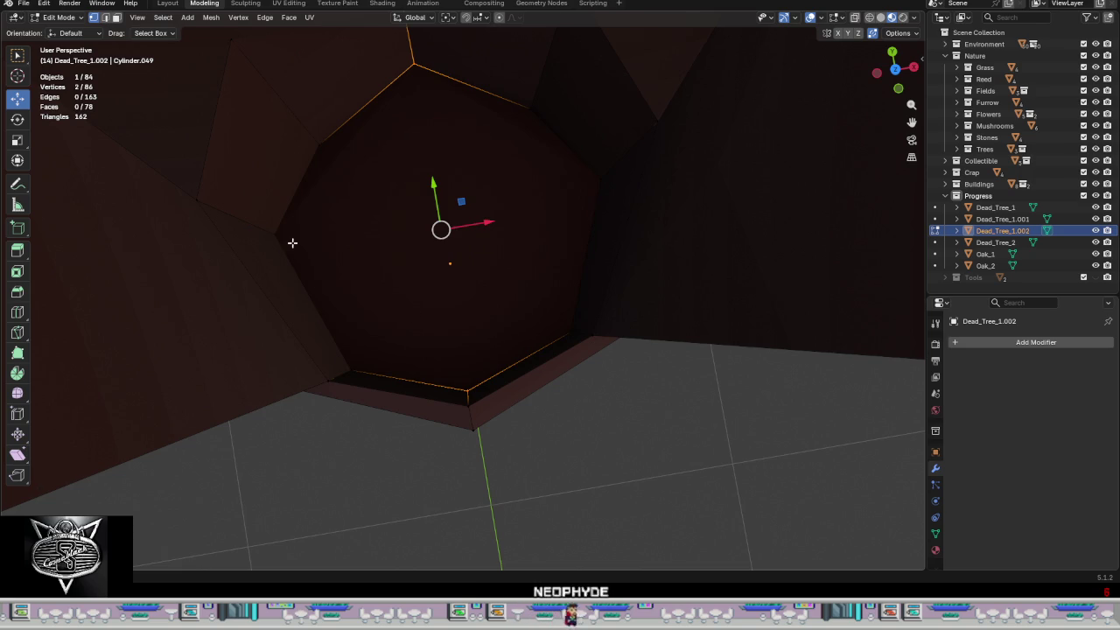
- Move the octagonal floor face vertically along Z
{"action": "left_click", "coordinate": [292, 243], "text": "alt"}
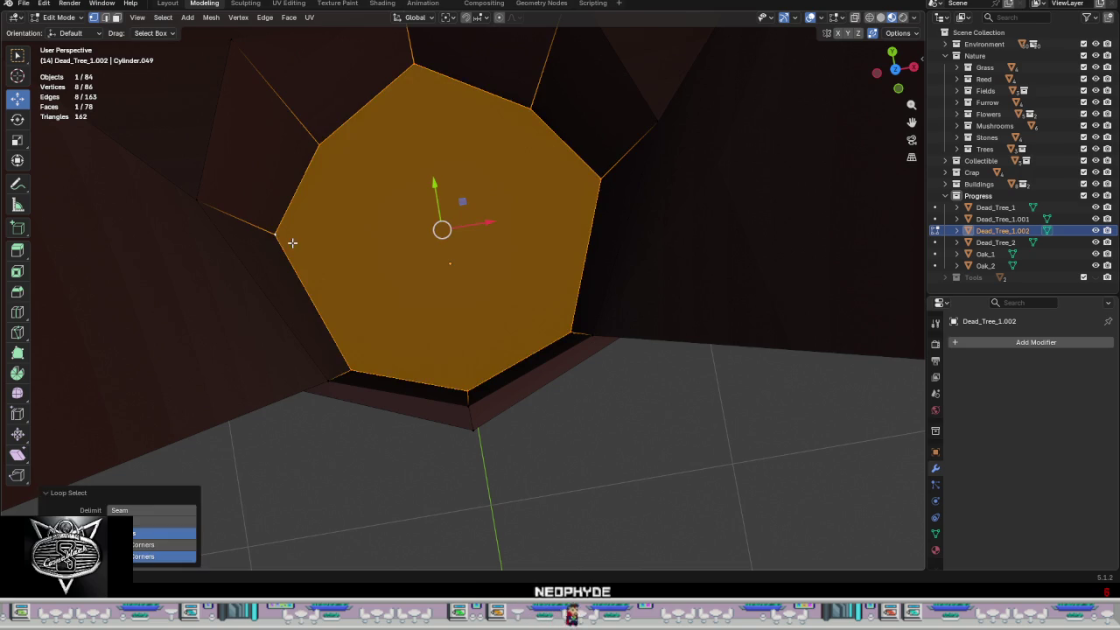
{"action": "middle_click_drag", "start_coordinate": [474, 301], "coordinate": [457, 199]}
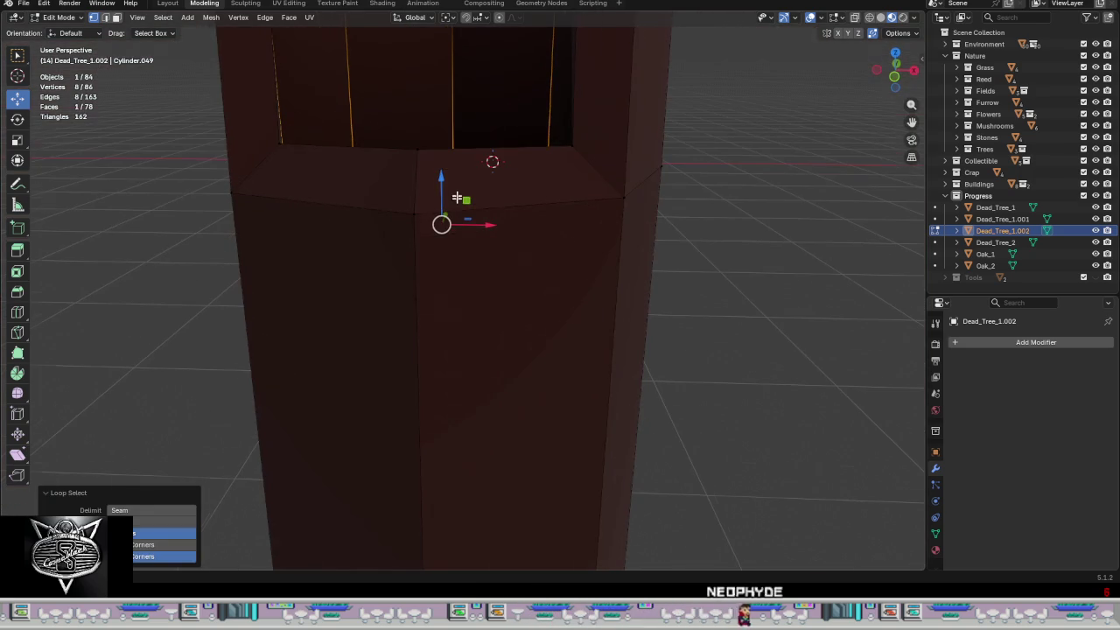
{"action": "key", "text": "g"}
{"action": "key", "text": "z"}
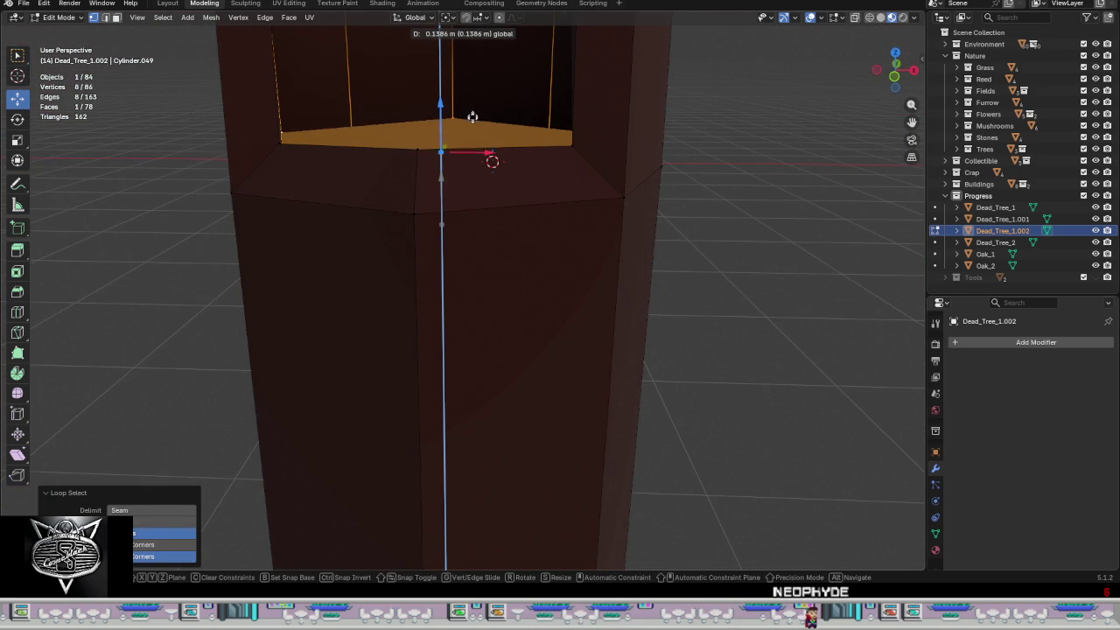
{"action": "left_click", "coordinate": [473, 118]}
- Readjust the floor face along Z to sit 0.1366 m lower, then enable X-ray
{"action": "mouse_move", "coordinate": [464, 127]}
{"action": "middle_mouse_down"}
{"action": "mouse_move", "coordinate": [456, 232]}
{"action": "mouse_move", "coordinate": [466, 241]}
{"action": "middle_mouse_up"}
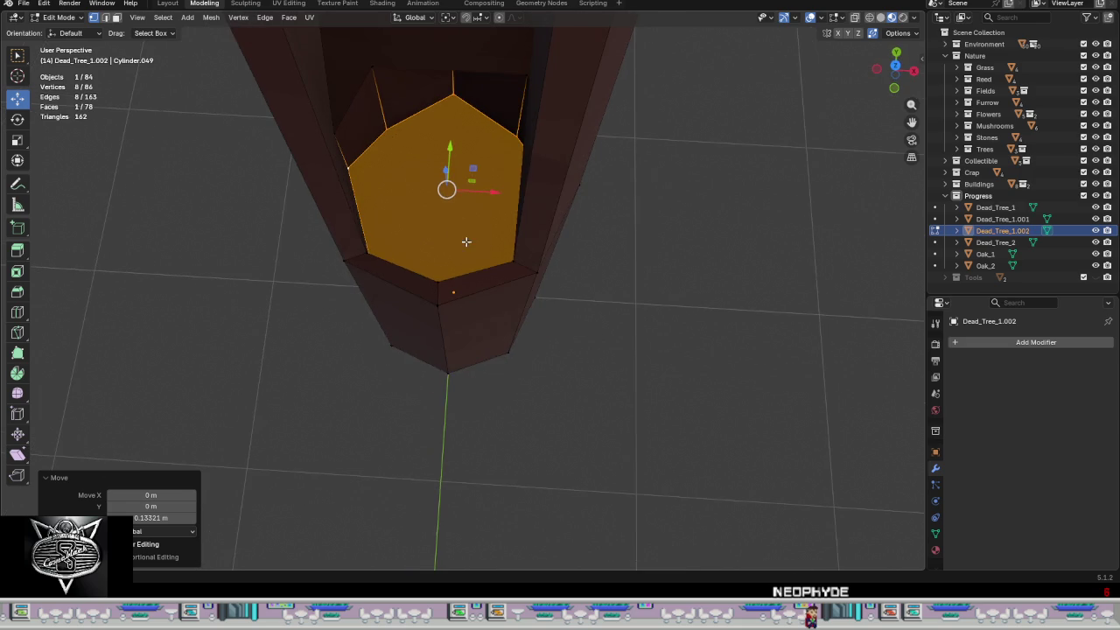
{"action": "mouse_move", "coordinate": [460, 202]}
{"action": "middle_mouse_down"}
{"action": "mouse_move", "coordinate": [445, 175]}
{"action": "mouse_move", "coordinate": [520, 265]}
{"action": "mouse_move", "coordinate": [587, 165]}
{"action": "mouse_move", "coordinate": [731, 288]}
{"action": "middle_mouse_up"}
{"action": "key", "text": "g"}
{"action": "key", "text": "z"}
{"action": "left_click", "coordinate": [453, 192]}
{"action": "left_click", "coordinate": [572, 176]}
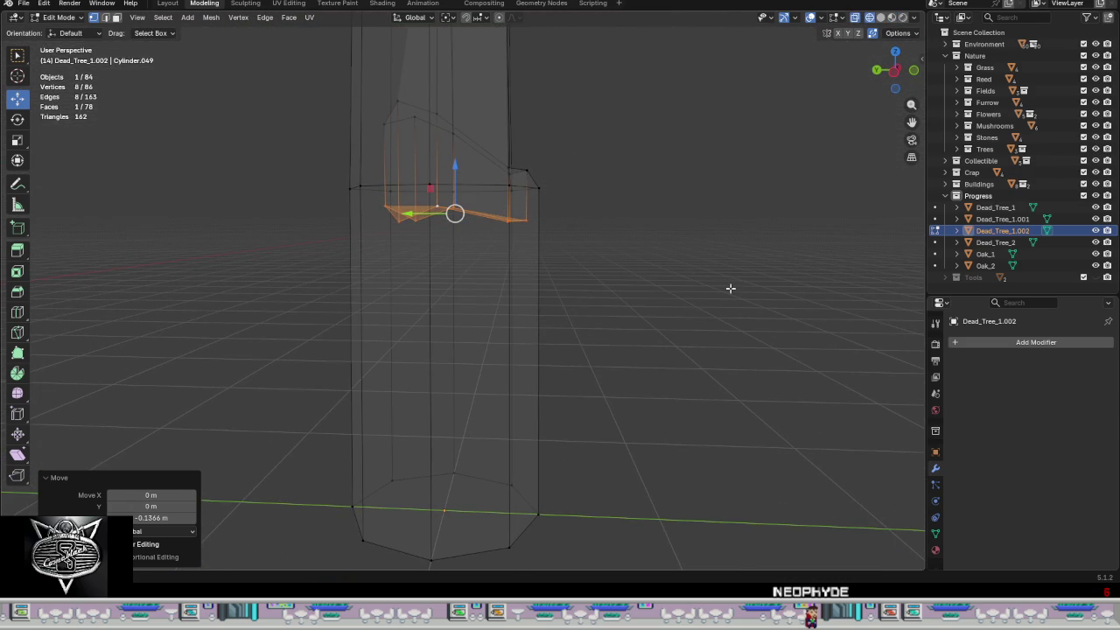
{"action": "type", "text": "0"}
- Flatten the octagonal floor face to zero Z scale and tilt it 23.9° about X
{"action": "key", "text": "Return"}
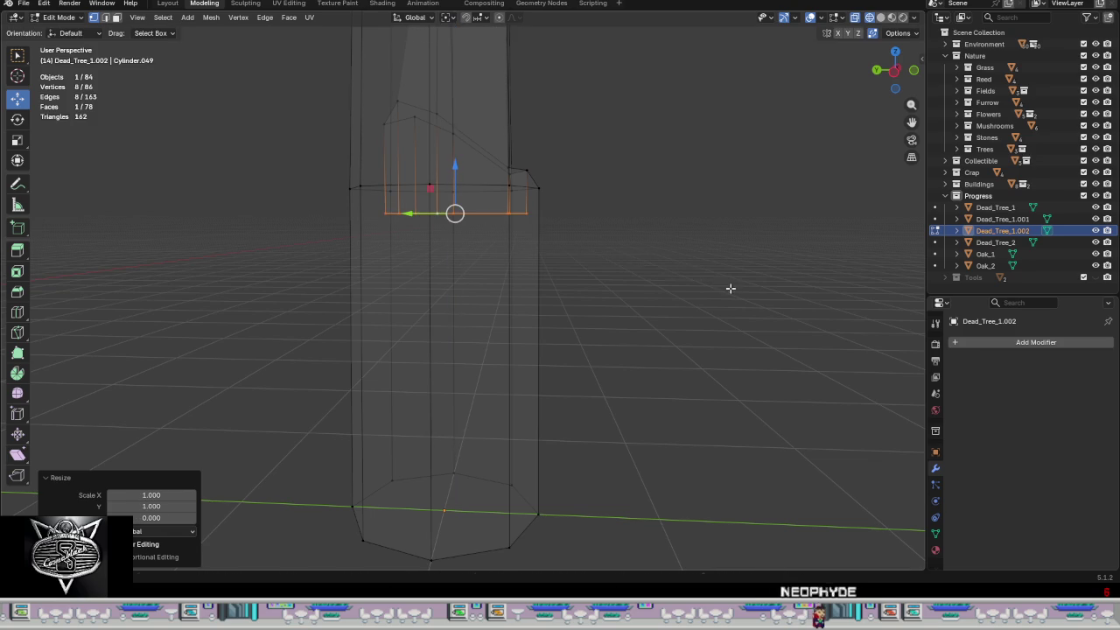
{"action": "middle_click_drag", "start_coordinate": [684, 301], "coordinate": [700, 310]}
{"action": "key", "text": "r"}
{"action": "key", "text": "x"}
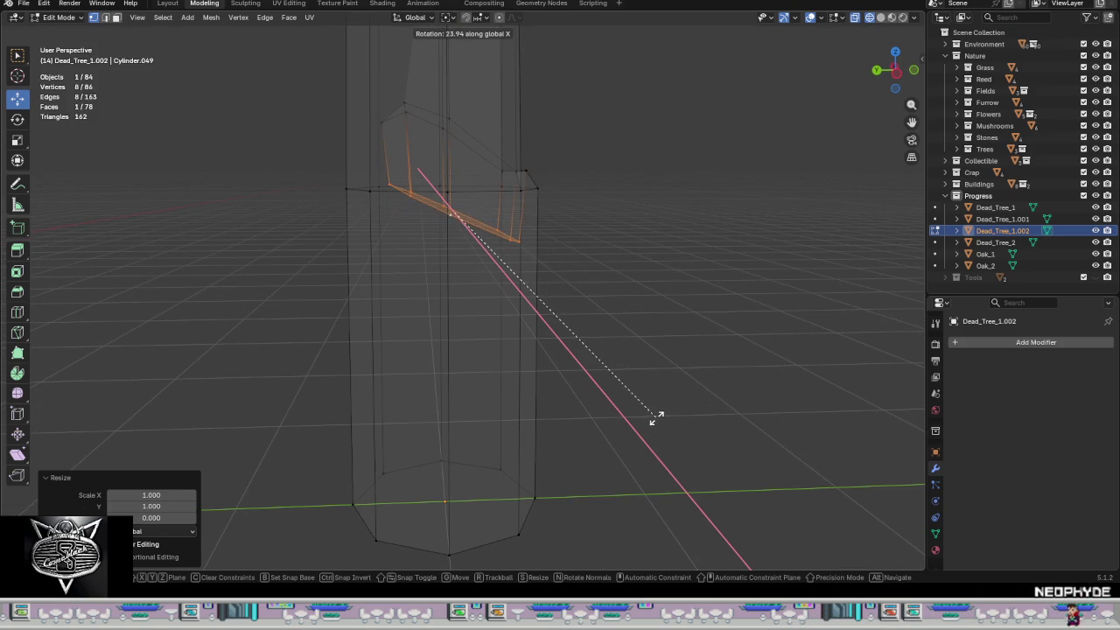
{"action": "left_click", "coordinate": [656, 418]}
- Nudge the tilted floor face into place and enlarge it to 1.175
{"action": "middle_click_drag", "start_coordinate": [628, 342], "coordinate": [613, 329]}
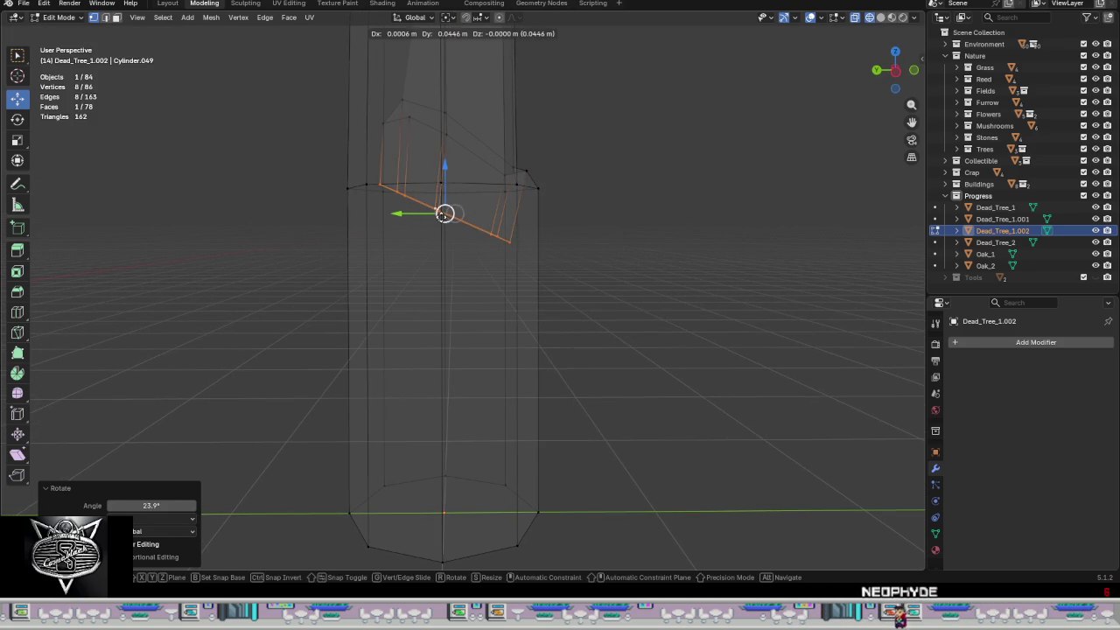
{"action": "left_click_drag", "start_coordinate": [454, 214], "coordinate": [444, 213]}
{"action": "key", "text": "s"}
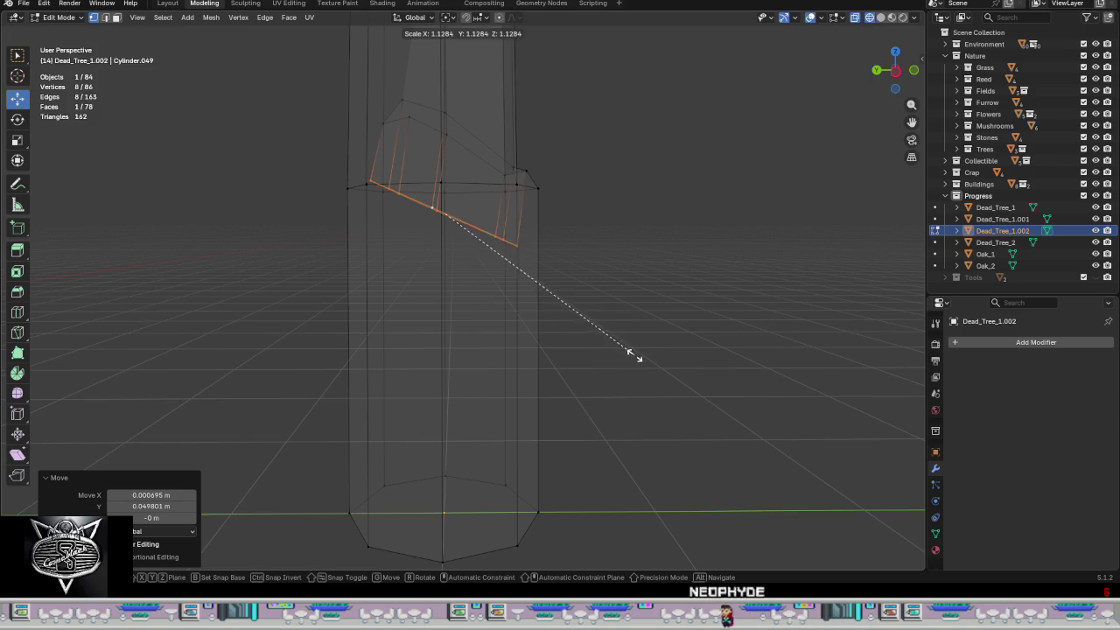
{"action": "left_click", "coordinate": [643, 361]}
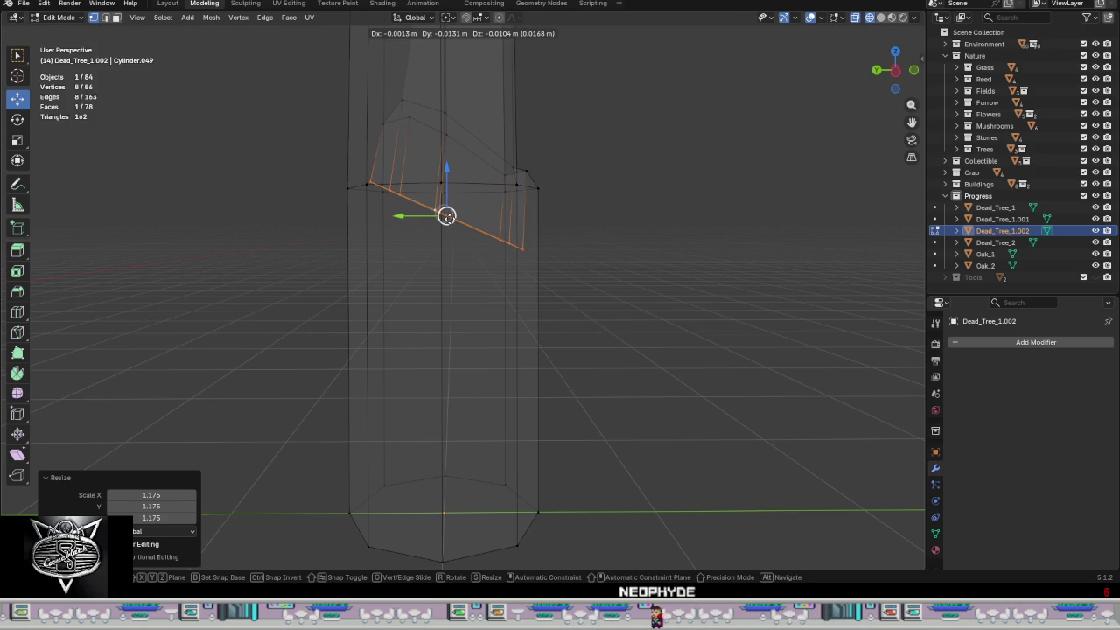
{"action": "left_click_drag", "start_coordinate": [450, 216], "coordinate": [450, 216]}
{"action": "mouse_move", "coordinate": [450, 216]}
{"action": "middle_mouse_down"}
{"action": "mouse_move", "coordinate": [630, 355]}
{"action": "mouse_move", "coordinate": [628, 368]}
{"action": "mouse_move", "coordinate": [598, 359]}
{"action": "middle_mouse_up"}
- Inspect the trunk in Object Mode with solid shading, then re-enter Edit Mode
{"action": "key", "text": "Tab"}
{"action": "key", "text": "z"}
{"action": "mouse_move", "coordinate": [577, 428]}
{"action": "middle_mouse_down"}
{"action": "mouse_move", "coordinate": [542, 306]}
{"action": "mouse_move", "coordinate": [518, 350]}
{"action": "mouse_move", "coordinate": [555, 323]}
{"action": "mouse_move", "coordinate": [520, 425]}
{"action": "mouse_move", "coordinate": [520, 380]}
{"action": "mouse_move", "coordinate": [562, 398]}
{"action": "mouse_move", "coordinate": [583, 385]}
{"action": "mouse_move", "coordinate": [512, 390]}
{"action": "mouse_move", "coordinate": [500, 345]}
{"action": "mouse_move", "coordinate": [510, 325]}
{"action": "mouse_move", "coordinate": [530, 326]}
{"action": "mouse_move", "coordinate": [555, 350]}
{"action": "mouse_move", "coordinate": [585, 353]}
{"action": "mouse_move", "coordinate": [517, 360]}
{"action": "mouse_move", "coordinate": [562, 362]}
{"action": "mouse_move", "coordinate": [551, 333]}
{"action": "mouse_move", "coordinate": [530, 348]}
{"action": "mouse_move", "coordinate": [495, 336]}
{"action": "mouse_move", "coordinate": [527, 320]}
{"action": "mouse_move", "coordinate": [523, 192]}
{"action": "middle_mouse_up"}
{"action": "key", "text": "Tab"}
- Delete the five side-wall faces and the top cap leading up to the branch junction
{"action": "key", "text": "3"}
{"action": "left_click", "coordinate": [513, 317]}
{"action": "left_click", "coordinate": [523, 182], "text": "shift"}
{"action": "left_click", "coordinate": [516, 140], "text": "shift"}
{"action": "mouse_move", "coordinate": [516, 140]}
{"action": "middle_mouse_down"}
{"action": "mouse_move", "coordinate": [619, 193]}
{"action": "mouse_move", "coordinate": [670, 183]}
{"action": "mouse_move", "coordinate": [572, 215]}
{"action": "middle_mouse_up"}
{"action": "left_click", "coordinate": [475, 201], "text": "shift"}
{"action": "left_click", "coordinate": [467, 156], "text": "shift"}
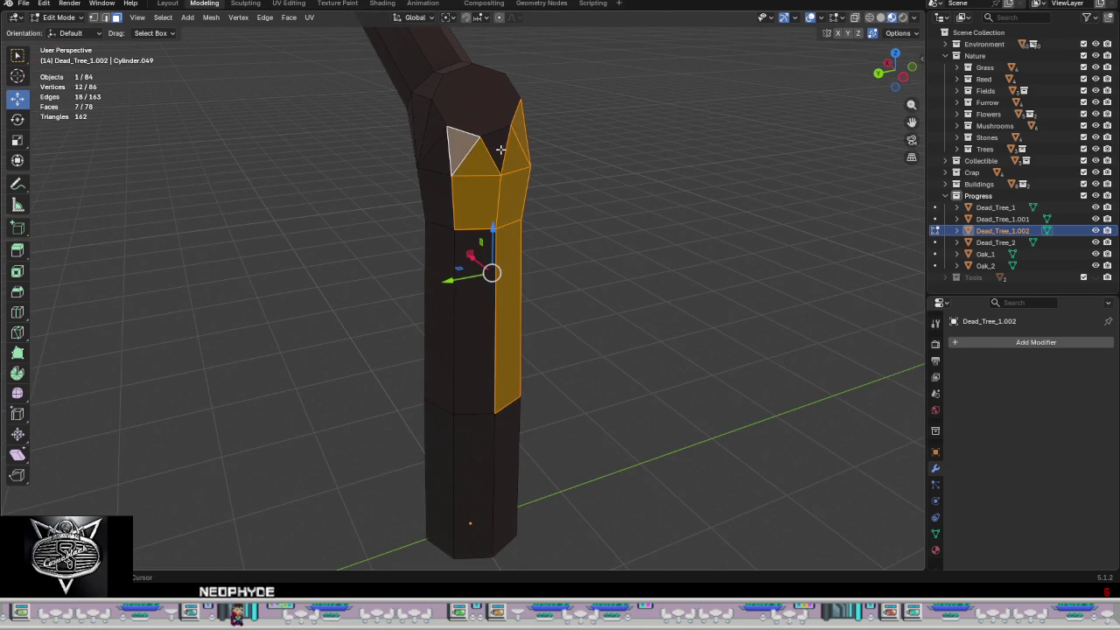
{"action": "left_click", "coordinate": [472, 92], "text": "shift"}
{"action": "mouse_move", "coordinate": [600, 195]}
{"action": "middle_mouse_down"}
{"action": "mouse_move", "coordinate": [610, 175]}
{"action": "mouse_move", "coordinate": [227, 162]}
{"action": "mouse_move", "coordinate": [377, 206]}
{"action": "mouse_move", "coordinate": [435, 253]}
{"action": "middle_mouse_up"}
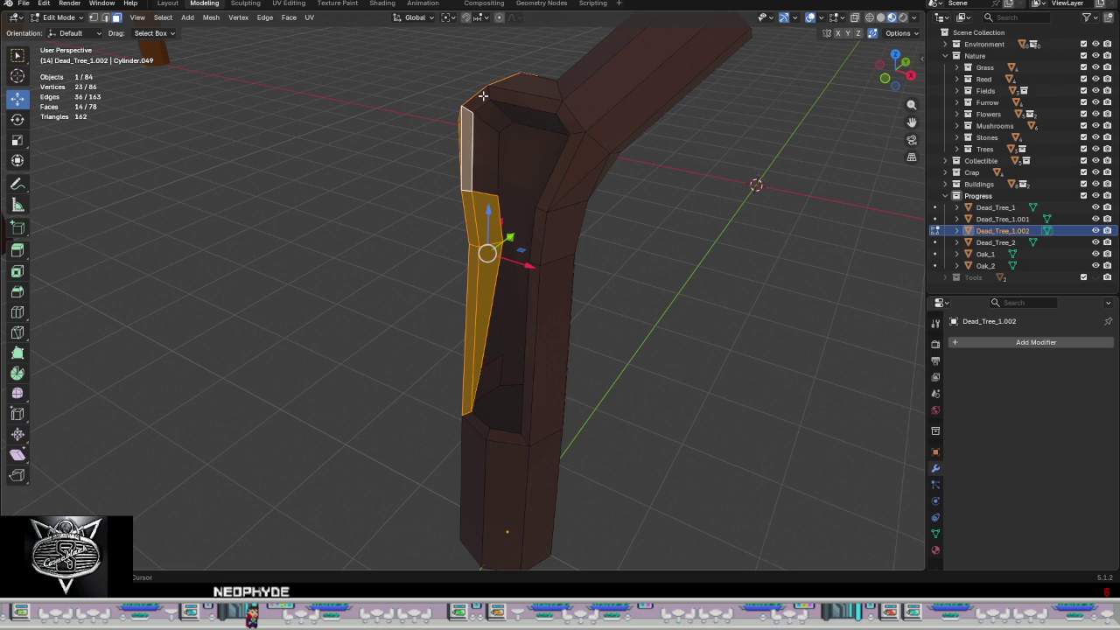
{"action": "right_click", "coordinate": [488, 183]}
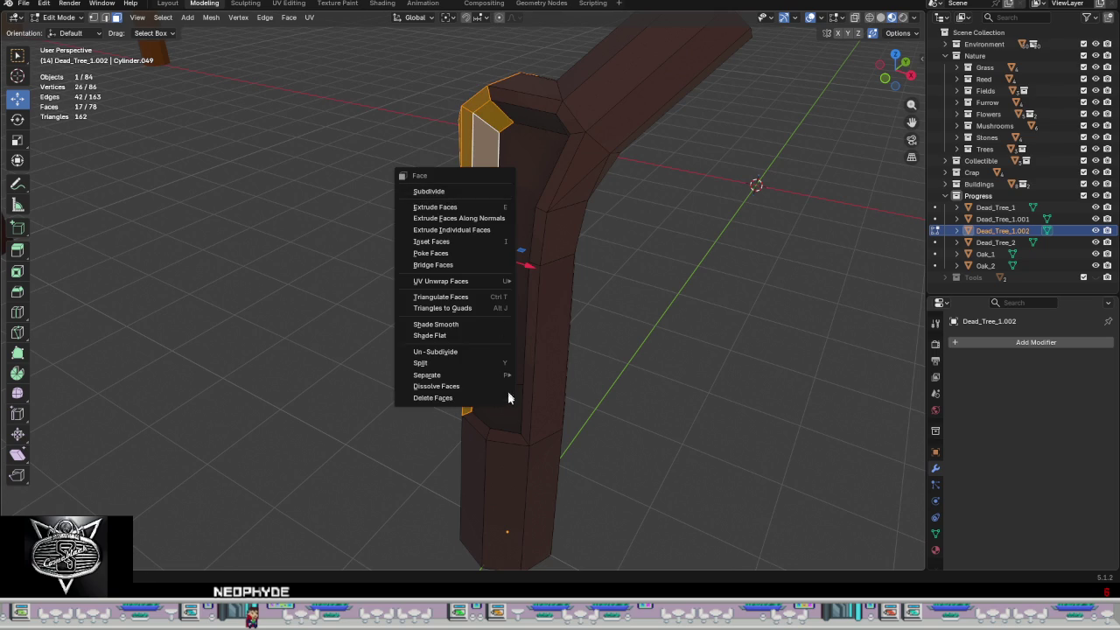
{"action": "left_click", "coordinate": [475, 399]}
{"action": "mouse_move", "coordinate": [474, 399]}
{"action": "middle_mouse_down"}
{"action": "mouse_move", "coordinate": [493, 363]}
{"action": "mouse_move", "coordinate": [607, 350]}
{"action": "mouse_move", "coordinate": [548, 387]}
{"action": "mouse_move", "coordinate": [469, 337]}
{"action": "mouse_move", "coordinate": [508, 321]}
{"action": "mouse_move", "coordinate": [528, 371]}
{"action": "mouse_move", "coordinate": [633, 378]}
{"action": "mouse_move", "coordinate": [402, 280]}
{"action": "middle_mouse_up"}
- Switch to vertex selection and set snapping to Vertex instead of Increment
{"action": "key", "text": "1"}
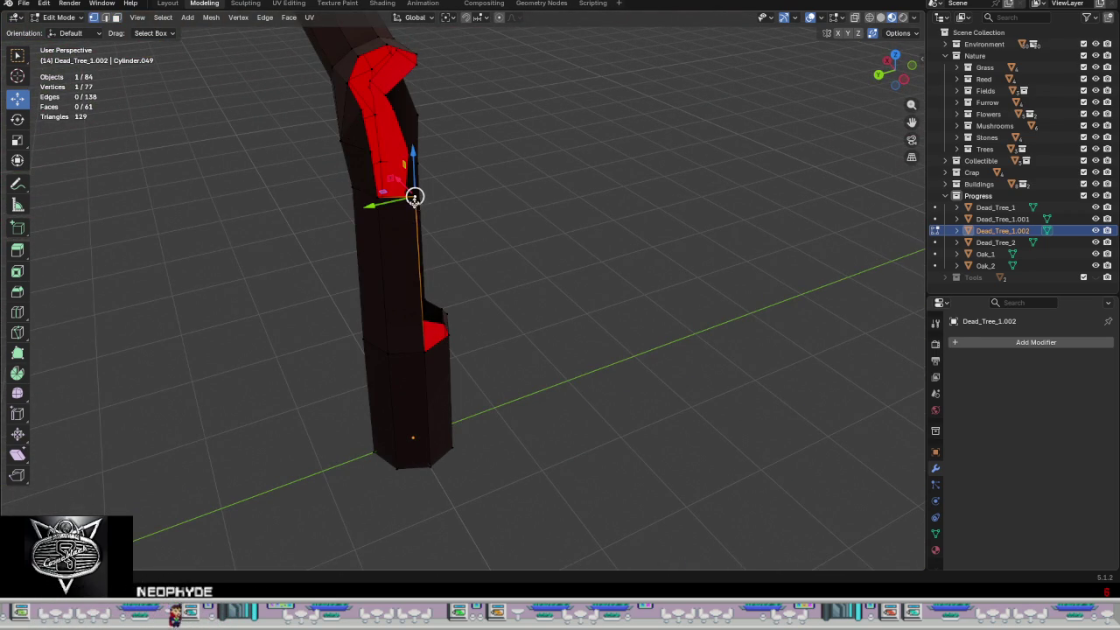
{"action": "key", "text": "g"}
{"action": "key", "text": "Escape"}
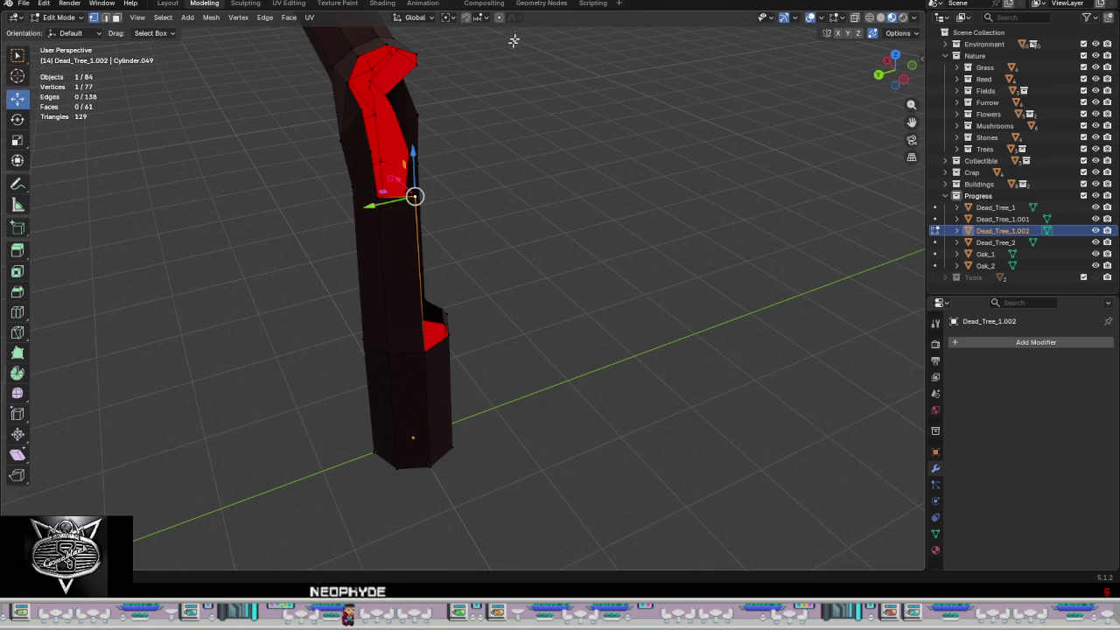
{"action": "left_click", "coordinate": [477, 17]}
{"action": "left_click", "coordinate": [448, 101]}
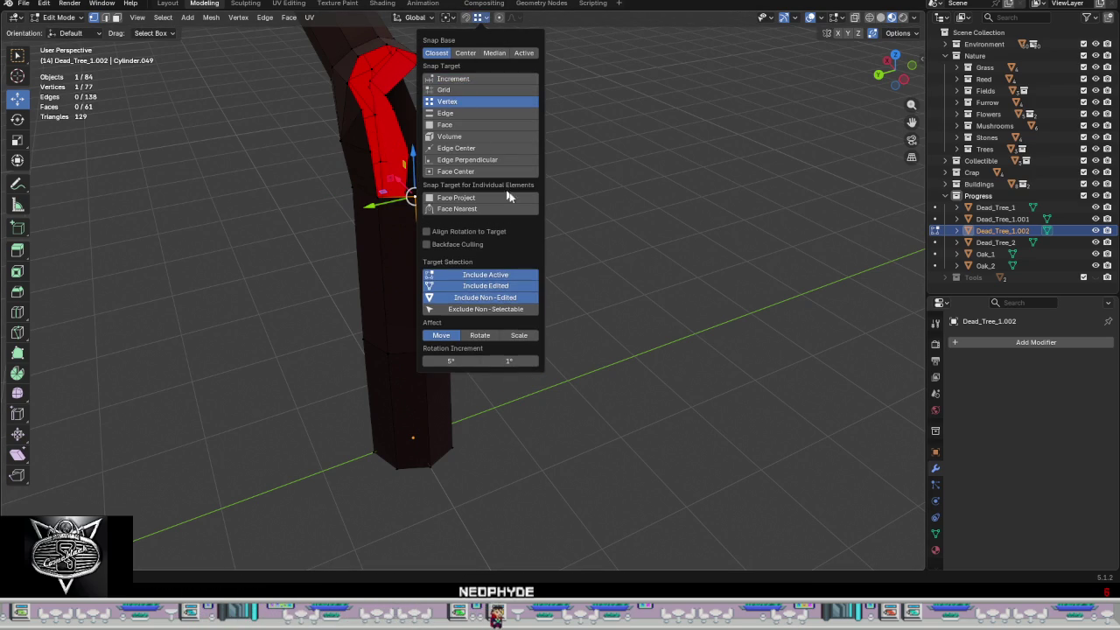
- Snap two stray vertices along the hole's edge onto their neighbours so they merge
{"action": "mouse_move", "coordinate": [515, 243]}
{"action": "middle_mouse_down"}
{"action": "mouse_move", "coordinate": [433, 205]}
{"action": "mouse_move", "coordinate": [415, 215]}
{"action": "middle_mouse_up"}
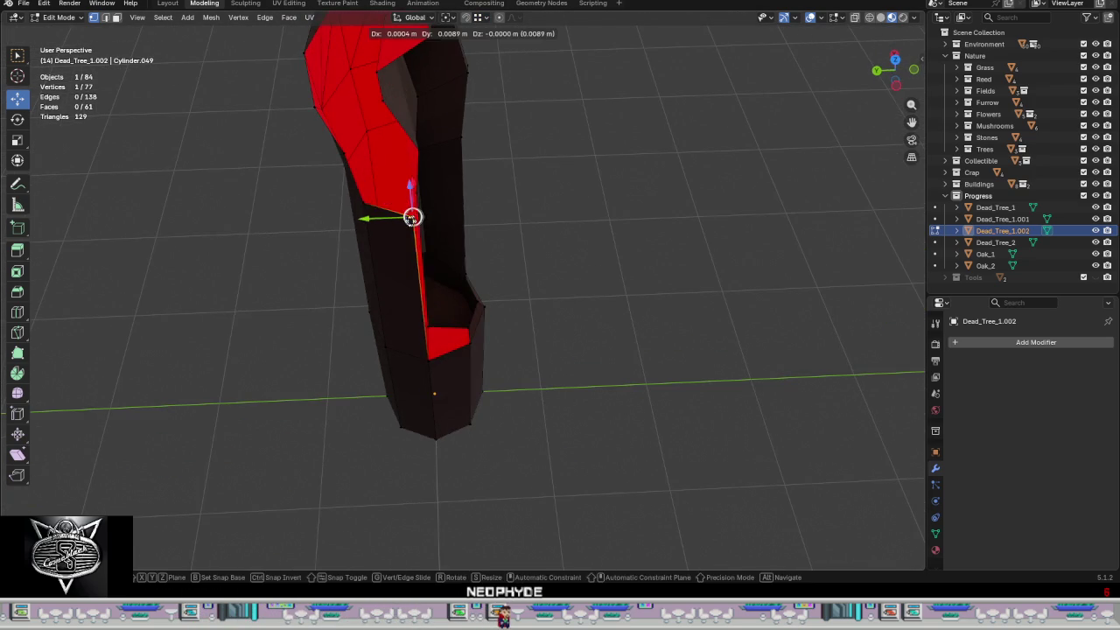
{"action": "left_click_drag", "start_coordinate": [415, 216], "coordinate": [363, 201]}
{"action": "mouse_move", "coordinate": [362, 200]}
{"action": "middle_mouse_down"}
{"action": "mouse_move", "coordinate": [507, 288]}
{"action": "mouse_move", "coordinate": [451, 312]}
{"action": "mouse_move", "coordinate": [525, 305]}
{"action": "mouse_move", "coordinate": [435, 306]}
{"action": "mouse_move", "coordinate": [464, 280]}
{"action": "mouse_move", "coordinate": [593, 277]}
{"action": "mouse_move", "coordinate": [572, 265]}
{"action": "mouse_move", "coordinate": [530, 268]}
{"action": "mouse_move", "coordinate": [524, 281]}
{"action": "mouse_move", "coordinate": [538, 294]}
{"action": "mouse_move", "coordinate": [484, 320]}
{"action": "mouse_move", "coordinate": [438, 321]}
{"action": "mouse_move", "coordinate": [459, 322]}
{"action": "mouse_move", "coordinate": [475, 292]}
{"action": "mouse_move", "coordinate": [555, 290]}
{"action": "middle_mouse_up"}
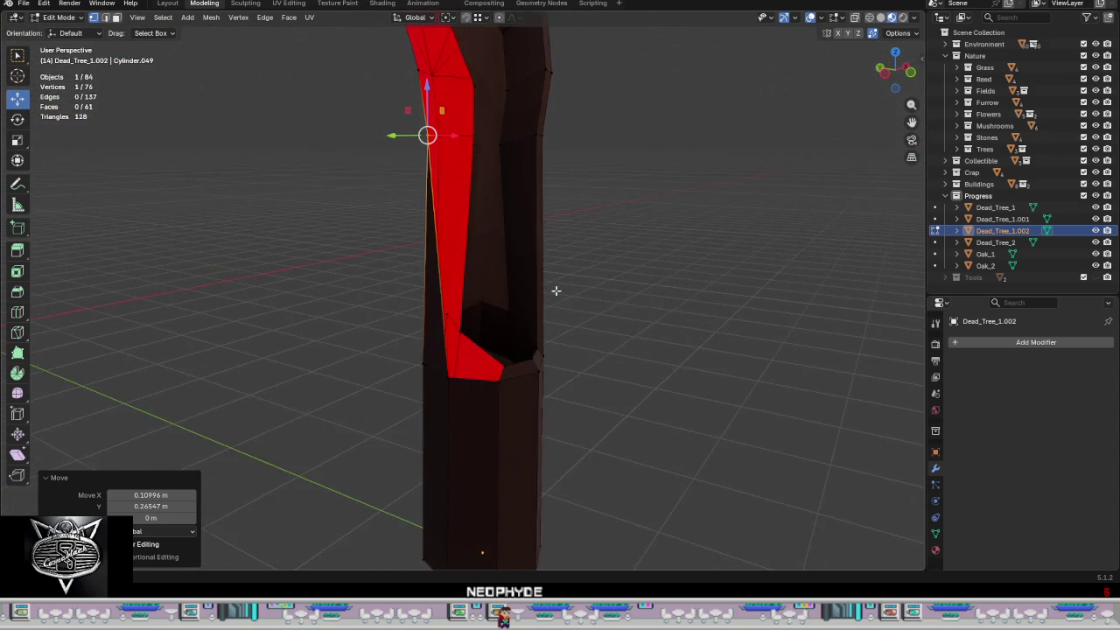
{"action": "left_click", "coordinate": [513, 312]}
{"action": "key", "text": "g"}
{"action": "left_click", "coordinate": [512, 298]}
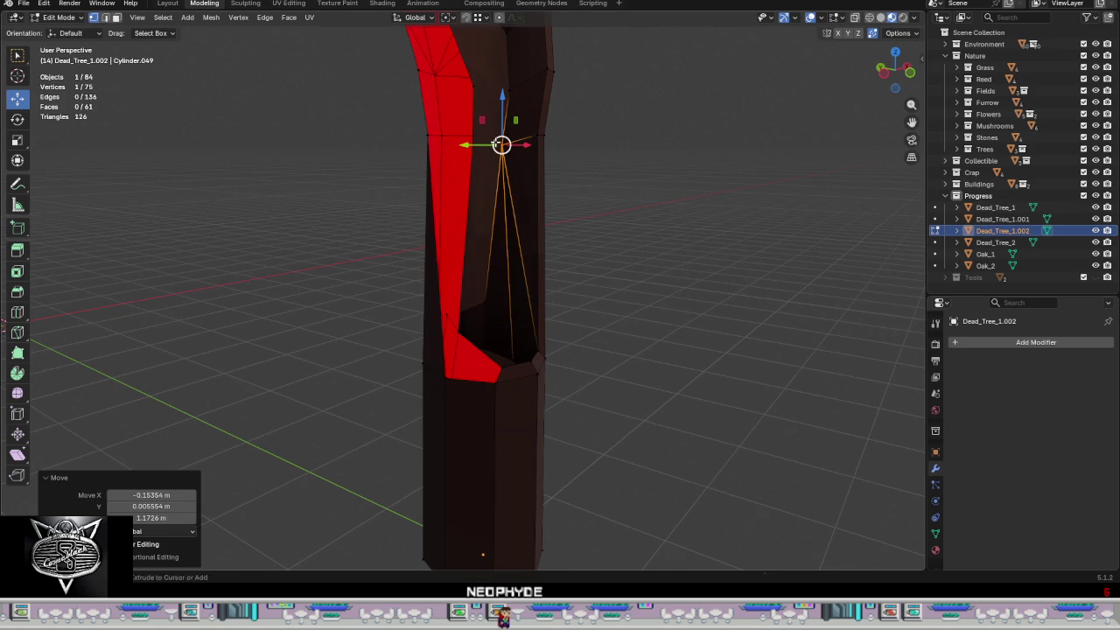
{"action": "middle_click_drag", "start_coordinate": [498, 260], "coordinate": [480, 305]}
{"action": "left_click", "coordinate": [483, 308]}
{"action": "mouse_move", "coordinate": [521, 261]}
{"action": "middle_mouse_down"}
{"action": "mouse_move", "coordinate": [532, 352]}
{"action": "mouse_move", "coordinate": [515, 350]}
{"action": "mouse_move", "coordinate": [513, 334]}
{"action": "mouse_move", "coordinate": [462, 344]}
{"action": "mouse_move", "coordinate": [455, 413]}
{"action": "mouse_move", "coordinate": [431, 419]}
{"action": "middle_mouse_up"}
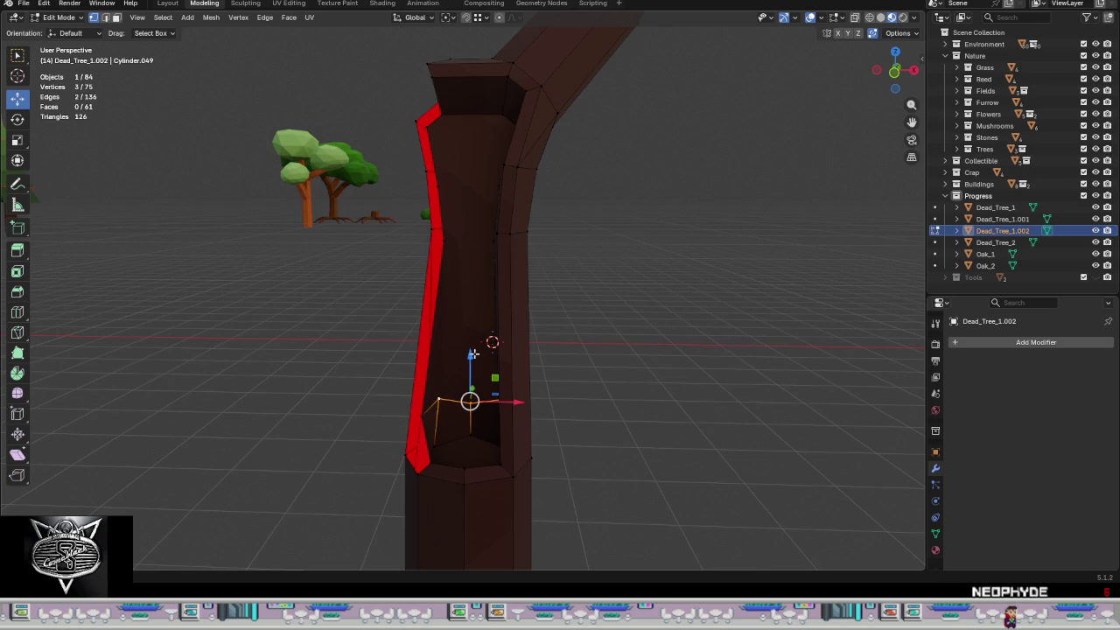
- Raise the selected groove-top edge, shrink it to about half, and nudge it along X and Z
{"action": "left_click_drag", "start_coordinate": [472, 354], "coordinate": [494, 228]}
{"action": "left_click_drag", "start_coordinate": [494, 127], "coordinate": [494, 127]}
{"action": "middle_click_drag", "start_coordinate": [494, 127], "coordinate": [578, 230]}
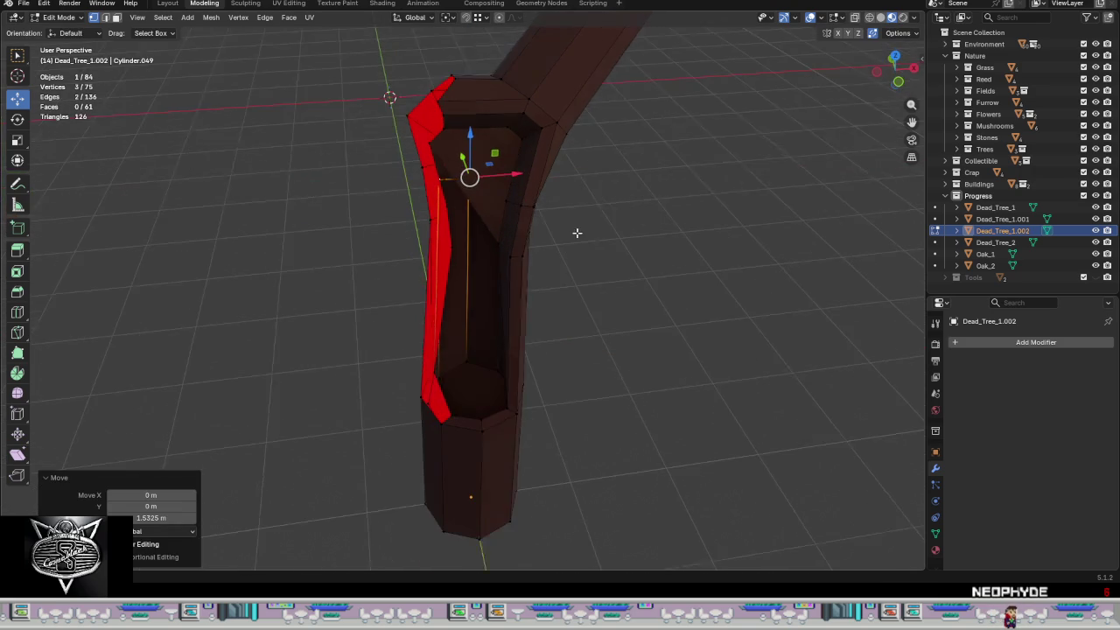
{"action": "key", "text": "s"}
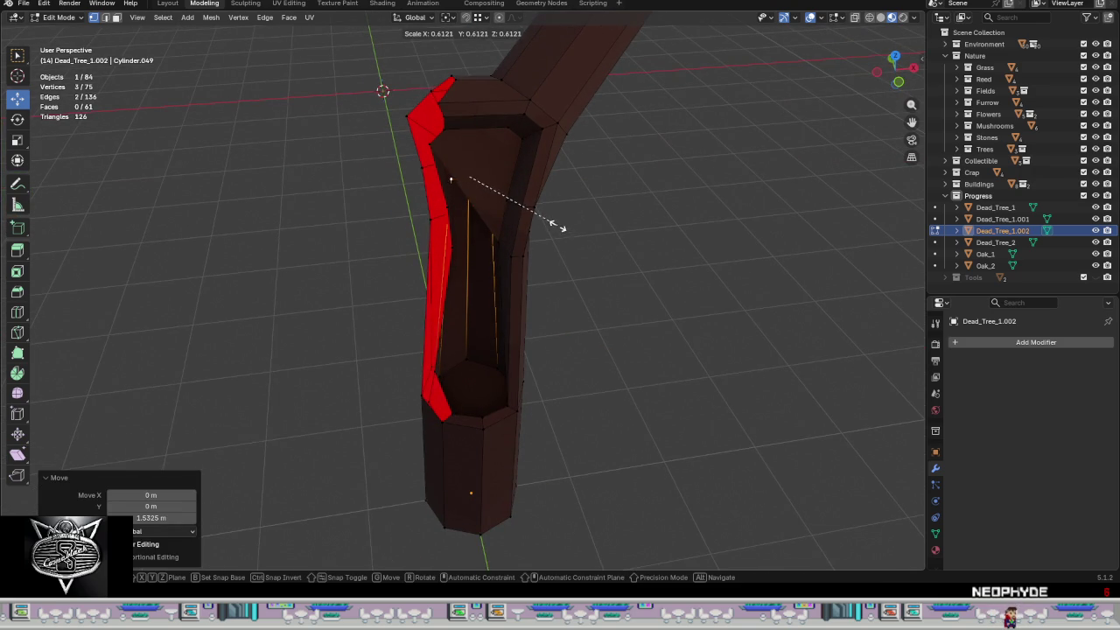
{"action": "left_click", "coordinate": [544, 221]}
{"action": "middle_click_drag", "start_coordinate": [532, 228], "coordinate": [513, 178]}
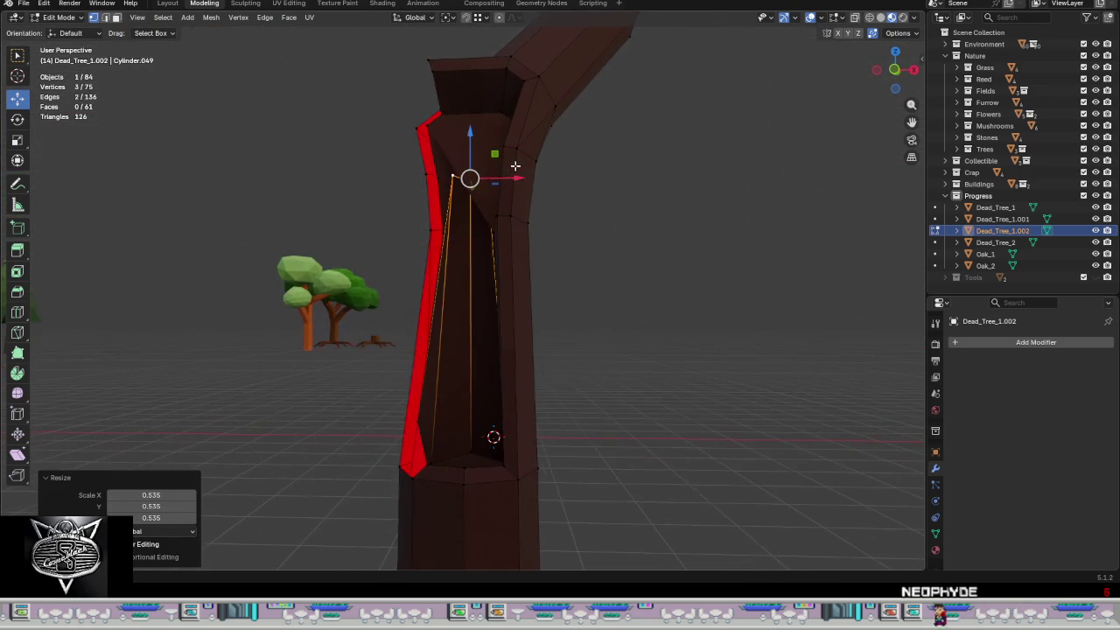
{"action": "left_click_drag", "start_coordinate": [513, 179], "coordinate": [518, 179]}
{"action": "middle_click_drag", "start_coordinate": [518, 179], "coordinate": [473, 162]}
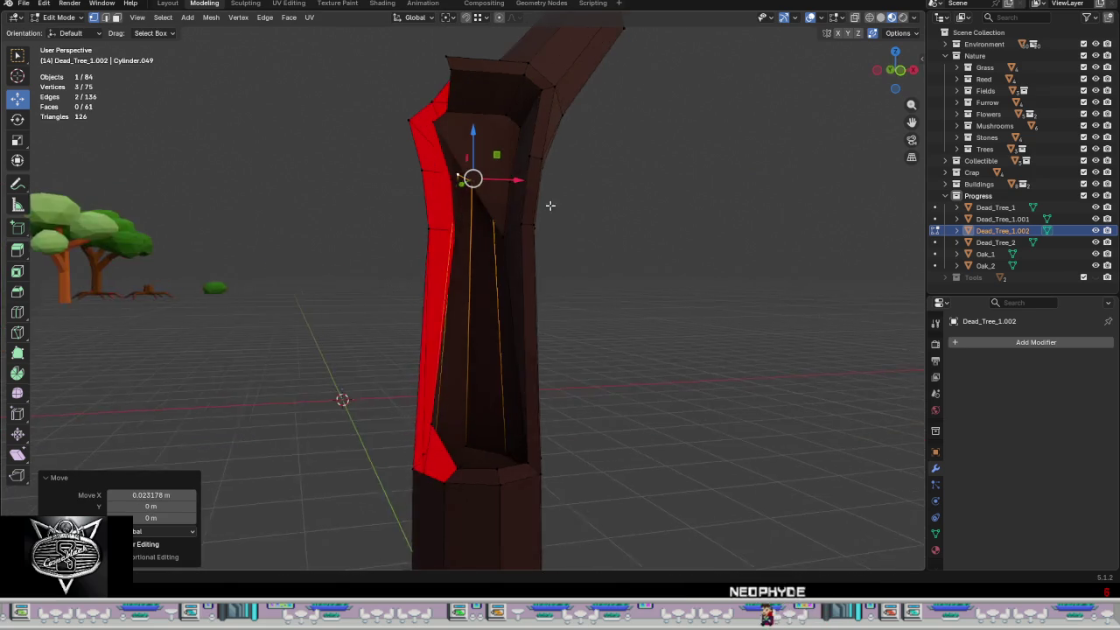
{"action": "left_click_drag", "start_coordinate": [476, 133], "coordinate": [487, 177]}
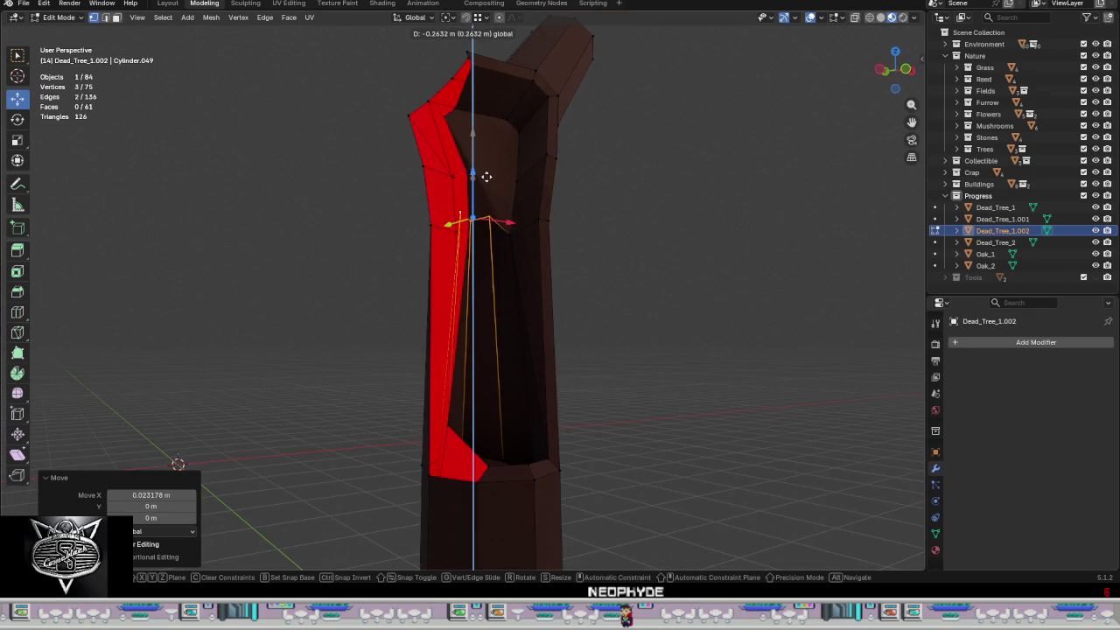
{"action": "left_click_drag", "start_coordinate": [487, 132], "coordinate": [487, 131]}
{"action": "middle_click_drag", "start_coordinate": [486, 132], "coordinate": [542, 208]}
{"action": "scroll", "coordinate": [499, 150], "scroll_direction": "up", "scroll_amount": 2}
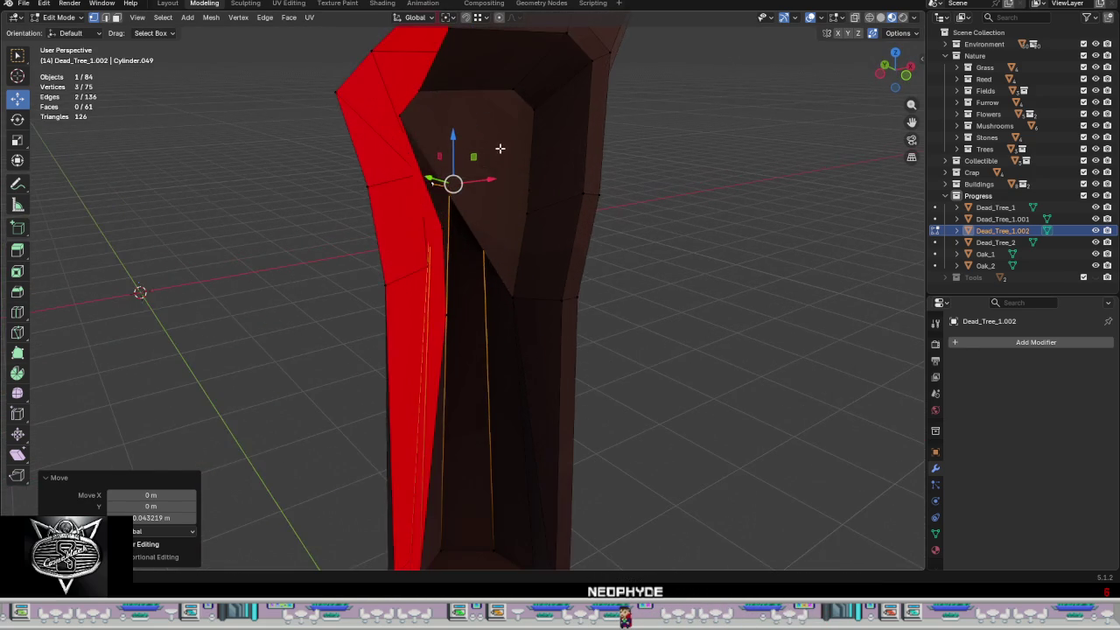
- Delete the large unwanted face inside the groove top
{"action": "key", "text": "3"}
{"action": "left_click", "coordinate": [477, 184]}
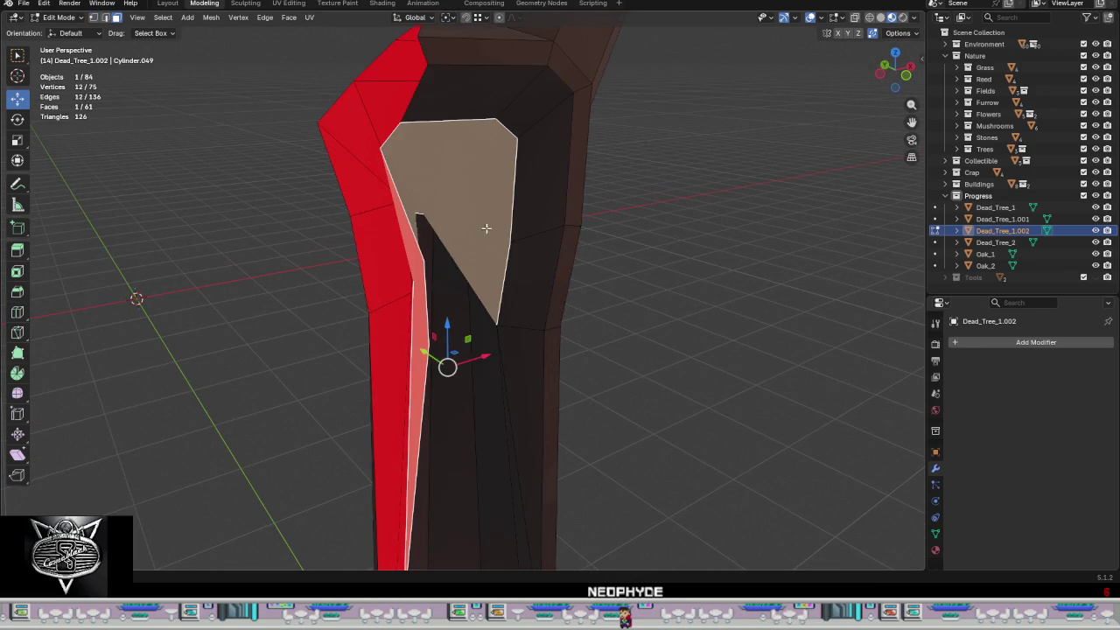
{"action": "right_click", "coordinate": [659, 297]}
{"action": "left_click", "coordinate": [655, 298]}
{"action": "mouse_move", "coordinate": [655, 297]}
{"action": "middle_mouse_down"}
{"action": "mouse_move", "coordinate": [490, 255]}
{"action": "mouse_move", "coordinate": [522, 235]}
{"action": "mouse_move", "coordinate": [561, 250]}
{"action": "mouse_move", "coordinate": [524, 267]}
{"action": "middle_mouse_up"}
- Lower a vertex at the opening along Z and fill a new face across the gap
{"action": "left_click", "coordinate": [437, 221]}
{"action": "middle_click_drag", "start_coordinate": [437, 221], "coordinate": [449, 214]}
{"action": "left_click_drag", "start_coordinate": [424, 164], "coordinate": [427, 219]}
{"action": "mouse_move", "coordinate": [427, 219]}
{"action": "middle_mouse_down"}
{"action": "mouse_move", "coordinate": [490, 295]}
{"action": "mouse_move", "coordinate": [450, 287]}
{"action": "mouse_move", "coordinate": [455, 277]}
{"action": "mouse_move", "coordinate": [484, 300]}
{"action": "mouse_move", "coordinate": [520, 300]}
{"action": "mouse_move", "coordinate": [490, 260]}
{"action": "middle_mouse_up"}
{"action": "left_click", "coordinate": [494, 263], "text": "shift"}
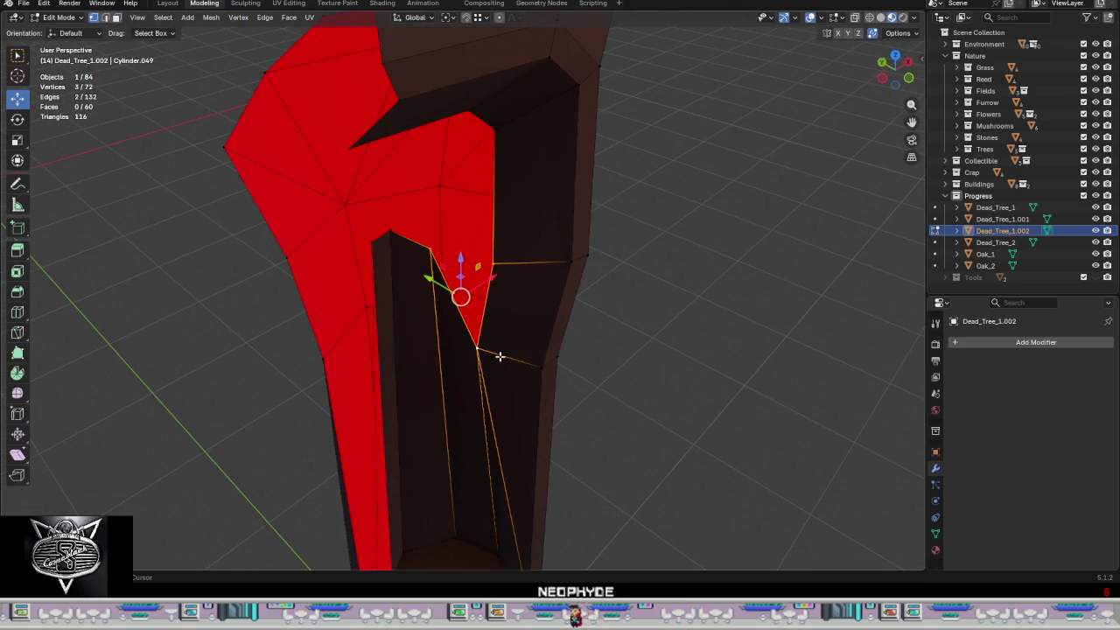
{"action": "mouse_move", "coordinate": [511, 343]}
{"action": "middle_mouse_down"}
{"action": "mouse_move", "coordinate": [495, 280]}
{"action": "mouse_move", "coordinate": [416, 303]}
{"action": "middle_mouse_up"}
{"action": "left_click", "coordinate": [448, 246]}
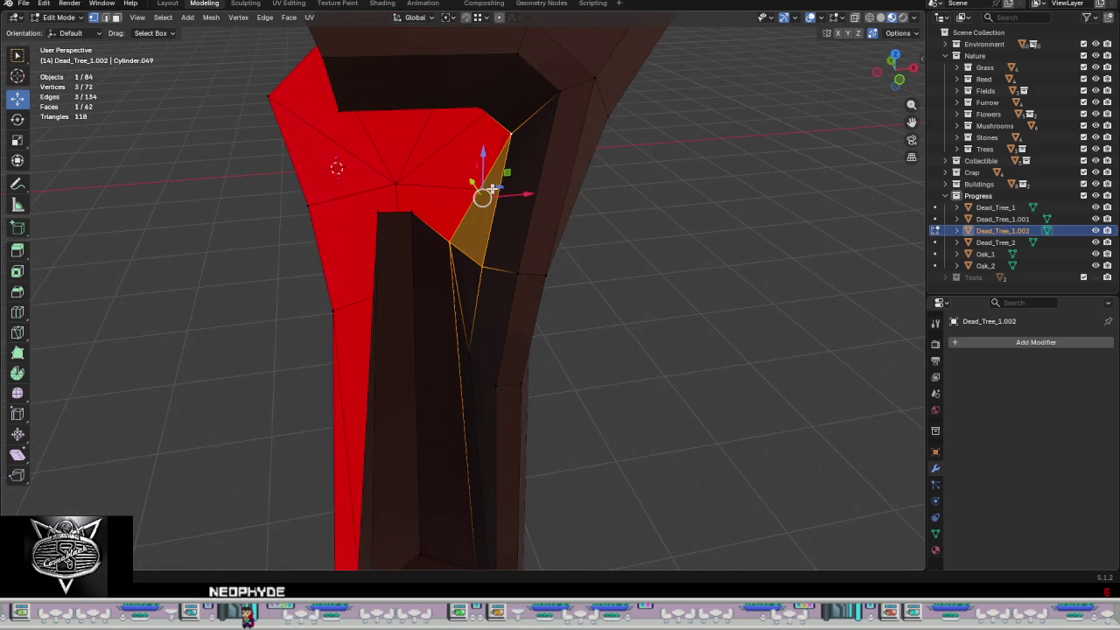
{"action": "left_click", "coordinate": [409, 225]}
{"action": "middle_click_drag", "start_coordinate": [409, 225], "coordinate": [455, 224]}
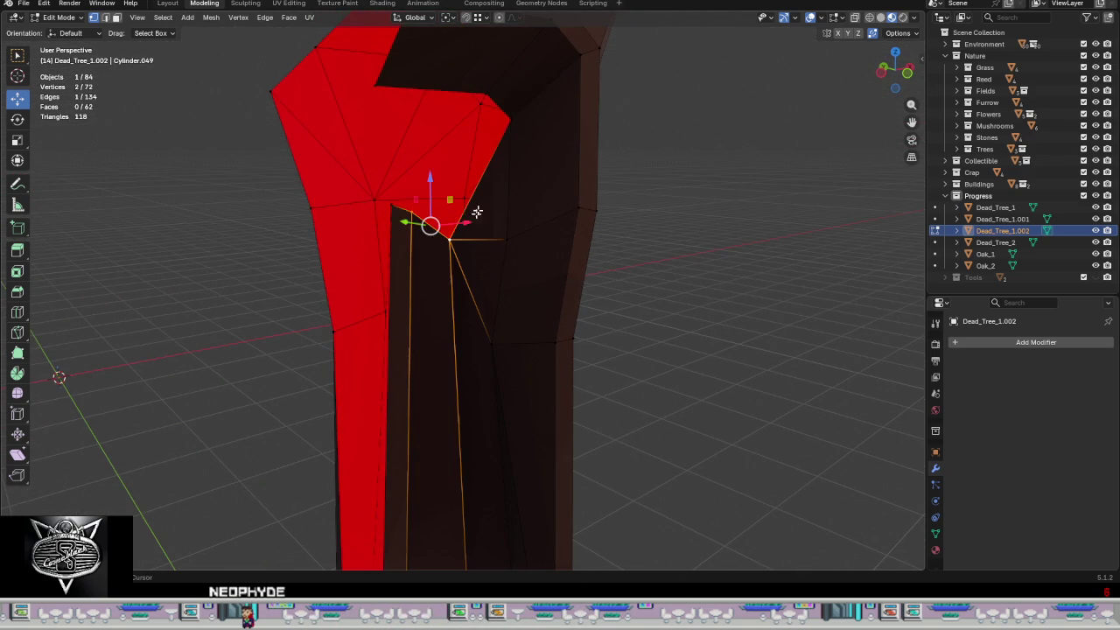
{"action": "key", "text": "f"}
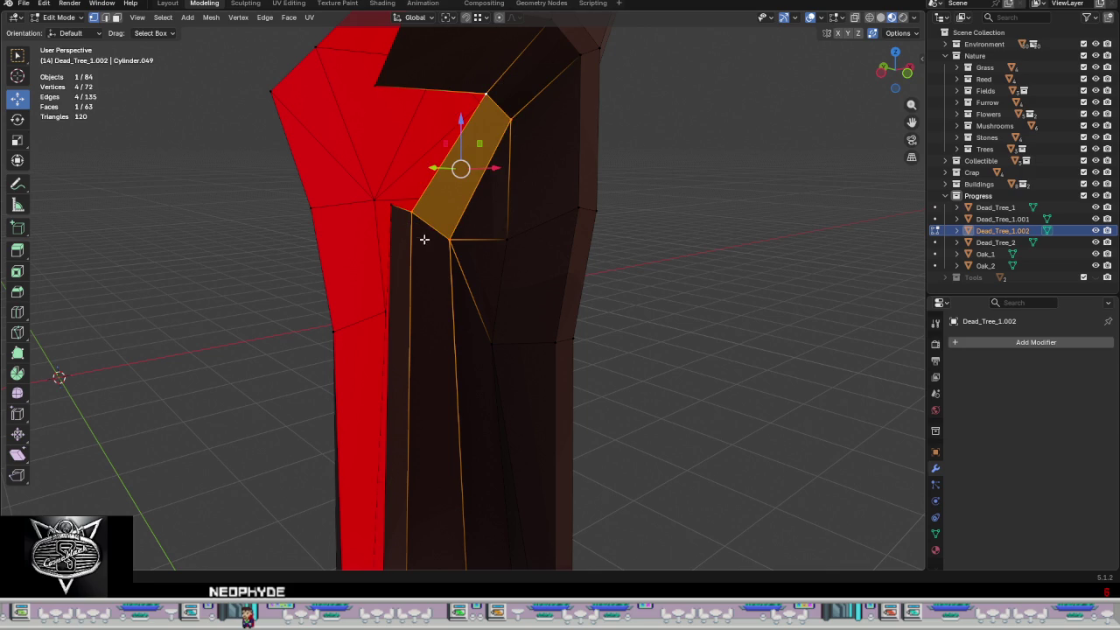
- Fill a face across the four-vertex shortest path along the open top edge
{"action": "left_click", "coordinate": [412, 212]}
{"action": "middle_click_drag", "start_coordinate": [412, 212], "coordinate": [386, 211]}
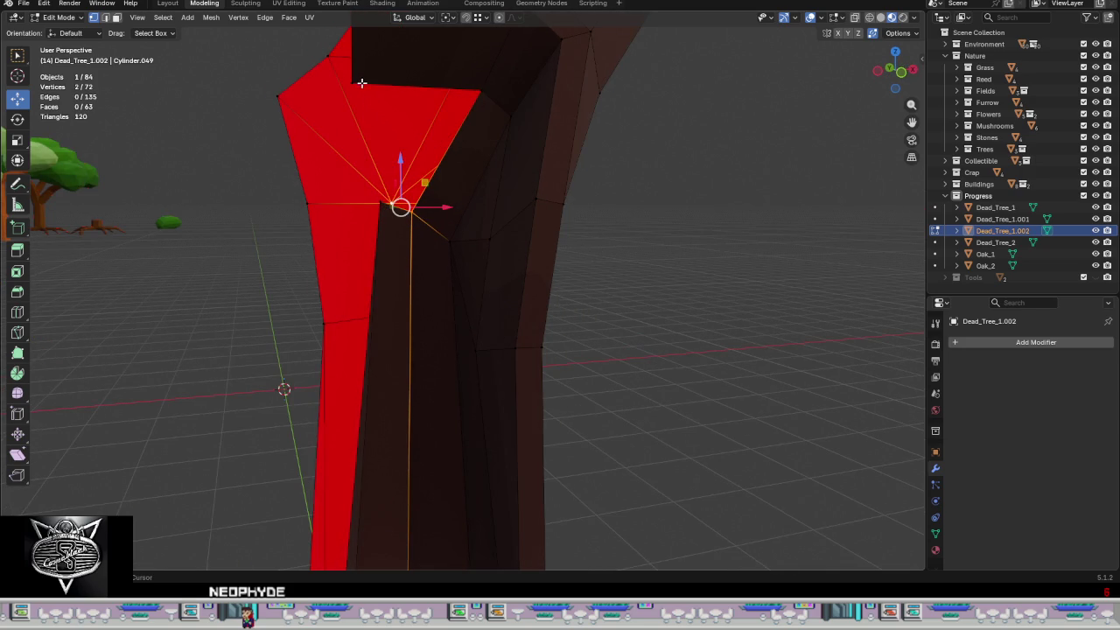
{"action": "left_click", "coordinate": [391, 211]}
{"action": "middle_click_drag", "start_coordinate": [391, 211], "coordinate": [403, 240]}
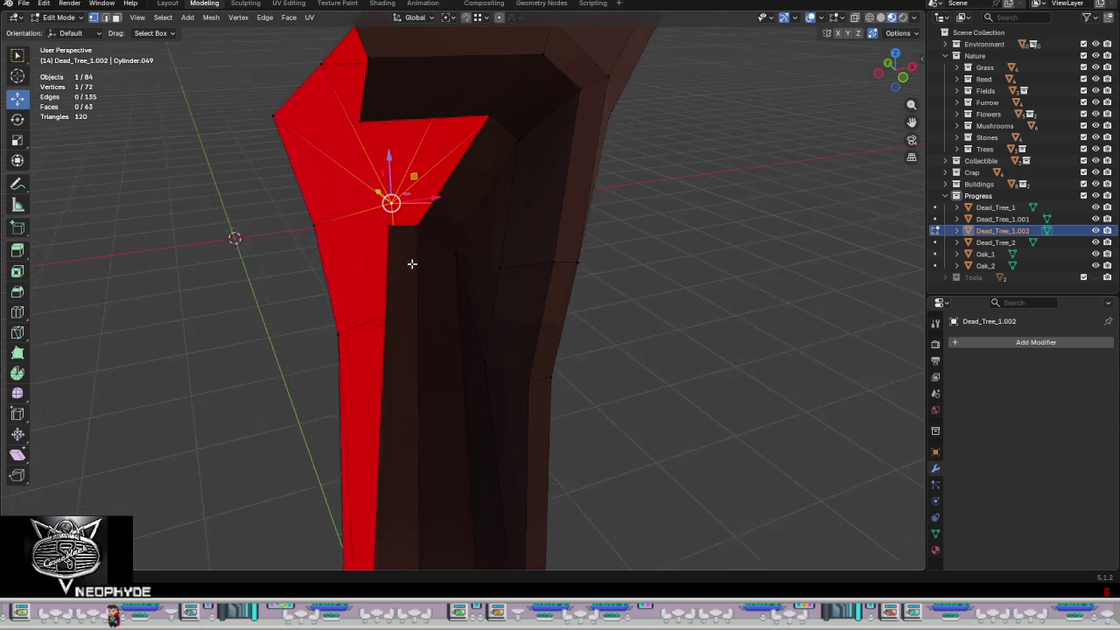
{"action": "left_click", "coordinate": [371, 116], "text": "ctrl"}
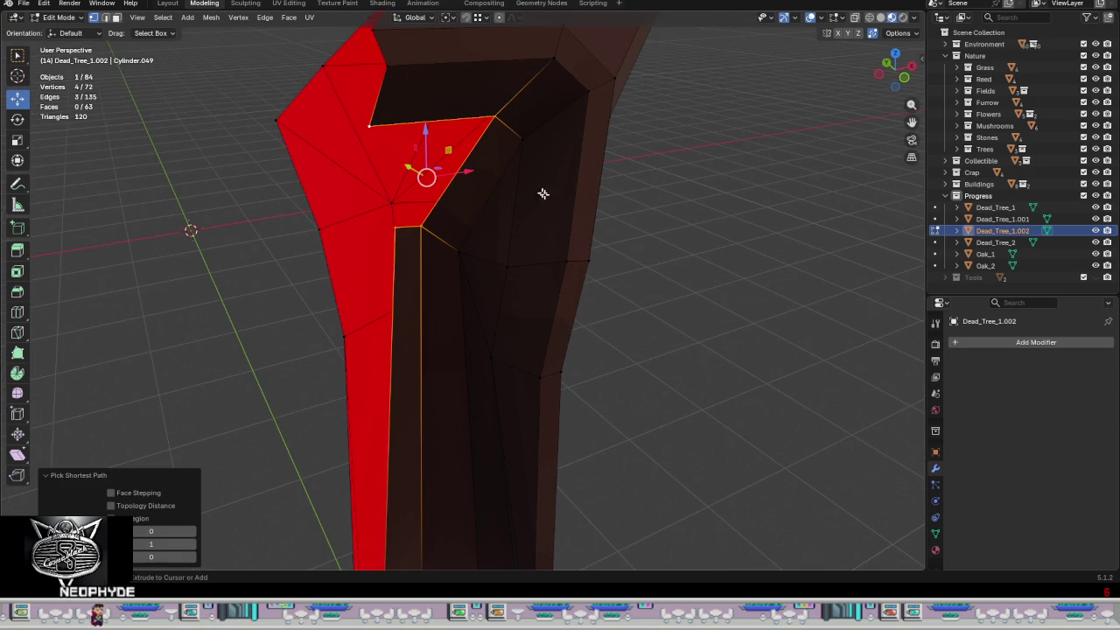
{"action": "key", "text": "f"}
{"action": "left_click", "coordinate": [649, 300]}
{"action": "mouse_move", "coordinate": [649, 300]}
{"action": "middle_mouse_down"}
{"action": "mouse_move", "coordinate": [631, 297]}
{"action": "mouse_move", "coordinate": [592, 333]}
{"action": "mouse_move", "coordinate": [675, 324]}
{"action": "mouse_move", "coordinate": [558, 226]}
{"action": "mouse_move", "coordinate": [525, 330]}
{"action": "middle_mouse_up"}
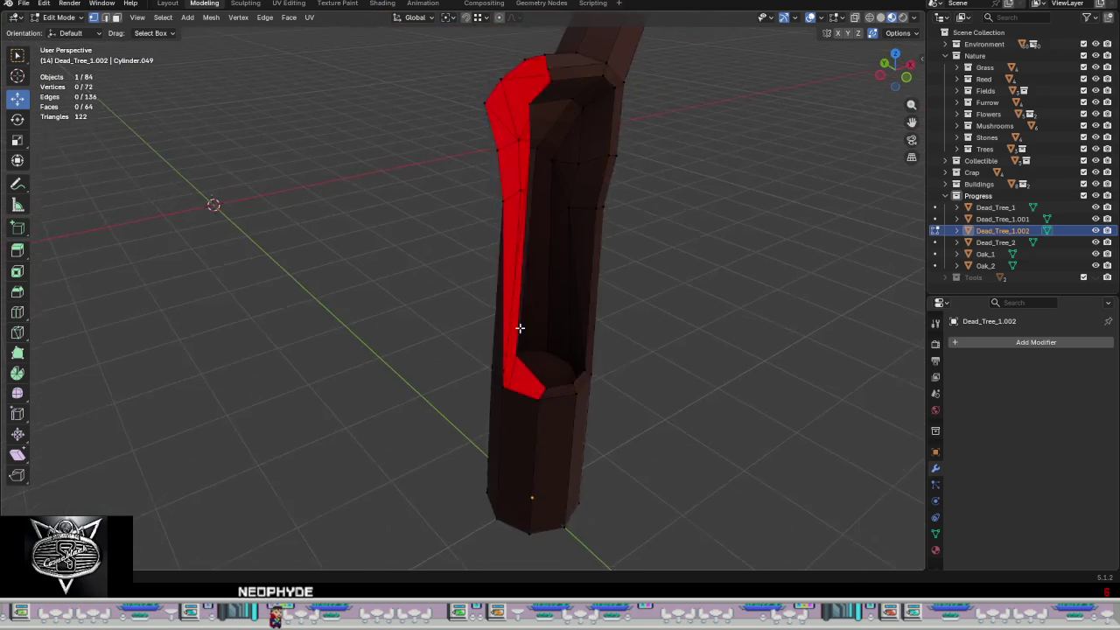
{"action": "scroll", "coordinate": [540, 400], "scroll_direction": "up", "scroll_amount": 3}
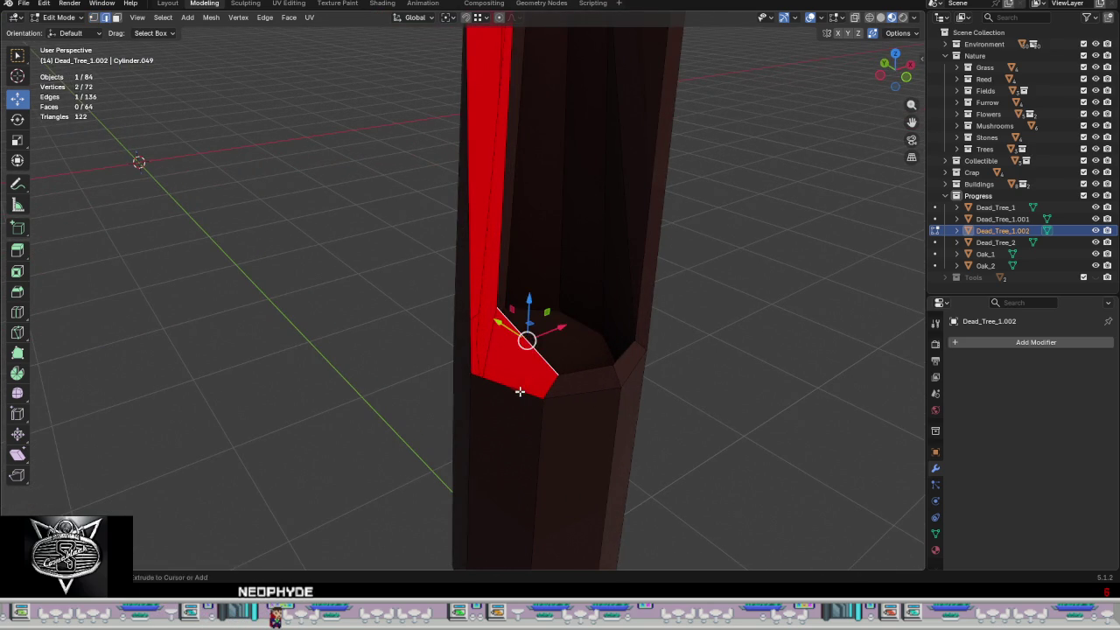
- Fill new faces along the groove's bottom edge to close its gaps
{"action": "left_click", "coordinate": [523, 396], "text": "ctrl"}
{"action": "key", "text": "f"}
{"action": "middle_click_drag", "start_coordinate": [521, 397], "coordinate": [566, 422], "text": "shift"}
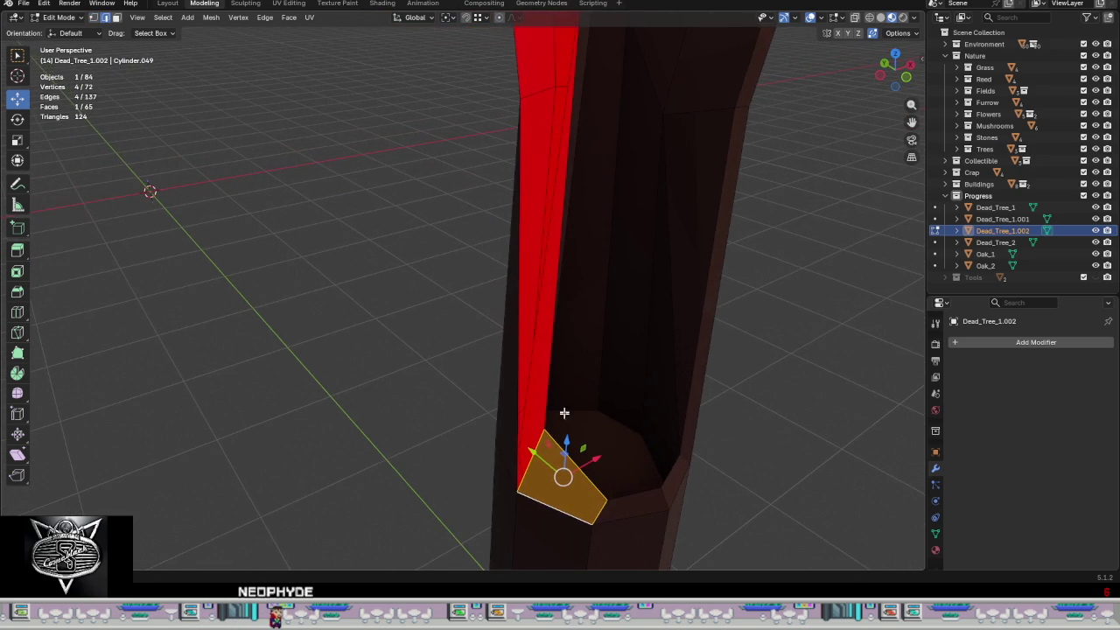
{"action": "left_click", "coordinate": [513, 371]}
{"action": "mouse_move", "coordinate": [517, 370]}
{"action": "middle_mouse_down"}
{"action": "mouse_move", "coordinate": [532, 370]}
{"action": "mouse_move", "coordinate": [481, 353]}
{"action": "mouse_move", "coordinate": [624, 311]}
{"action": "mouse_move", "coordinate": [712, 318]}
{"action": "mouse_move", "coordinate": [633, 257]}
{"action": "mouse_move", "coordinate": [587, 178]}
{"action": "middle_mouse_up"}
{"action": "key", "text": "f"}
{"action": "left_click", "coordinate": [595, 216]}
{"action": "key", "text": "f"}
- Fill the remaining hole beside the red panel near the branch junction
{"action": "mouse_move", "coordinate": [545, 228]}
{"action": "middle_mouse_down"}
{"action": "mouse_move", "coordinate": [608, 341]}
{"action": "mouse_move", "coordinate": [662, 286]}
{"action": "mouse_move", "coordinate": [471, 350]}
{"action": "mouse_move", "coordinate": [475, 312]}
{"action": "mouse_move", "coordinate": [507, 290]}
{"action": "mouse_move", "coordinate": [444, 266]}
{"action": "mouse_move", "coordinate": [401, 297]}
{"action": "middle_mouse_up"}
{"action": "left_click", "coordinate": [404, 297]}
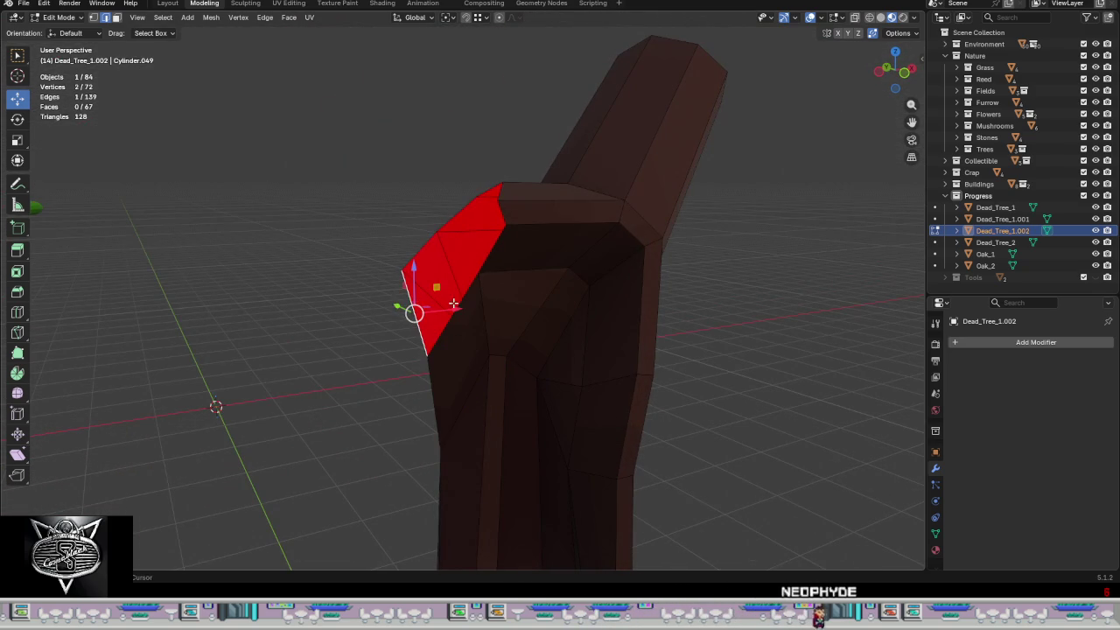
{"action": "mouse_move", "coordinate": [432, 257]}
{"action": "middle_mouse_down"}
{"action": "mouse_move", "coordinate": [500, 295]}
{"action": "mouse_move", "coordinate": [550, 295]}
{"action": "mouse_move", "coordinate": [524, 265]}
{"action": "mouse_move", "coordinate": [480, 260]}
{"action": "mouse_move", "coordinate": [432, 278]}
{"action": "mouse_move", "coordinate": [570, 282]}
{"action": "mouse_move", "coordinate": [540, 243]}
{"action": "middle_mouse_up"}
{"action": "mouse_move", "coordinate": [643, 275]}
{"action": "middle_mouse_down"}
{"action": "mouse_move", "coordinate": [530, 243]}
{"action": "mouse_move", "coordinate": [535, 210]}
{"action": "mouse_move", "coordinate": [565, 205]}
{"action": "mouse_move", "coordinate": [615, 245]}
{"action": "mouse_move", "coordinate": [490, 207]}
{"action": "mouse_move", "coordinate": [520, 248]}
{"action": "mouse_move", "coordinate": [495, 251]}
{"action": "middle_mouse_up"}
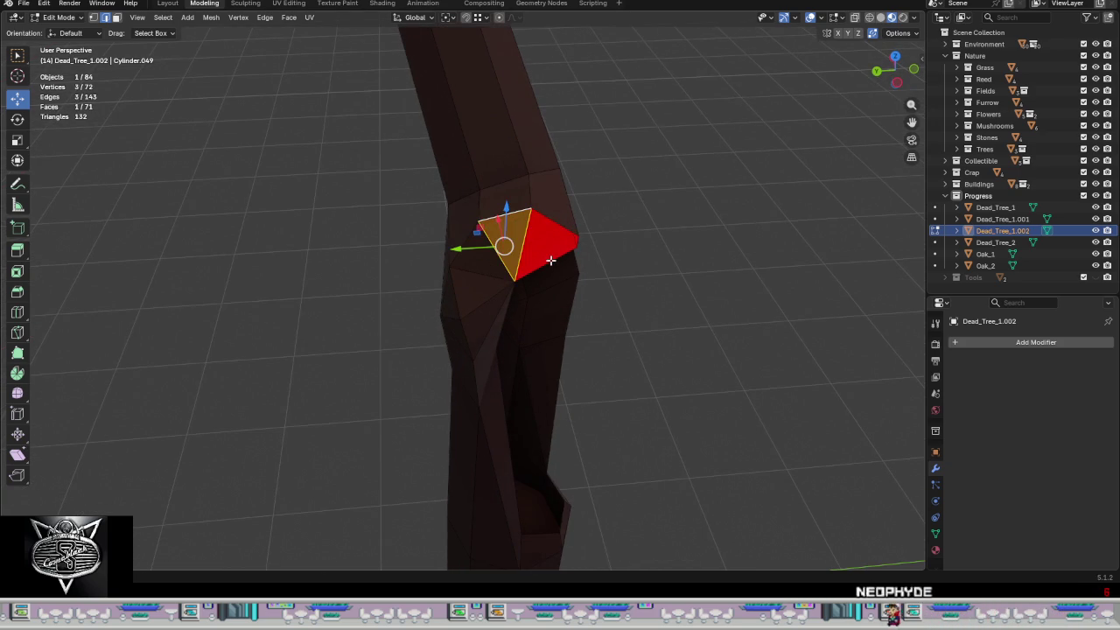
{"action": "mouse_move", "coordinate": [586, 251]}
{"action": "middle_mouse_down"}
{"action": "mouse_move", "coordinate": [560, 244]}
{"action": "mouse_move", "coordinate": [591, 246]}
{"action": "middle_mouse_up"}
{"action": "key", "text": "f"}
{"action": "scroll", "coordinate": [671, 287], "scroll_direction": "down", "scroll_amount": 2}
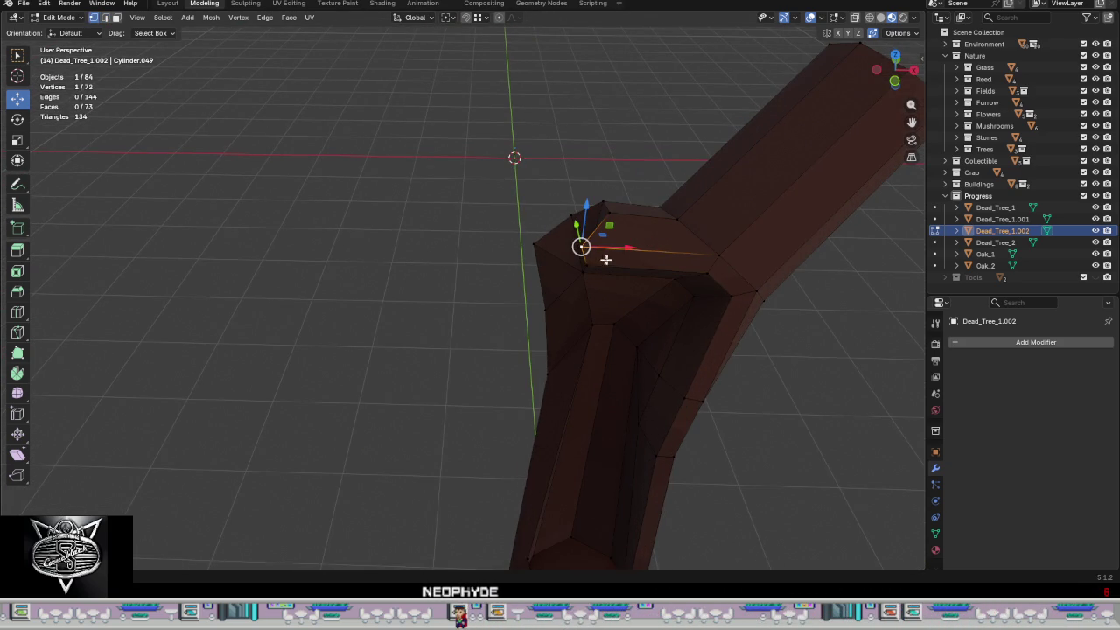
- Vertex-slide the branch junction vertices along their edges into cleaner positions
{"action": "key", "text": "shift+v"}
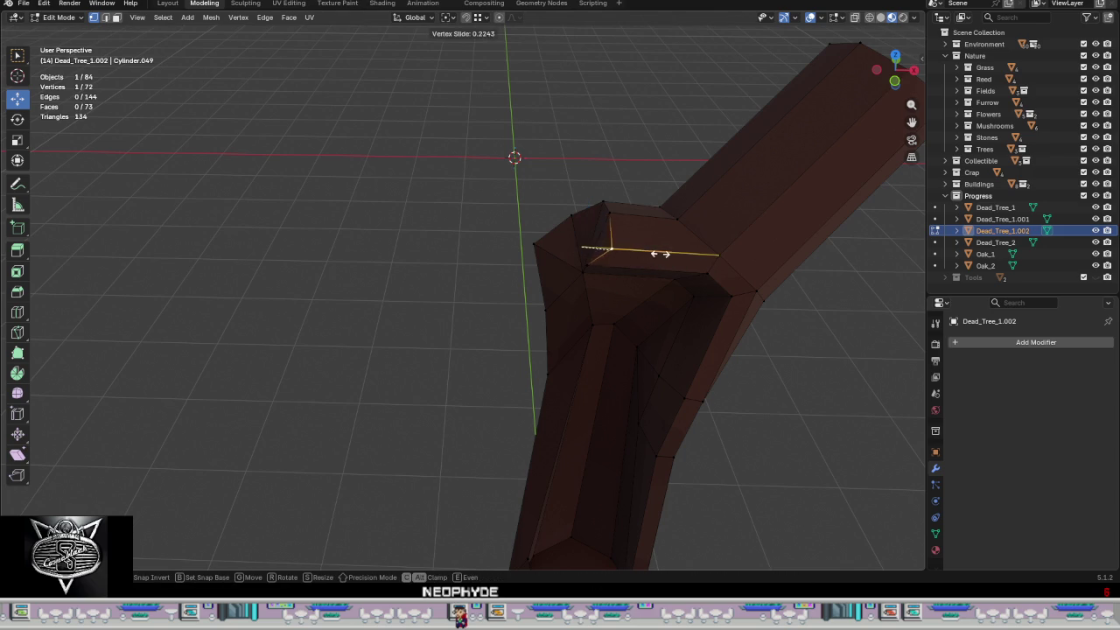
{"action": "left_click", "coordinate": [672, 266]}
{"action": "key", "text": "shift+v"}
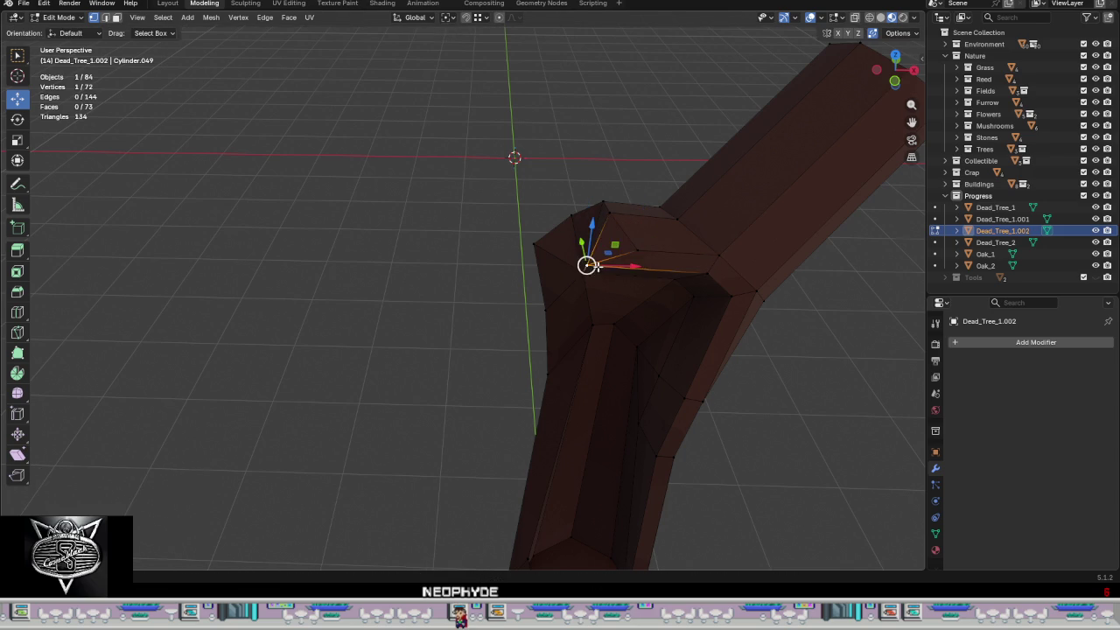
{"action": "left_click", "coordinate": [652, 281]}
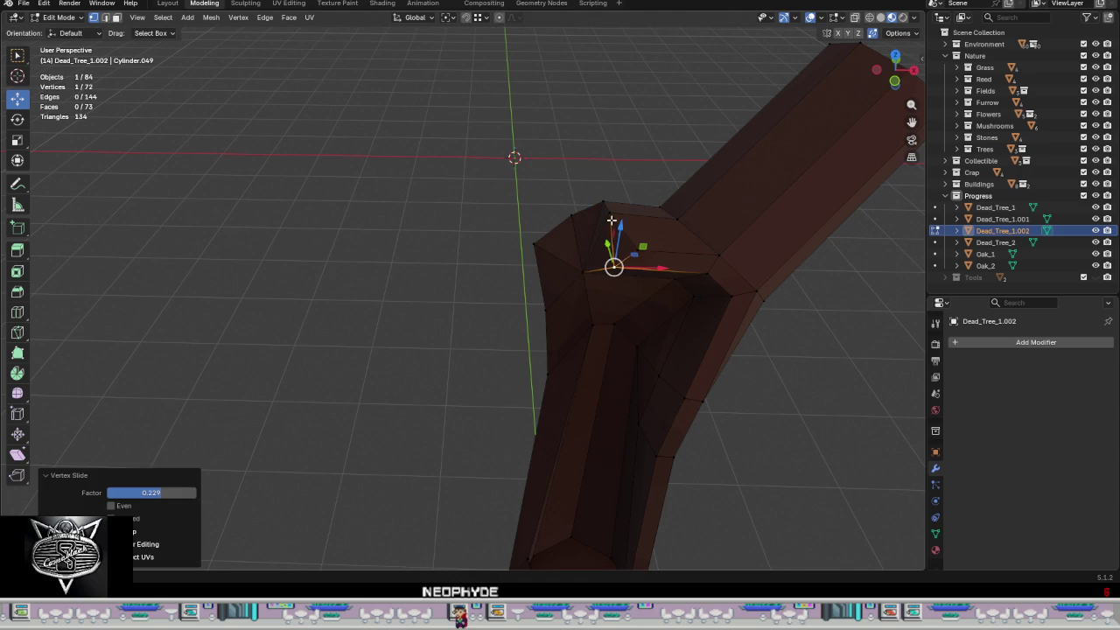
{"action": "key", "text": "shift+v"}
{"action": "left_click", "coordinate": [616, 219]}
{"action": "mouse_move", "coordinate": [615, 219]}
{"action": "middle_mouse_down"}
{"action": "mouse_move", "coordinate": [658, 251]}
{"action": "mouse_move", "coordinate": [665, 150]}
{"action": "mouse_move", "coordinate": [573, 214]}
{"action": "mouse_move", "coordinate": [588, 268]}
{"action": "mouse_move", "coordinate": [525, 272]}
{"action": "mouse_move", "coordinate": [707, 376]}
{"action": "mouse_move", "coordinate": [723, 323]}
{"action": "mouse_move", "coordinate": [712, 265]}
{"action": "mouse_move", "coordinate": [698, 274]}
{"action": "middle_mouse_up"}
- Slide the trunk vertices along their edges, add the new trunk edge, and return to Object Mode
{"action": "key", "text": "shift+v"}
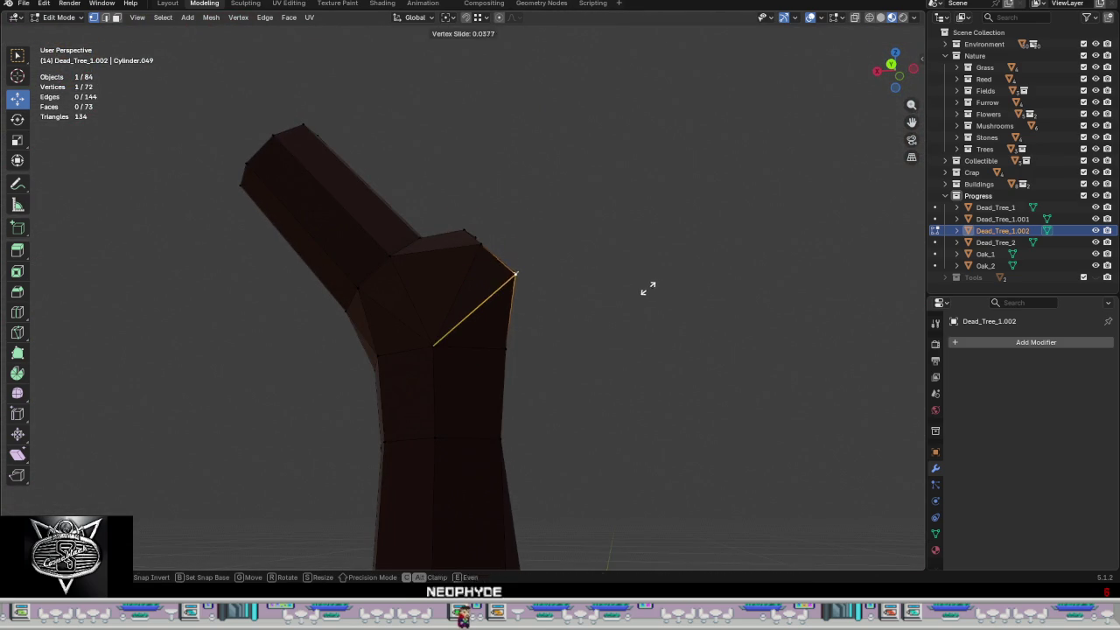
{"action": "left_click", "coordinate": [617, 316]}
{"action": "mouse_move", "coordinate": [622, 324]}
{"action": "middle_mouse_down"}
{"action": "mouse_move", "coordinate": [443, 376]}
{"action": "mouse_move", "coordinate": [400, 372]}
{"action": "mouse_move", "coordinate": [472, 296]}
{"action": "mouse_move", "coordinate": [500, 288]}
{"action": "mouse_move", "coordinate": [580, 313]}
{"action": "mouse_move", "coordinate": [465, 261]}
{"action": "middle_mouse_up"}
{"action": "key", "text": "shift+v"}
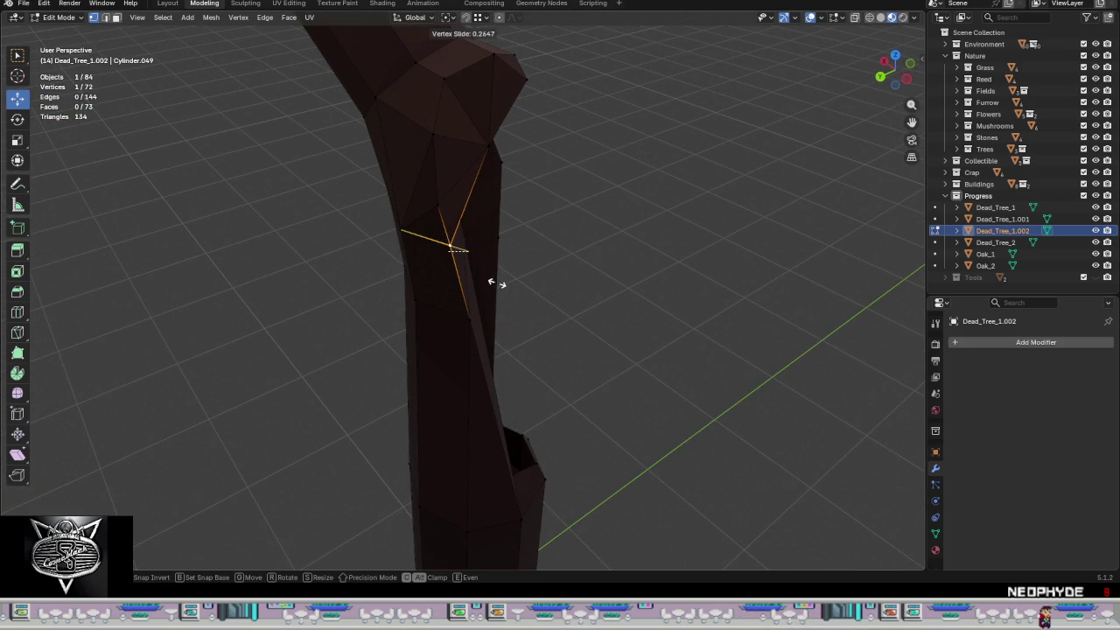
{"action": "left_click", "coordinate": [496, 283]}
{"action": "mouse_move", "coordinate": [525, 287]}
{"action": "middle_mouse_down"}
{"action": "mouse_move", "coordinate": [333, 208]}
{"action": "mouse_move", "coordinate": [454, 274]}
{"action": "middle_mouse_up"}
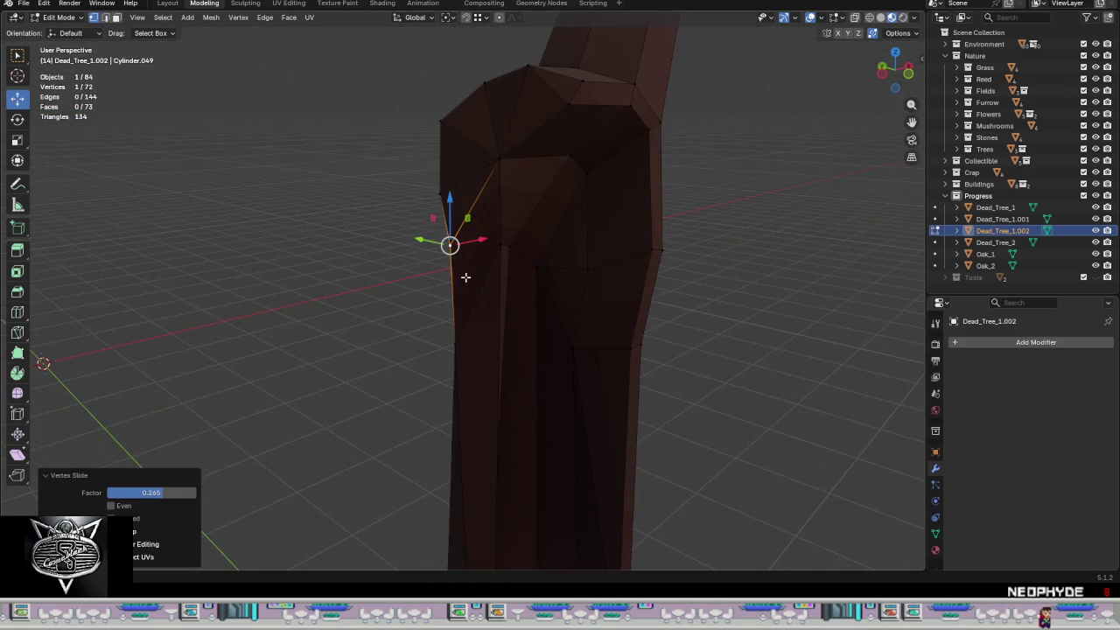
{"action": "left_click", "coordinate": [461, 247]}
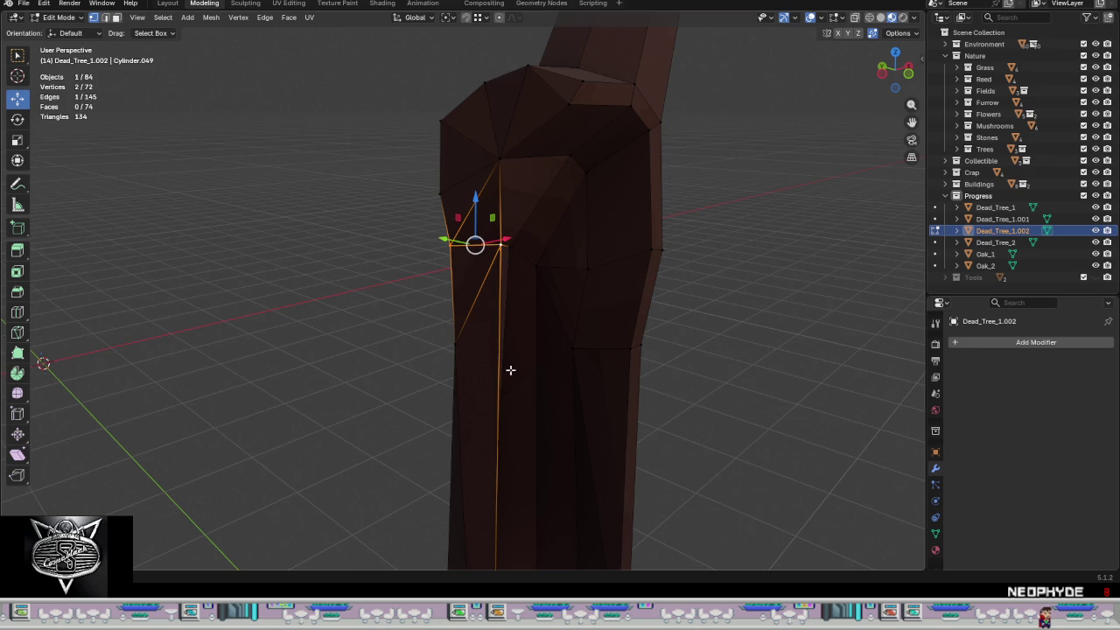
{"action": "middle_click_drag", "start_coordinate": [817, 365], "coordinate": [637, 370]}
{"action": "scroll", "coordinate": [637, 370], "scroll_direction": "down", "scroll_amount": 3}
{"action": "key", "text": "Tab"}
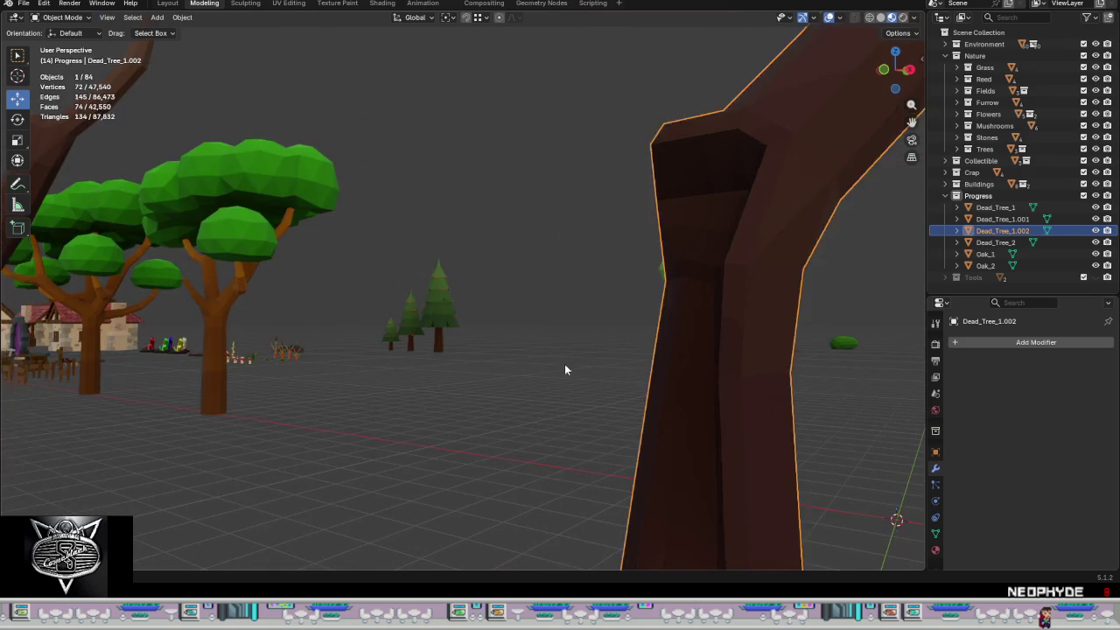
{"action": "scroll", "coordinate": [565, 364], "scroll_direction": "down", "scroll_amount": 2}
{"action": "middle_click_drag", "start_coordinate": [602, 403], "coordinate": [680, 450]}
{"action": "scroll", "coordinate": [680, 450], "scroll_direction": "down", "scroll_amount": 3}
{"action": "scroll", "coordinate": [635, 350], "scroll_direction": "down", "scroll_amount": 2}
{"action": "mouse_move", "coordinate": [636, 350]}
{"action": "middle_mouse_down"}
{"action": "mouse_move", "coordinate": [588, 322]}
{"action": "mouse_move", "coordinate": [528, 327]}
{"action": "mouse_move", "coordinate": [692, 338]}
{"action": "mouse_move", "coordinate": [636, 295]}
{"action": "mouse_move", "coordinate": [665, 303]}
{"action": "mouse_move", "coordinate": [565, 312]}
{"action": "mouse_move", "coordinate": [544, 347]}
{"action": "mouse_move", "coordinate": [598, 312]}
{"action": "mouse_move", "coordinate": [581, 329]}
{"action": "mouse_move", "coordinate": [458, 350]}
{"action": "middle_mouse_up"}
{"action": "scroll", "coordinate": [692, 338], "scroll_direction": "up", "scroll_amount": 2}
{"action": "scroll", "coordinate": [651, 313], "scroll_direction": "up", "scroll_amount": 3}
{"action": "scroll", "coordinate": [648, 315], "scroll_direction": "up", "scroll_amount": 1}
{"action": "mouse_move", "coordinate": [446, 359]}
{"action": "middle_mouse_down"}
{"action": "mouse_move", "coordinate": [640, 332]}
{"action": "mouse_move", "coordinate": [618, 365]}
{"action": "mouse_move", "coordinate": [590, 375]}
{"action": "mouse_move", "coordinate": [550, 323]}
{"action": "mouse_move", "coordinate": [554, 342]}
{"action": "mouse_move", "coordinate": [513, 356]}
{"action": "mouse_move", "coordinate": [563, 340]}
{"action": "mouse_move", "coordinate": [595, 351]}
{"action": "mouse_move", "coordinate": [502, 353]}
{"action": "middle_mouse_up"}
{"action": "scroll", "coordinate": [481, 357], "scroll_direction": "up", "scroll_amount": 4}
- In Edit Mode, select the flat face at the groove's bottom and raise it
{"action": "key", "text": "Tab"}
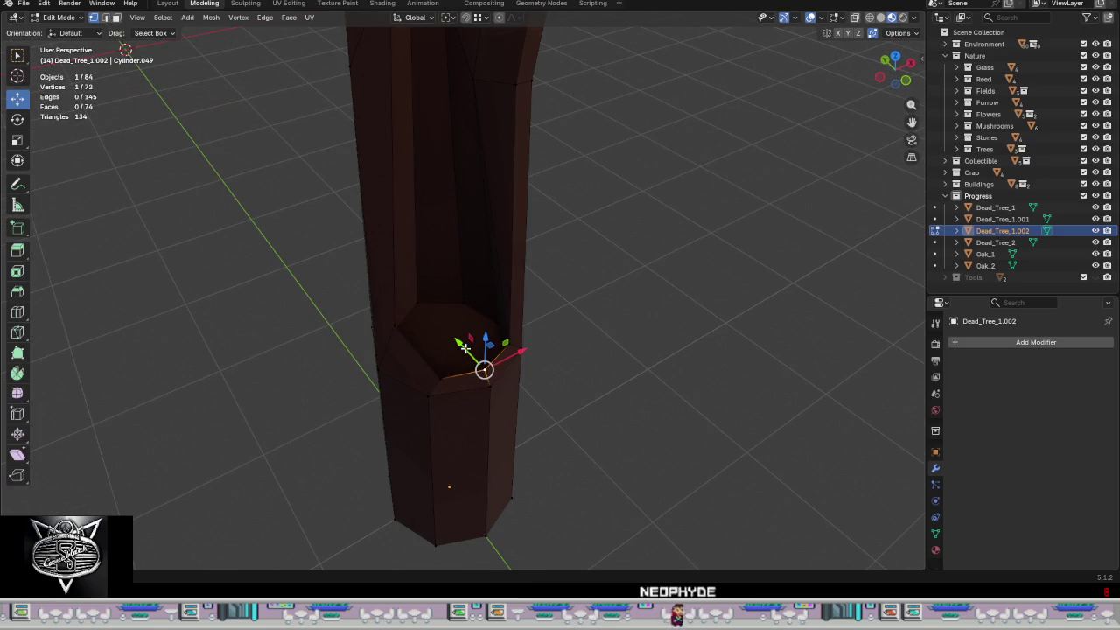
{"action": "key", "text": "3"}
{"action": "left_click", "coordinate": [464, 343]}
{"action": "middle_click_drag", "start_coordinate": [464, 343], "coordinate": [477, 311]}
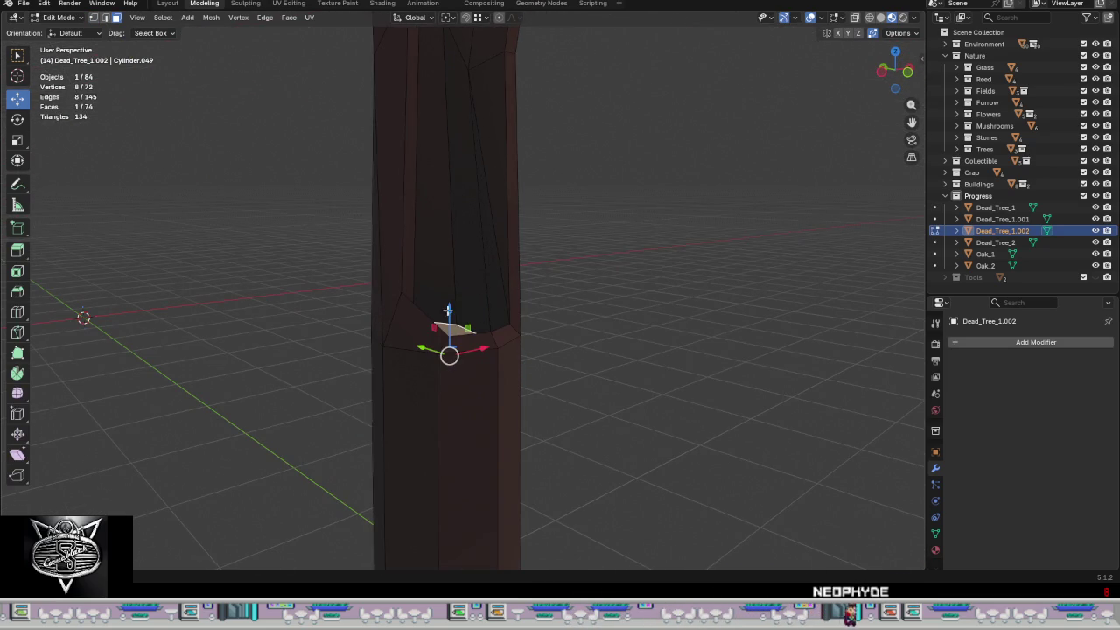
{"action": "left_click_drag", "start_coordinate": [448, 311], "coordinate": [458, 247]}
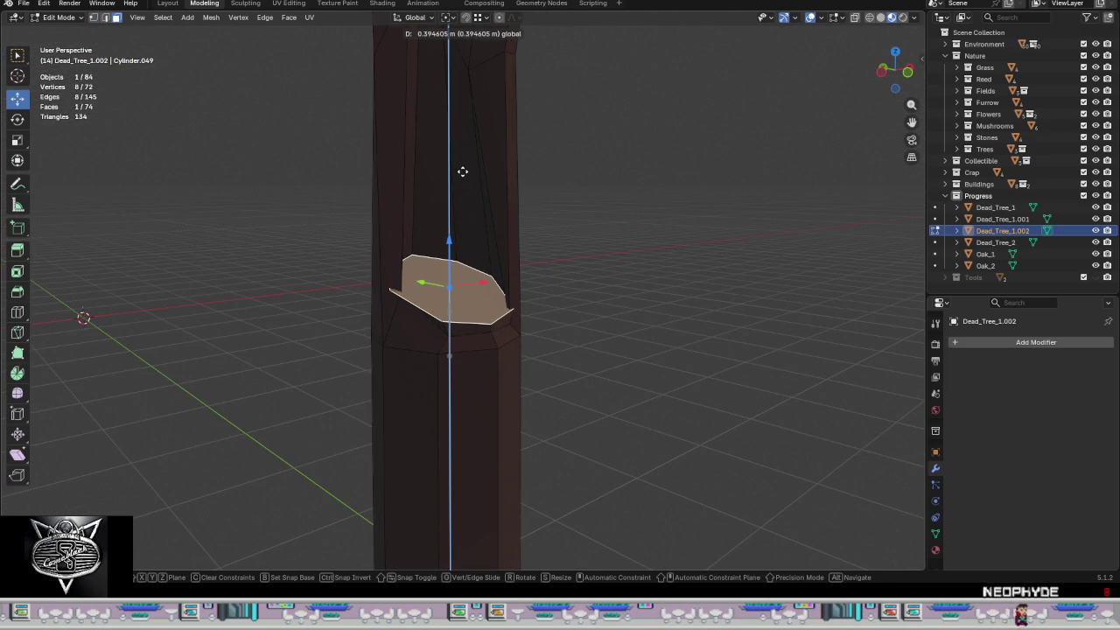
{"action": "left_click_drag", "start_coordinate": [462, 172], "coordinate": [462, 172]}
{"action": "middle_click_drag", "start_coordinate": [605, 260], "coordinate": [650, 372]}
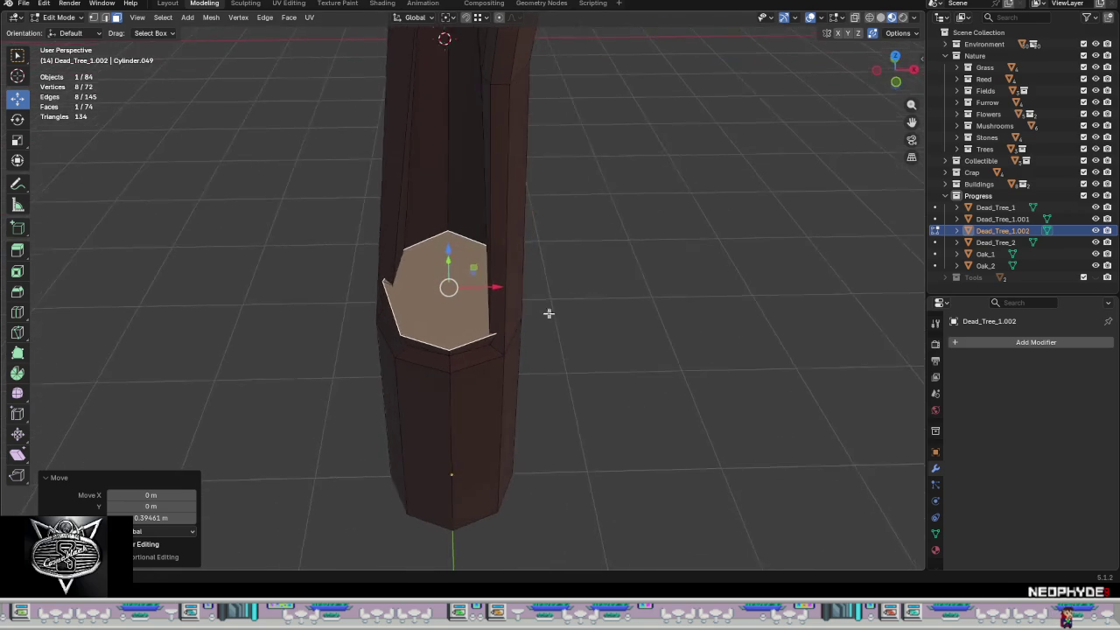
- Scale the cap face to about 0.65 and move it slightly up
{"action": "key", "text": "s"}
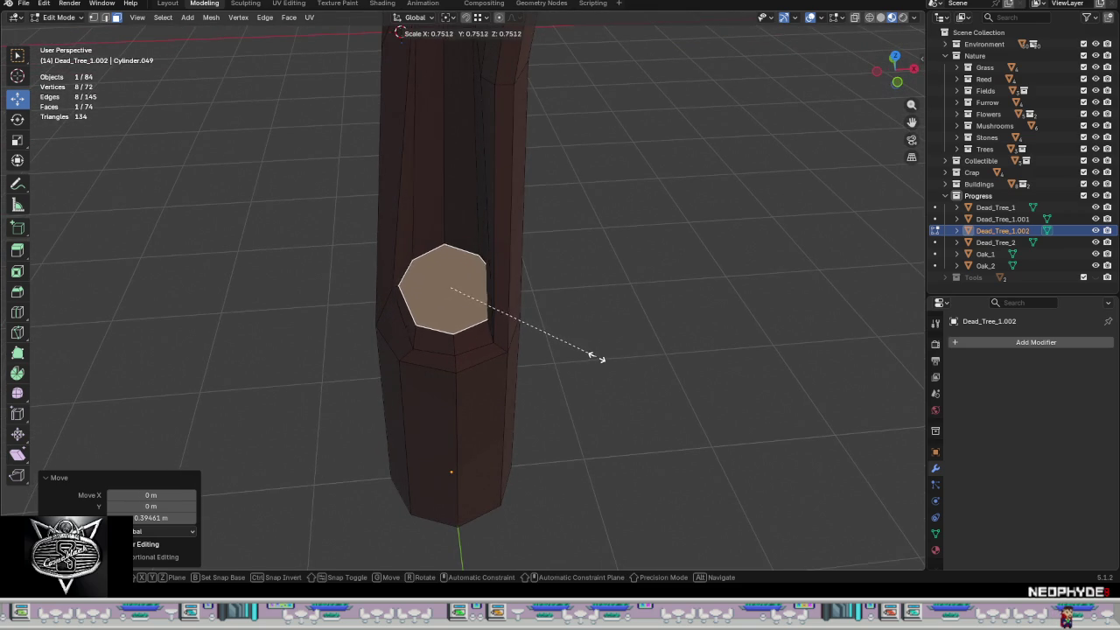
{"action": "left_click", "coordinate": [577, 347]}
{"action": "mouse_move", "coordinate": [578, 345]}
{"action": "middle_mouse_down"}
{"action": "mouse_move", "coordinate": [540, 342]}
{"action": "mouse_move", "coordinate": [512, 315]}
{"action": "middle_mouse_up"}
{"action": "left_click_drag", "start_coordinate": [449, 288], "coordinate": [454, 258]}
{"action": "mouse_move", "coordinate": [490, 262]}
{"action": "middle_mouse_down"}
{"action": "mouse_move", "coordinate": [572, 272]}
{"action": "mouse_move", "coordinate": [527, 271]}
{"action": "mouse_move", "coordinate": [505, 320]}
{"action": "mouse_move", "coordinate": [555, 305]}
{"action": "middle_mouse_up"}
- Check the whole trunk in Object Mode, then return to vertex editing on a groove vertex
{"action": "key", "text": "Tab"}
{"action": "scroll", "coordinate": [555, 306], "scroll_direction": "down", "scroll_amount": 3}
{"action": "mouse_move", "coordinate": [607, 353]}
{"action": "middle_mouse_down"}
{"action": "mouse_move", "coordinate": [576, 385]}
{"action": "mouse_move", "coordinate": [542, 375]}
{"action": "mouse_move", "coordinate": [452, 463]}
{"action": "middle_mouse_up"}
{"action": "key", "text": "Tab"}
{"action": "key", "text": "KP_Decimal"}
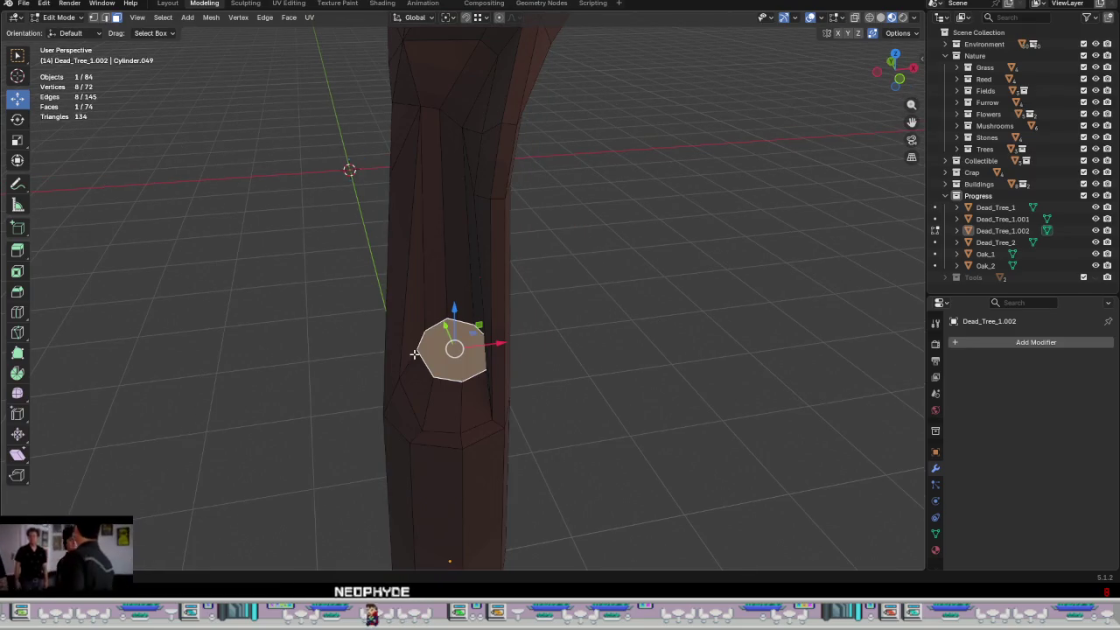
{"action": "mouse_move", "coordinate": [424, 351]}
{"action": "middle_mouse_down"}
{"action": "mouse_move", "coordinate": [395, 350]}
{"action": "mouse_move", "coordinate": [387, 402]}
{"action": "mouse_move", "coordinate": [420, 381]}
{"action": "mouse_move", "coordinate": [405, 375]}
{"action": "mouse_move", "coordinate": [439, 382]}
{"action": "mouse_move", "coordinate": [485, 365]}
{"action": "mouse_move", "coordinate": [463, 358]}
{"action": "mouse_move", "coordinate": [498, 343]}
{"action": "mouse_move", "coordinate": [492, 332]}
{"action": "mouse_move", "coordinate": [460, 365]}
{"action": "mouse_move", "coordinate": [485, 367]}
{"action": "mouse_move", "coordinate": [499, 355]}
{"action": "mouse_move", "coordinate": [507, 313]}
{"action": "mouse_move", "coordinate": [483, 214]}
{"action": "mouse_move", "coordinate": [470, 220]}
{"action": "middle_mouse_up"}
{"action": "key", "text": "1"}
{"action": "left_click", "coordinate": [432, 378]}
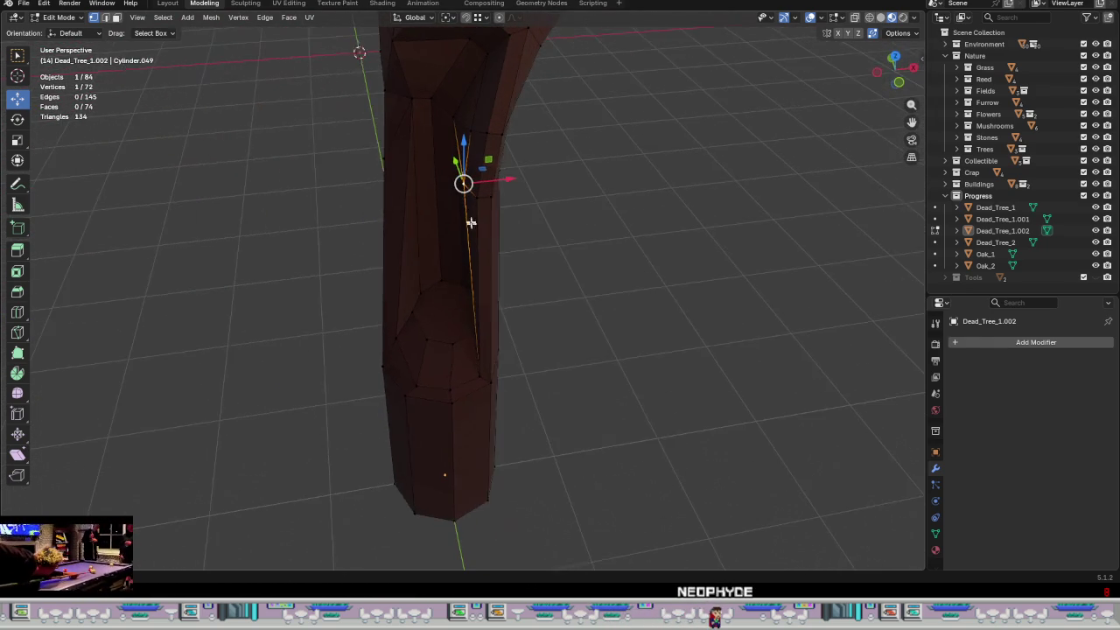
- Move a groove vertex along X and add a second groove vertex to the selection
{"action": "key", "text": "g"}
{"action": "key", "text": "x"}
{"action": "left_click", "coordinate": [527, 169]}
{"action": "mouse_move", "coordinate": [527, 169]}
{"action": "middle_mouse_down"}
{"action": "mouse_move", "coordinate": [568, 228]}
{"action": "mouse_move", "coordinate": [518, 284]}
{"action": "middle_mouse_up"}
{"action": "left_click", "coordinate": [486, 299], "text": "shift"}
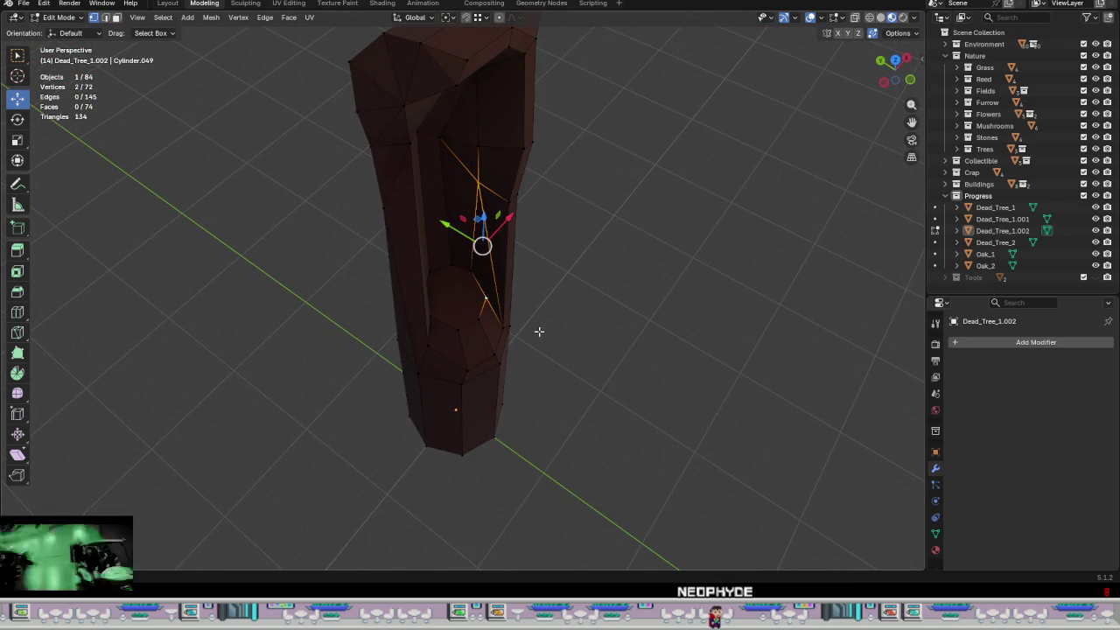
{"action": "mouse_move", "coordinate": [544, 321]}
{"action": "middle_mouse_down"}
{"action": "mouse_move", "coordinate": [603, 300]}
{"action": "mouse_move", "coordinate": [600, 253]}
{"action": "mouse_move", "coordinate": [536, 242]}
{"action": "mouse_move", "coordinate": [444, 279]}
{"action": "mouse_move", "coordinate": [462, 262]}
{"action": "mouse_move", "coordinate": [461, 272]}
{"action": "middle_mouse_up"}
{"action": "key", "text": "Tab"}
{"action": "key", "text": "Tab"}
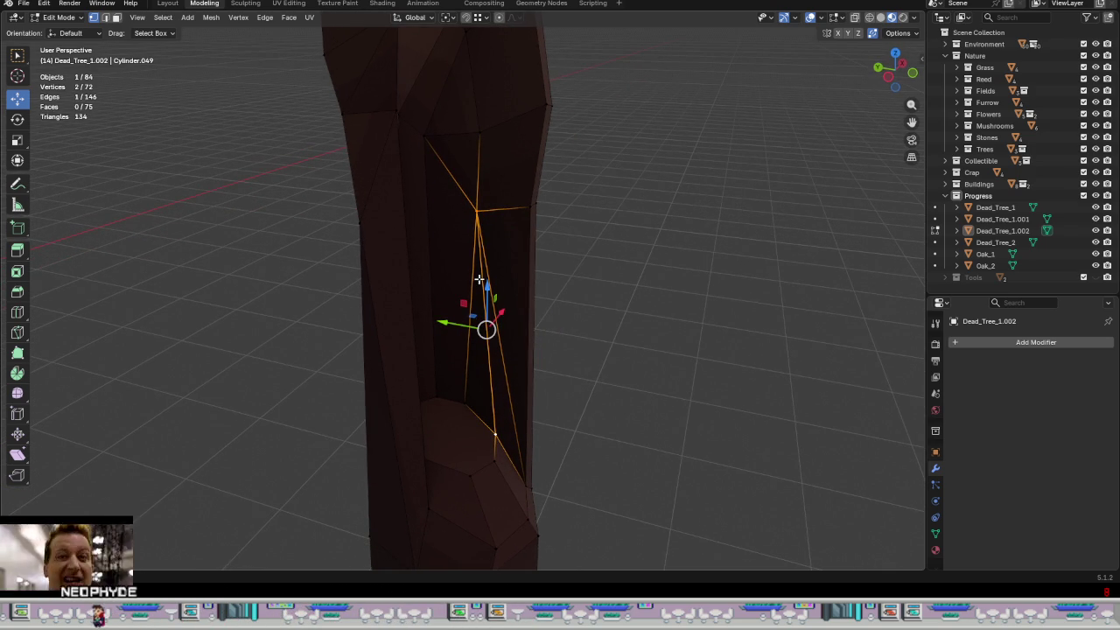
{"action": "mouse_move", "coordinate": [488, 281]}
{"action": "middle_mouse_down"}
{"action": "mouse_move", "coordinate": [412, 254]}
{"action": "mouse_move", "coordinate": [390, 263]}
{"action": "mouse_move", "coordinate": [461, 283]}
{"action": "mouse_move", "coordinate": [437, 290]}
{"action": "mouse_move", "coordinate": [447, 291]}
{"action": "middle_mouse_up"}
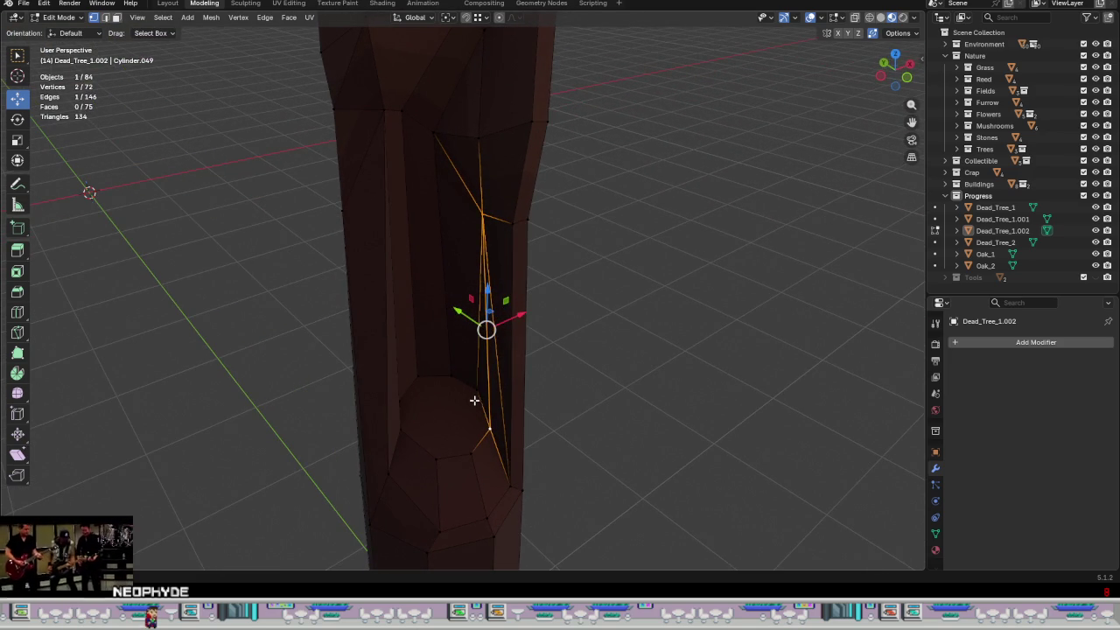
- Snap-merge the stray groove vertices into their neighbouring upper corners
{"action": "left_click_drag", "start_coordinate": [478, 391], "coordinate": [481, 407]}
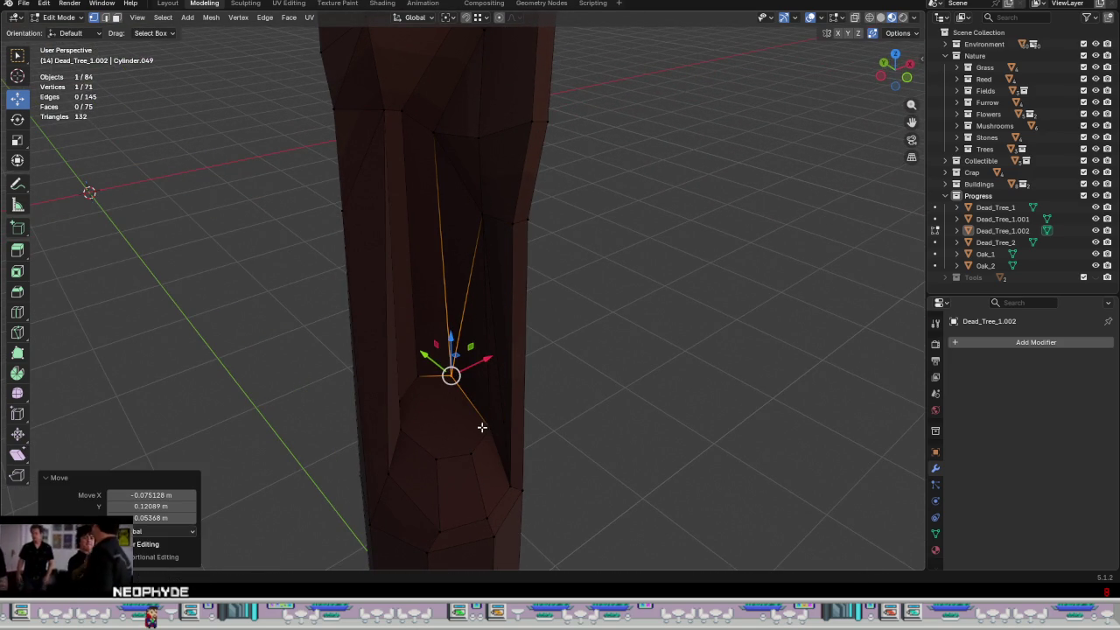
{"action": "middle_click_drag", "start_coordinate": [477, 411], "coordinate": [472, 378]}
{"action": "left_click_drag", "start_coordinate": [450, 375], "coordinate": [491, 165]}
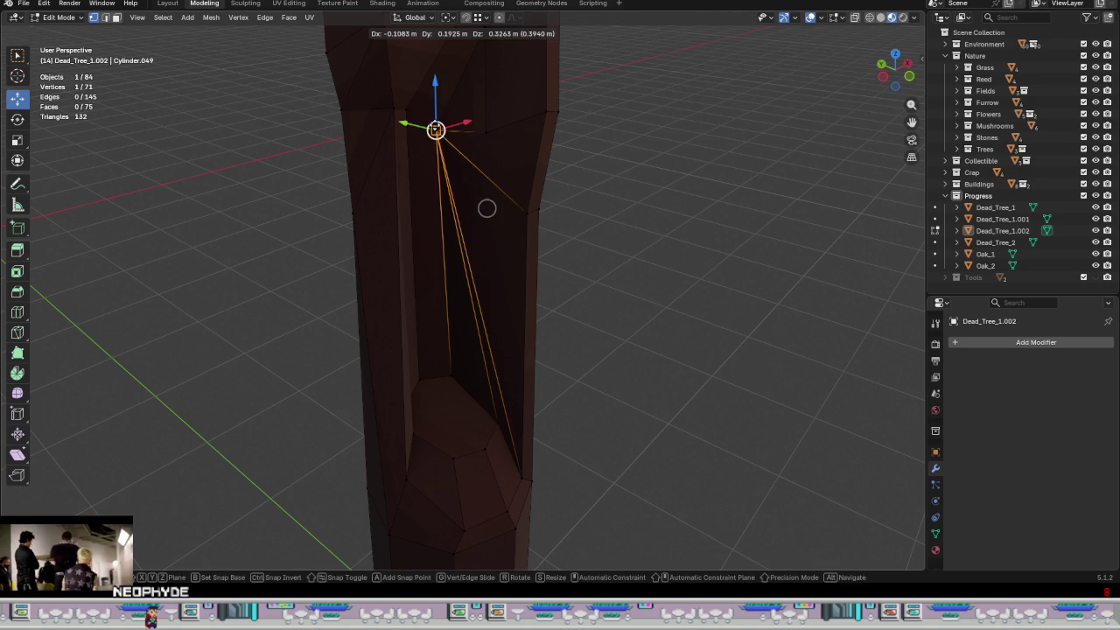
{"action": "left_click_drag", "start_coordinate": [487, 207], "coordinate": [481, 202]}
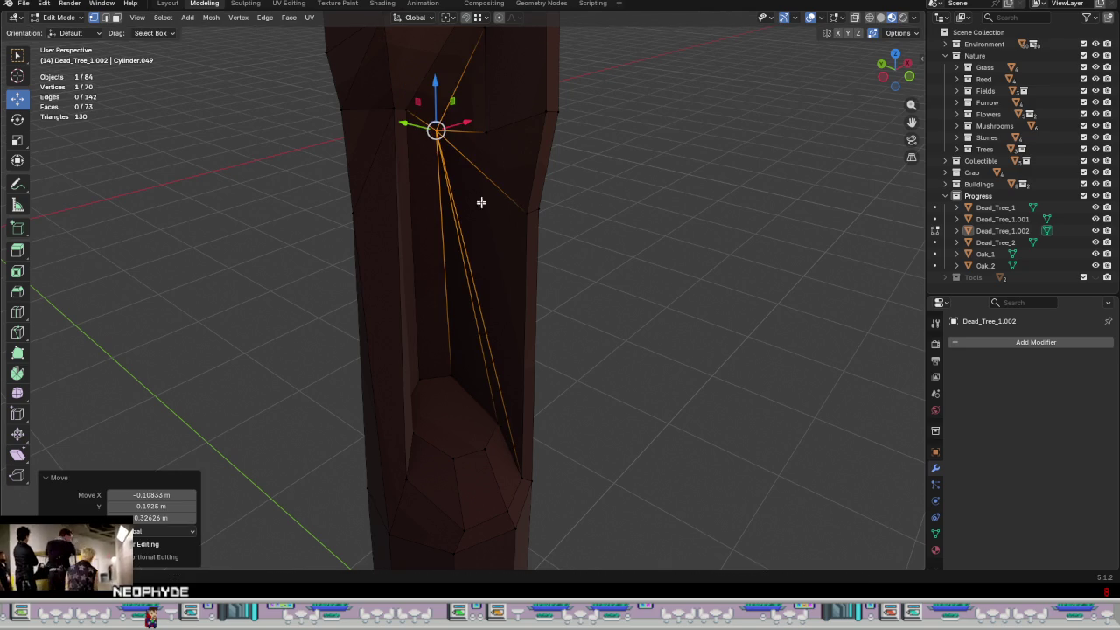
- Dissolve the two extra diagonal edges inside the groove
{"action": "key", "text": "2"}
{"action": "left_click", "coordinate": [478, 332]}
{"action": "right_click", "coordinate": [523, 349]}
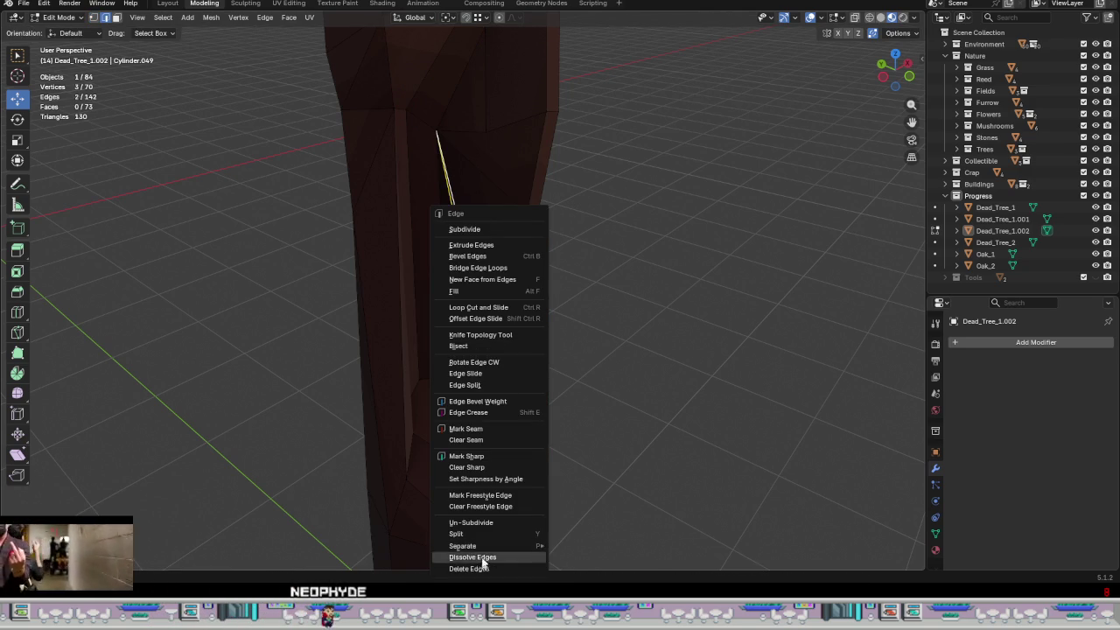
{"action": "left_click", "coordinate": [480, 560]}
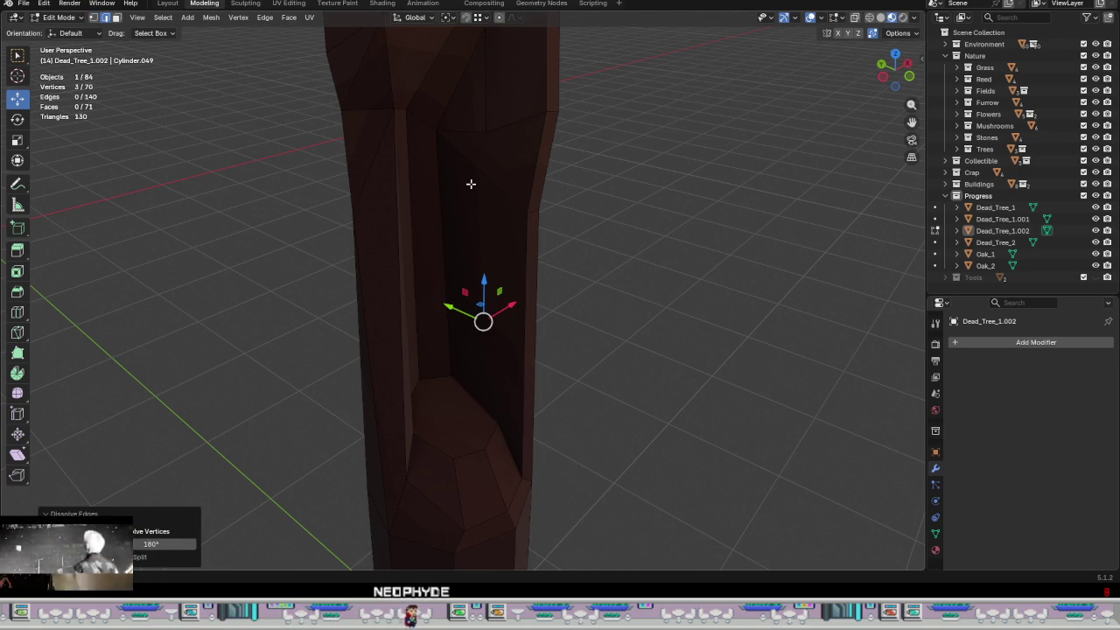
{"action": "left_click", "coordinate": [479, 181]}
{"action": "right_click", "coordinate": [486, 188]}
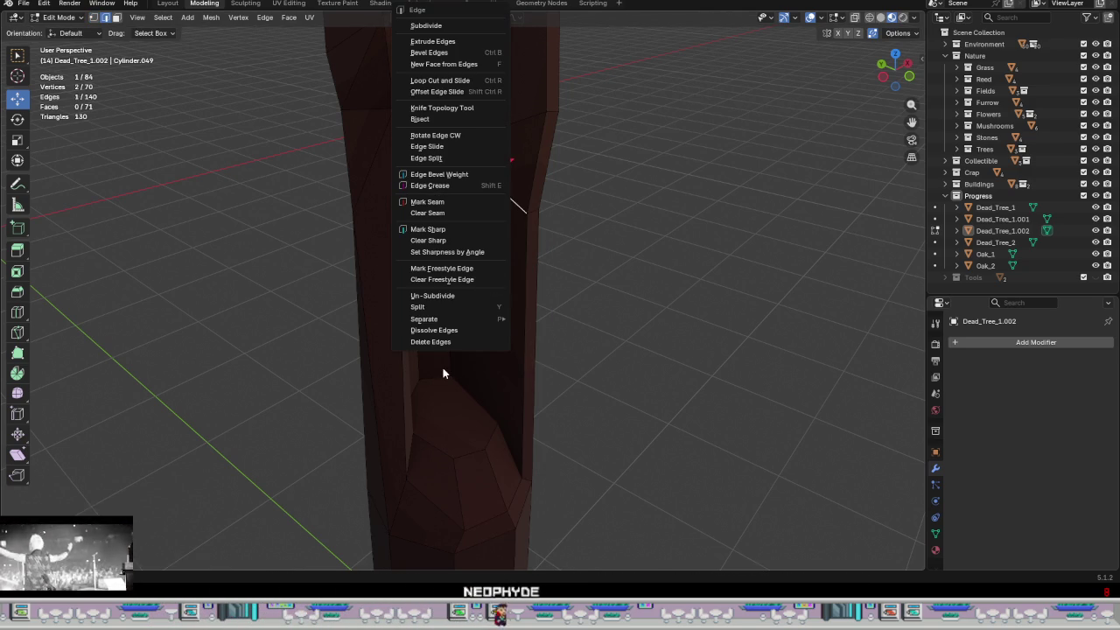
{"action": "left_click", "coordinate": [455, 332]}
- Straighten the groove's inner edge by shifting it 0.038078 m along X
{"action": "left_click", "coordinate": [498, 422]}
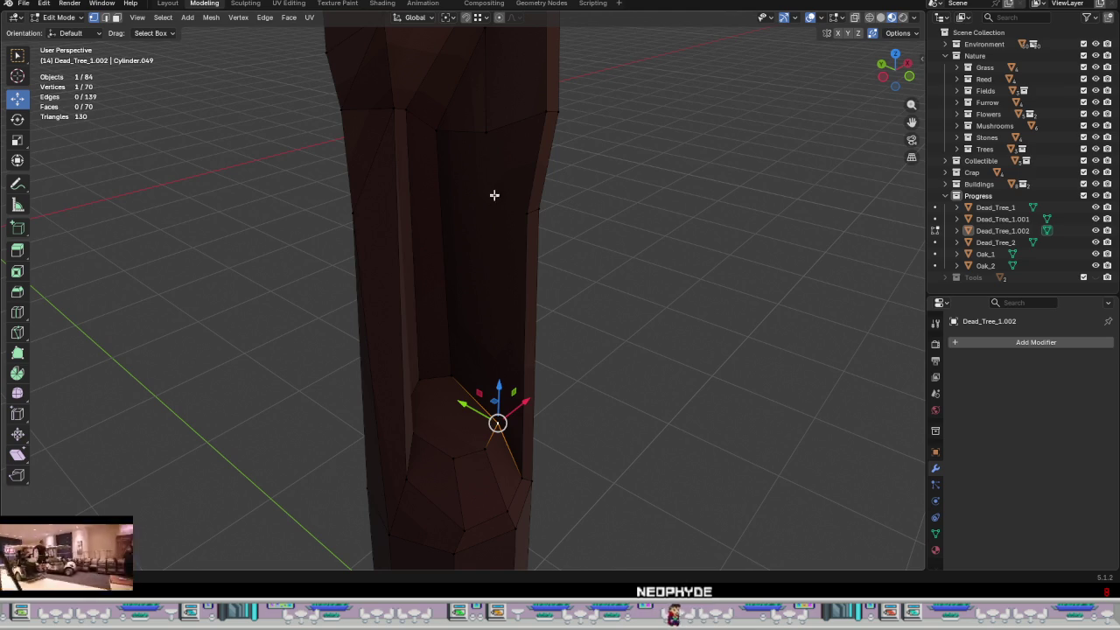
{"action": "mouse_move", "coordinate": [531, 334]}
{"action": "middle_mouse_down"}
{"action": "mouse_move", "coordinate": [508, 358]}
{"action": "mouse_move", "coordinate": [487, 349]}
{"action": "middle_mouse_up"}
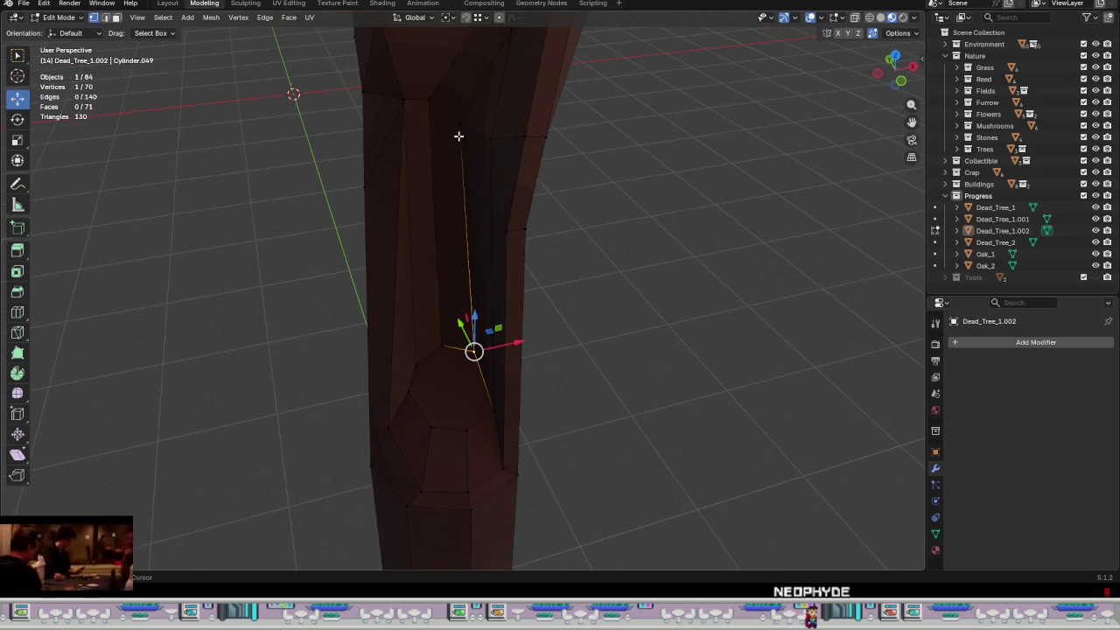
{"action": "middle_click_drag", "start_coordinate": [521, 285], "coordinate": [501, 287]}
{"action": "left_click_drag", "start_coordinate": [513, 258], "coordinate": [525, 257]}
{"action": "mouse_move", "coordinate": [525, 257]}
{"action": "middle_mouse_down"}
{"action": "mouse_move", "coordinate": [534, 309]}
{"action": "mouse_move", "coordinate": [566, 310]}
{"action": "mouse_move", "coordinate": [520, 270]}
{"action": "middle_mouse_up"}
{"action": "left_click_drag", "start_coordinate": [479, 254], "coordinate": [481, 265]}
{"action": "mouse_move", "coordinate": [487, 288]}
{"action": "middle_mouse_down"}
{"action": "mouse_move", "coordinate": [305, 257]}
{"action": "mouse_move", "coordinate": [579, 252]}
{"action": "mouse_move", "coordinate": [548, 260]}
{"action": "mouse_move", "coordinate": [526, 358]}
{"action": "middle_mouse_up"}
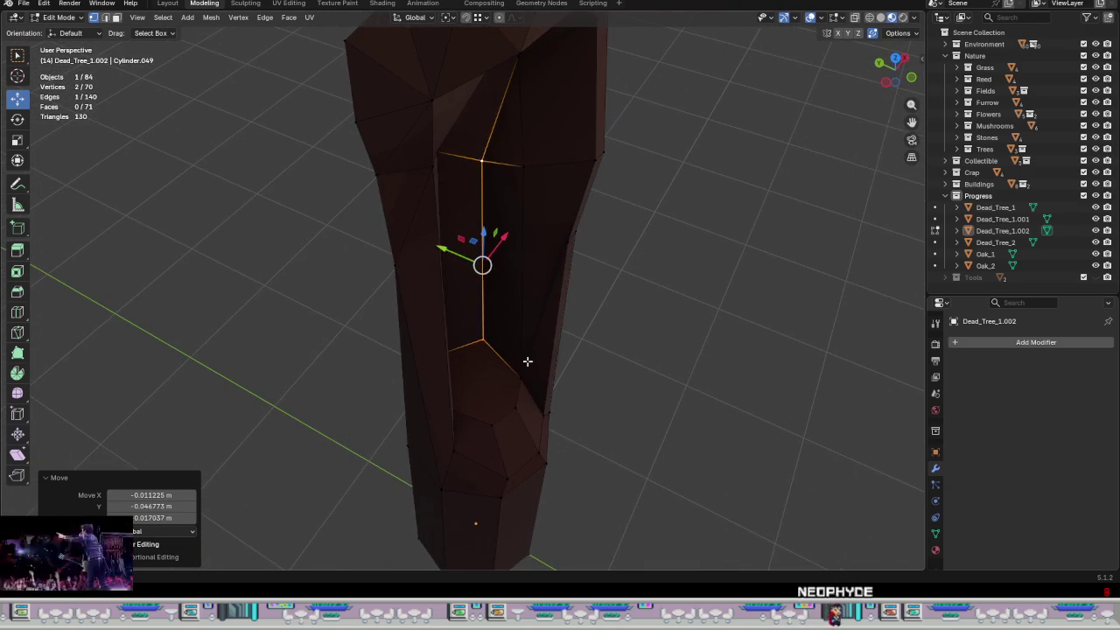
{"action": "left_click", "coordinate": [522, 375]}
{"action": "middle_click_drag", "start_coordinate": [562, 266], "coordinate": [541, 279]}
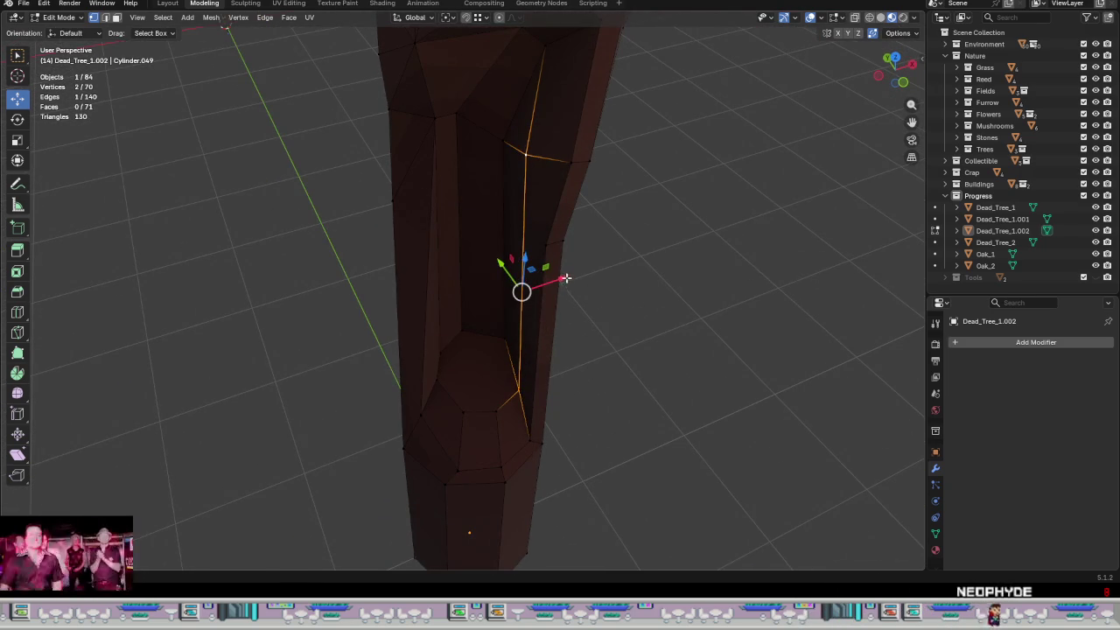
{"action": "left_click_drag", "start_coordinate": [565, 278], "coordinate": [572, 276]}
{"action": "mouse_move", "coordinate": [560, 298]}
{"action": "middle_mouse_down"}
{"action": "mouse_move", "coordinate": [612, 290]}
{"action": "mouse_move", "coordinate": [517, 300]}
{"action": "mouse_move", "coordinate": [502, 278]}
{"action": "mouse_move", "coordinate": [218, 213]}
{"action": "mouse_move", "coordinate": [50, 210]}
{"action": "mouse_move", "coordinate": [381, 237]}
{"action": "middle_mouse_up"}
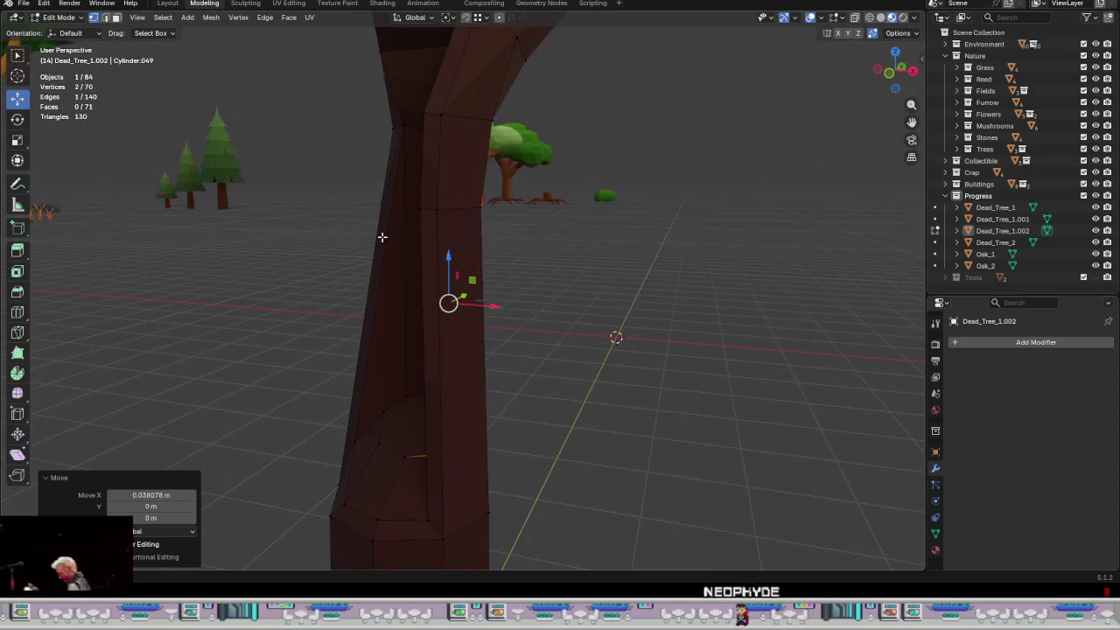
- Subdivide the groove's vertical edges to add a crossing edge loop on Dead_Tree_1.002
{"action": "key", "text": "2"}
{"action": "left_click", "coordinate": [458, 203], "text": "alt"}
{"action": "mouse_move", "coordinate": [552, 301]}
{"action": "middle_mouse_down"}
{"action": "mouse_move", "coordinate": [670, 295]}
{"action": "mouse_move", "coordinate": [627, 297]}
{"action": "mouse_move", "coordinate": [672, 308]}
{"action": "middle_mouse_up"}
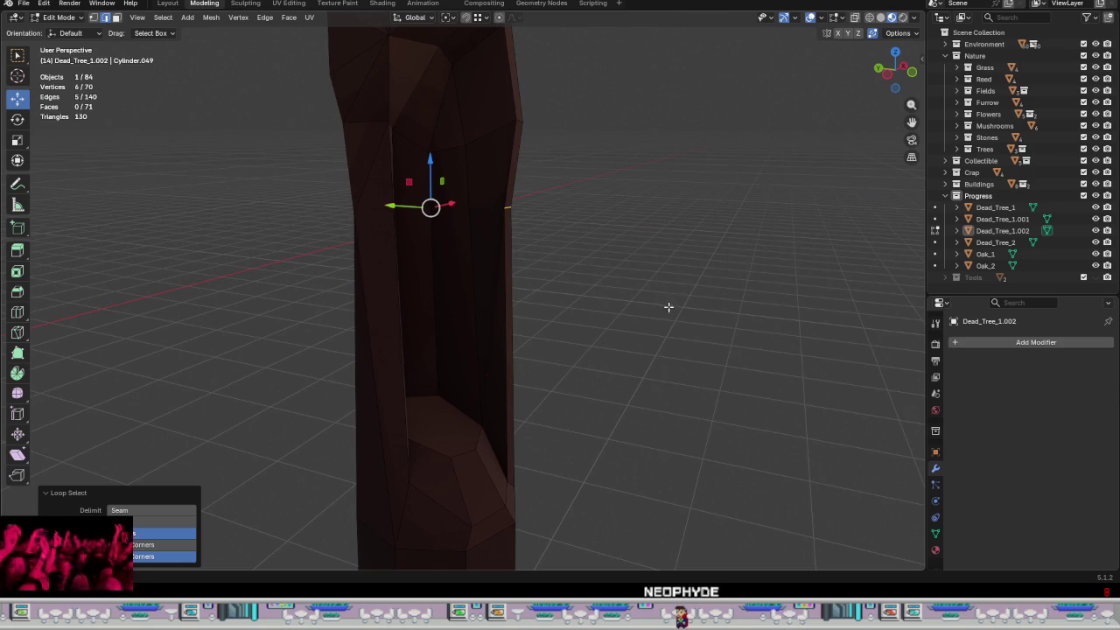
{"action": "mouse_move", "coordinate": [591, 298]}
{"action": "middle_mouse_down"}
{"action": "mouse_move", "coordinate": [488, 295]}
{"action": "mouse_move", "coordinate": [585, 302]}
{"action": "mouse_move", "coordinate": [554, 305]}
{"action": "mouse_move", "coordinate": [482, 265]}
{"action": "middle_mouse_up"}
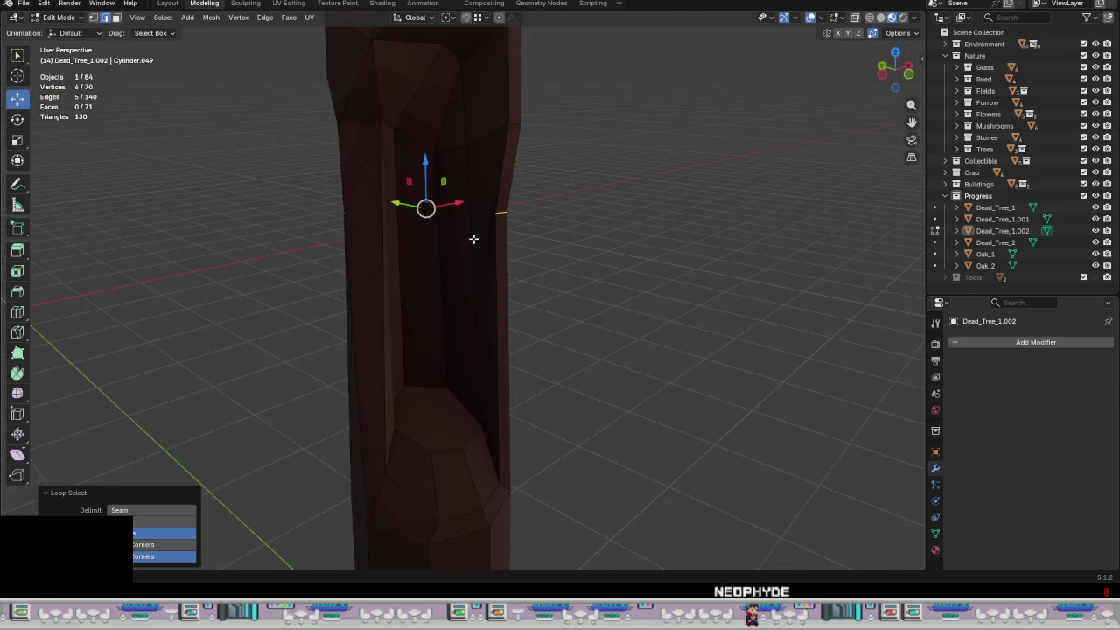
{"action": "left_click", "coordinate": [473, 238]}
{"action": "mouse_move", "coordinate": [398, 238]}
{"action": "middle_mouse_down"}
{"action": "mouse_move", "coordinate": [361, 286]}
{"action": "mouse_move", "coordinate": [503, 272]}
{"action": "mouse_move", "coordinate": [552, 254]}
{"action": "mouse_move", "coordinate": [380, 254]}
{"action": "mouse_move", "coordinate": [414, 303]}
{"action": "middle_mouse_up"}
{"action": "left_click", "coordinate": [388, 248], "text": "shift"}
{"action": "key", "text": "ctrl+e"}
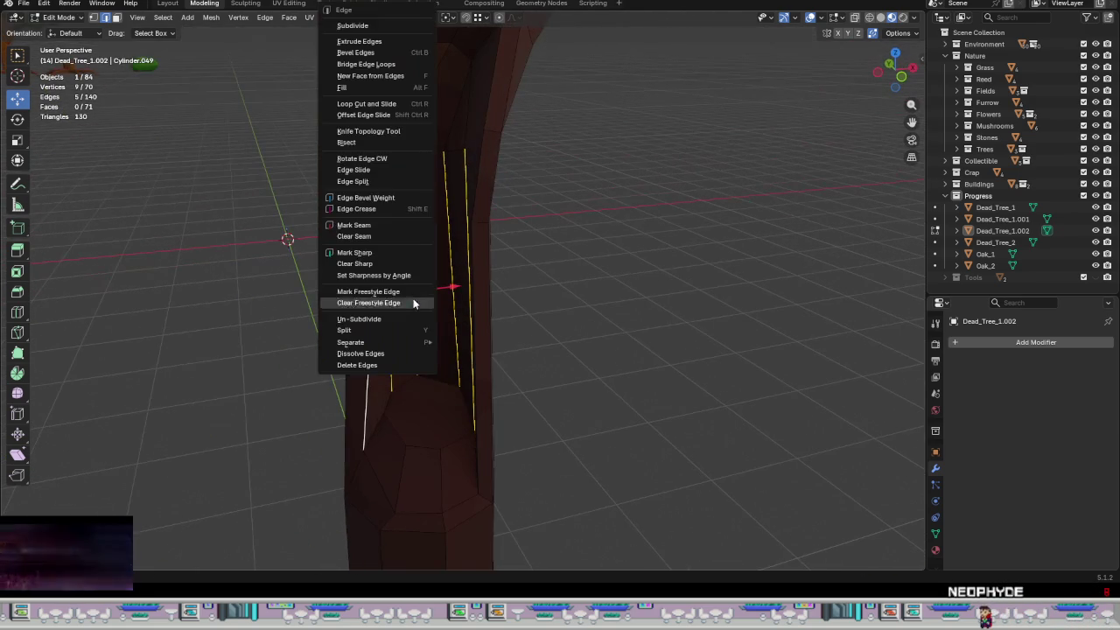
{"action": "left_click", "coordinate": [353, 26]}
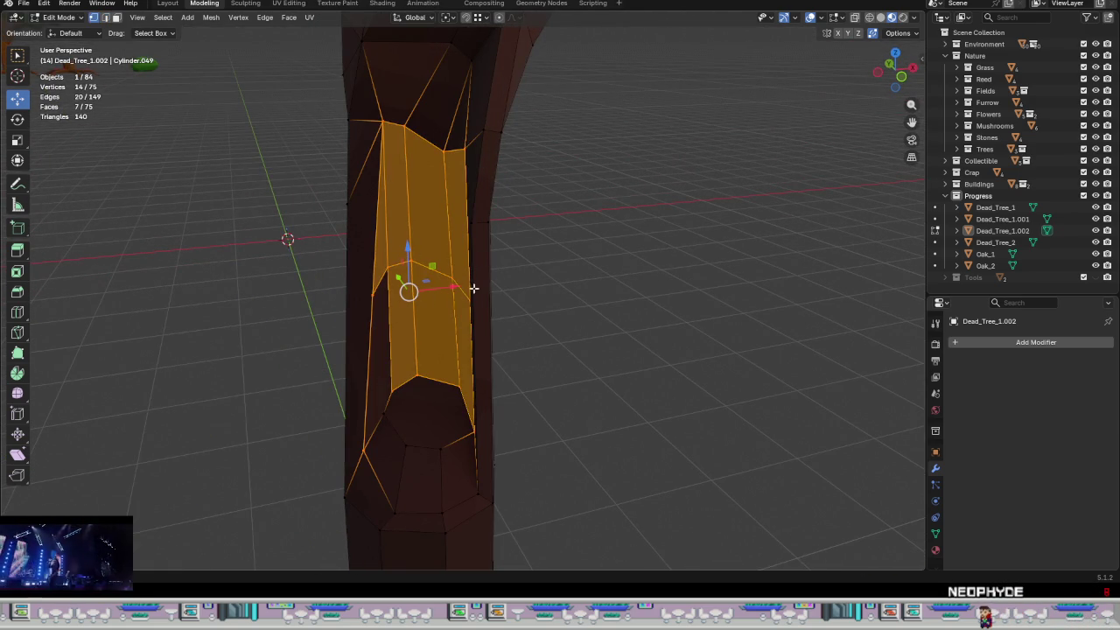
- Edge-slide the new cross loop into place, then select two vertices on the groove's left rim
{"action": "left_click", "coordinate": [423, 270], "text": "alt"}
{"action": "mouse_move", "coordinate": [423, 271]}
{"action": "middle_mouse_down"}
{"action": "mouse_move", "coordinate": [513, 303]}
{"action": "mouse_move", "coordinate": [537, 297]}
{"action": "middle_mouse_up"}
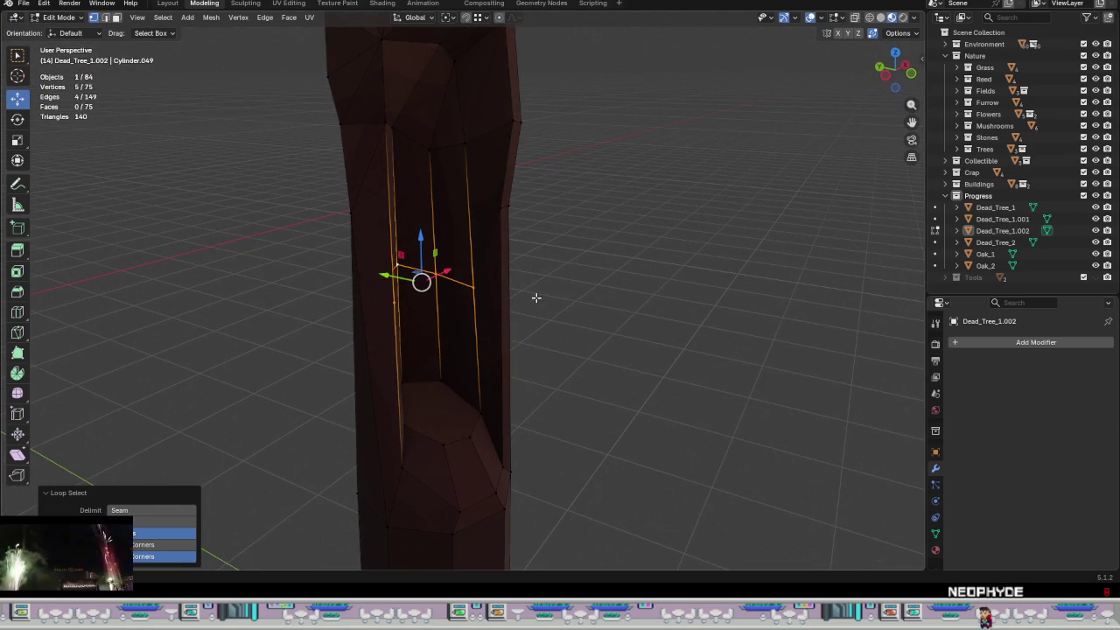
{"action": "key", "text": "g"}
{"action": "key", "text": "g"}
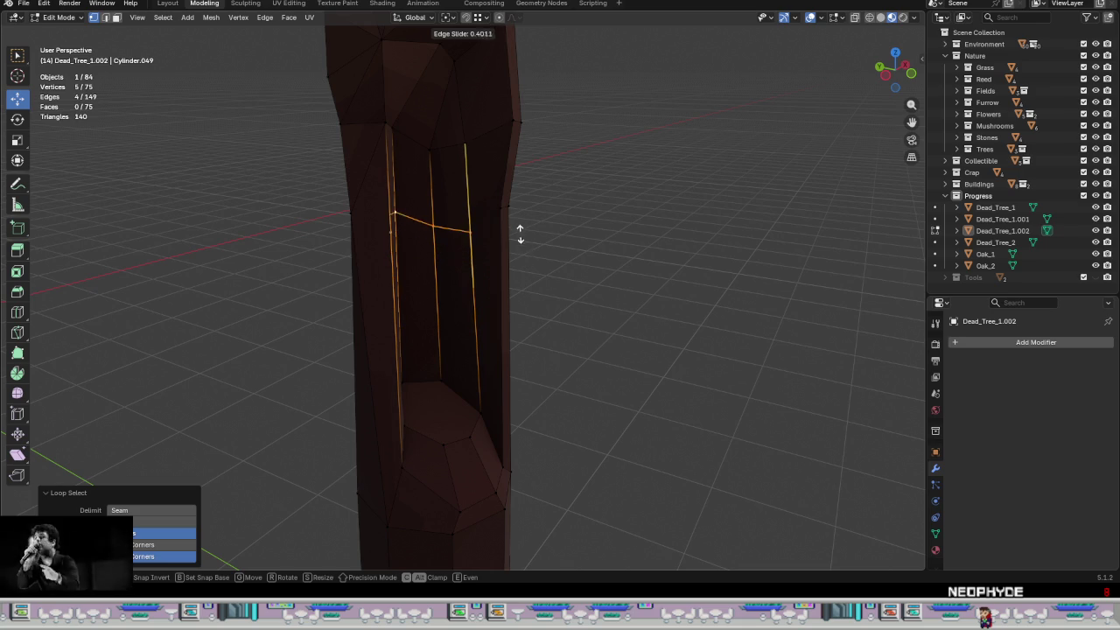
{"action": "left_click", "coordinate": [517, 224]}
{"action": "left_click", "coordinate": [478, 221]}
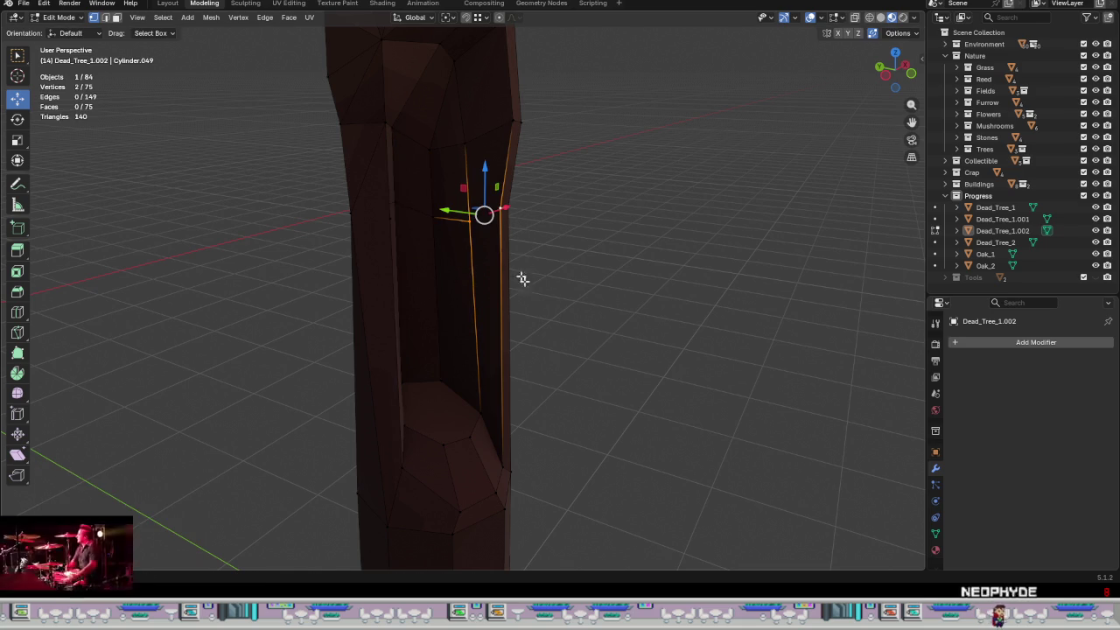
{"action": "left_click", "coordinate": [378, 222]}
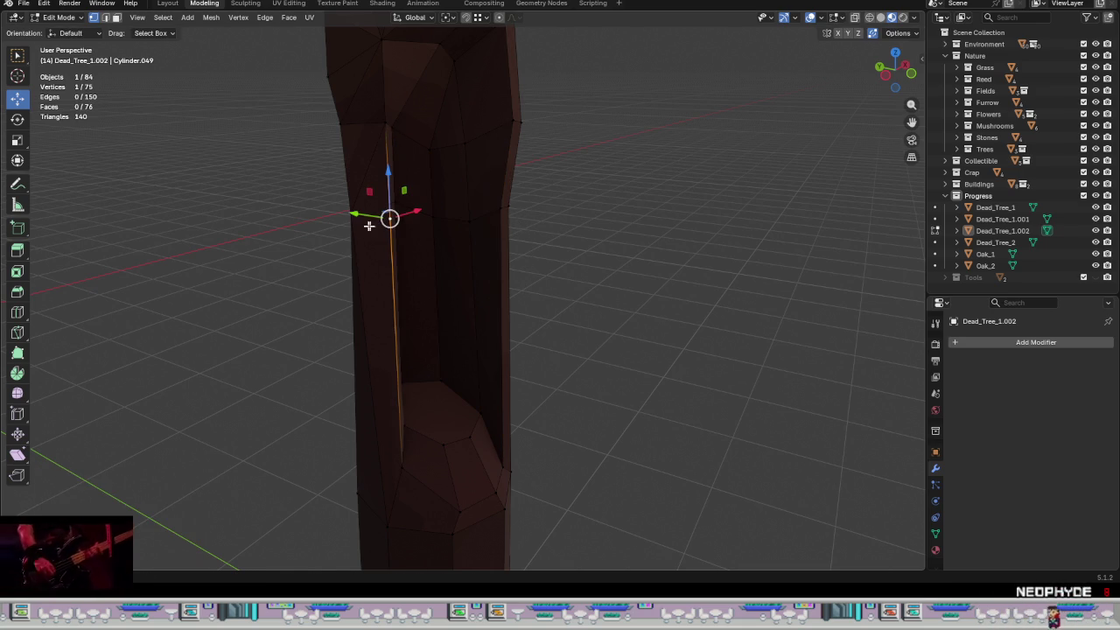
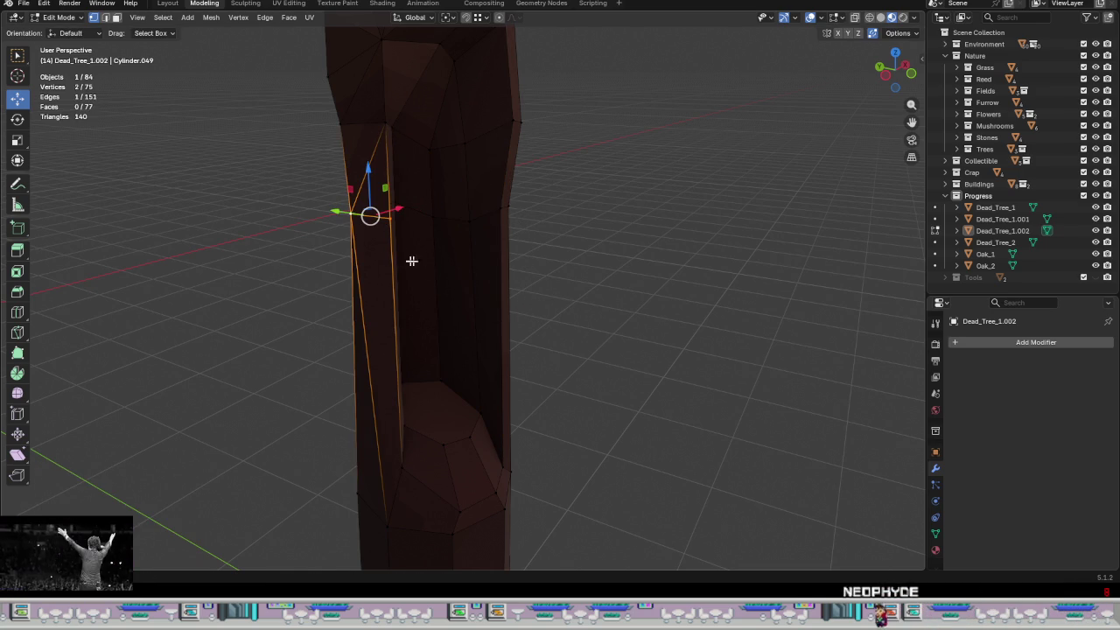
- Dissolve the stray edge between the two selected vertices so the side faces merge
{"action": "right_click", "coordinate": [367, 182]}
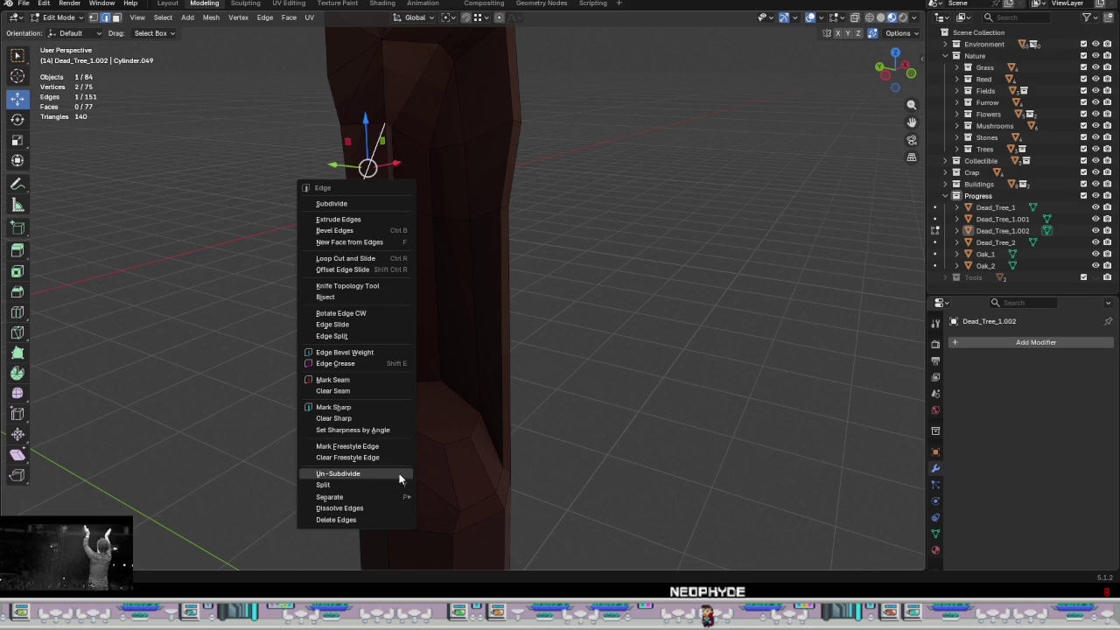
{"action": "left_click", "coordinate": [362, 507]}
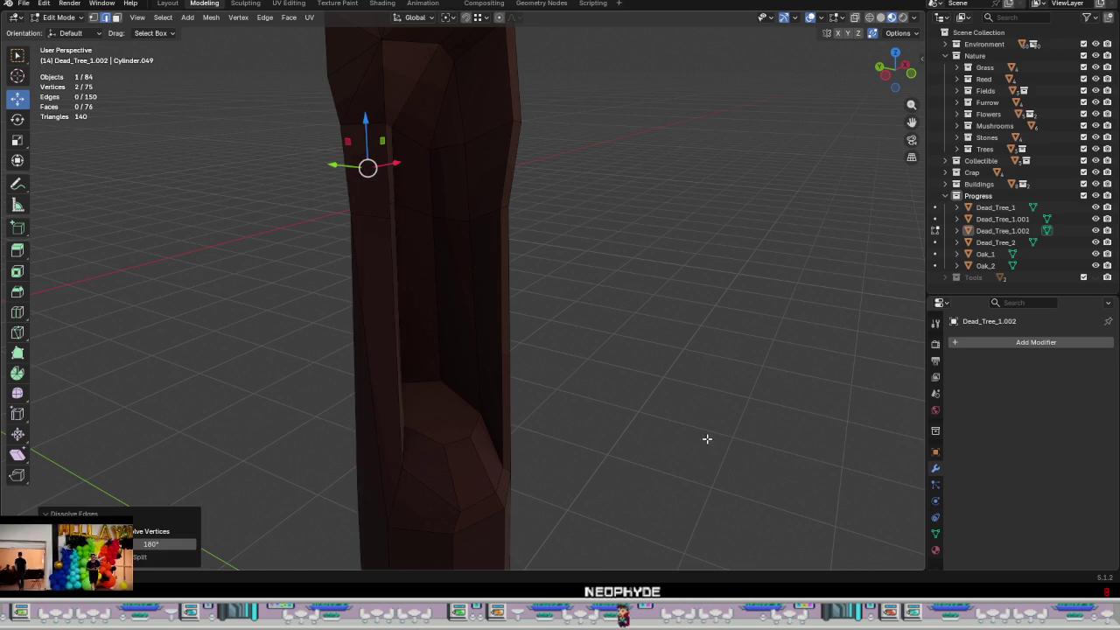
{"action": "left_click", "coordinate": [707, 438]}
{"action": "mouse_move", "coordinate": [707, 438]}
{"action": "middle_mouse_down"}
{"action": "mouse_move", "coordinate": [592, 388]}
{"action": "mouse_move", "coordinate": [507, 372]}
{"action": "mouse_move", "coordinate": [578, 301]}
{"action": "mouse_move", "coordinate": [499, 278]}
{"action": "mouse_move", "coordinate": [668, 254]}
{"action": "mouse_move", "coordinate": [627, 275]}
{"action": "mouse_move", "coordinate": [650, 350]}
{"action": "mouse_move", "coordinate": [600, 356]}
{"action": "mouse_move", "coordinate": [464, 300]}
{"action": "mouse_move", "coordinate": [356, 285]}
{"action": "mouse_move", "coordinate": [533, 342]}
{"action": "mouse_move", "coordinate": [449, 335]}
{"action": "middle_mouse_up"}
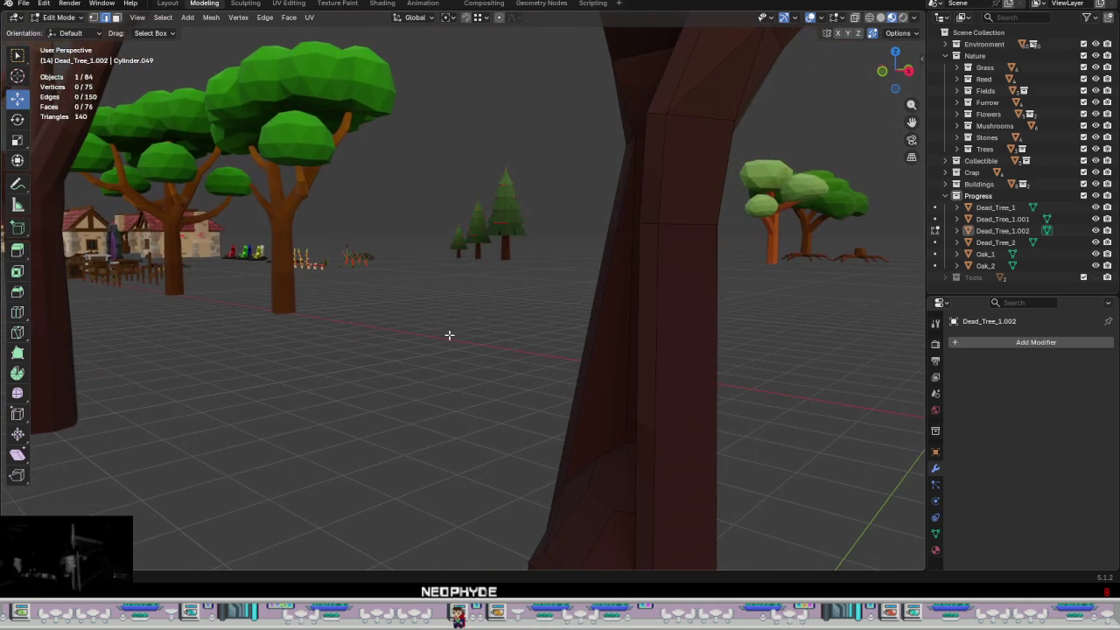
- Select the two side edges beside the trunk's hollow for the next edit
{"action": "left_click", "coordinate": [612, 228]}
{"action": "mouse_move", "coordinate": [612, 227]}
{"action": "middle_mouse_down"}
{"action": "mouse_move", "coordinate": [625, 297]}
{"action": "mouse_move", "coordinate": [870, 310]}
{"action": "mouse_move", "coordinate": [831, 312]}
{"action": "mouse_move", "coordinate": [833, 303]}
{"action": "mouse_move", "coordinate": [636, 212]}
{"action": "middle_mouse_up"}
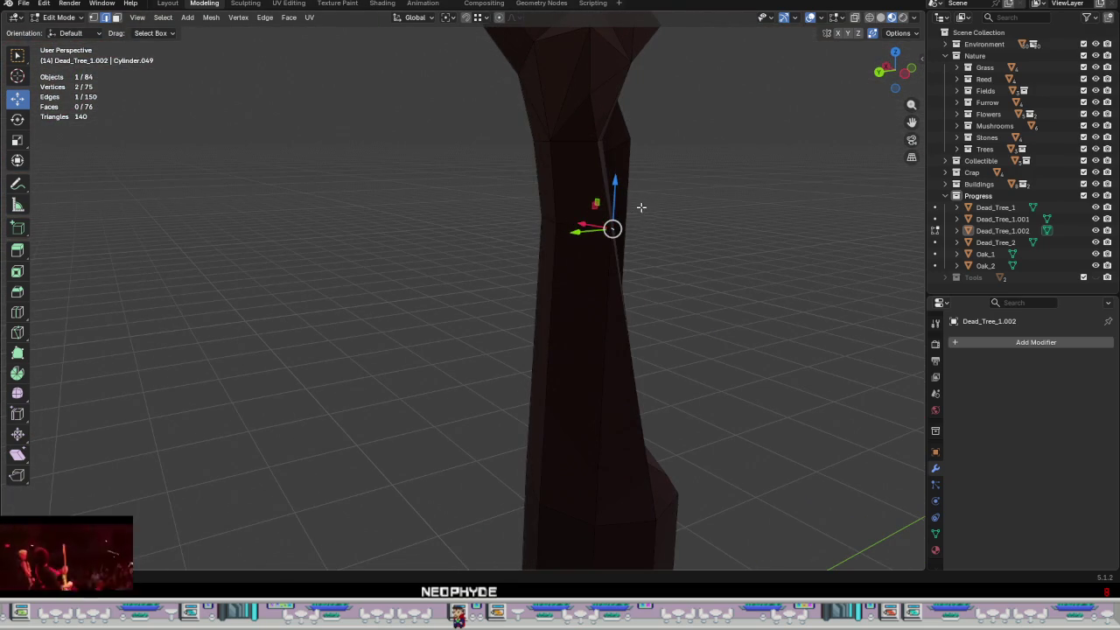
{"action": "mouse_move", "coordinate": [685, 292]}
{"action": "middle_mouse_down"}
{"action": "mouse_move", "coordinate": [516, 237]}
{"action": "mouse_move", "coordinate": [547, 295]}
{"action": "mouse_move", "coordinate": [420, 295]}
{"action": "mouse_move", "coordinate": [463, 308]}
{"action": "middle_mouse_up"}
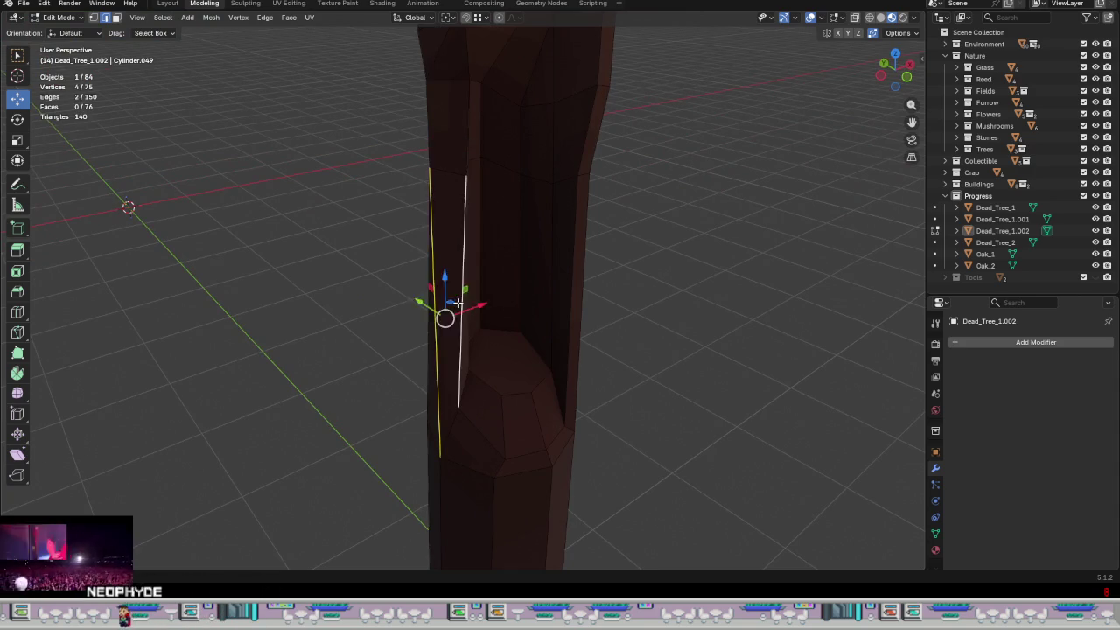
{"action": "key", "text": "ctrl+e"}
- Subdivide the two edges into a new face, then move its new edge along Z and Y
{"action": "left_click", "coordinate": [415, 26]}
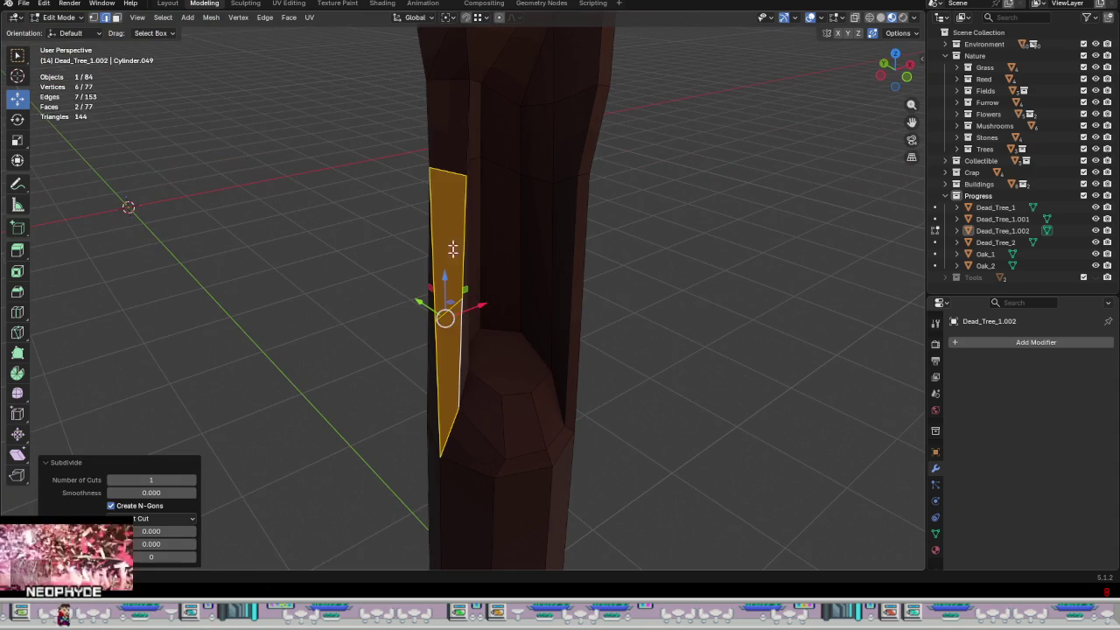
{"action": "left_click", "coordinate": [446, 317]}
{"action": "mouse_move", "coordinate": [446, 318]}
{"action": "middle_mouse_down"}
{"action": "mouse_move", "coordinate": [557, 323]}
{"action": "mouse_move", "coordinate": [465, 274]}
{"action": "middle_mouse_up"}
{"action": "key", "text": "g"}
{"action": "key", "text": "z"}
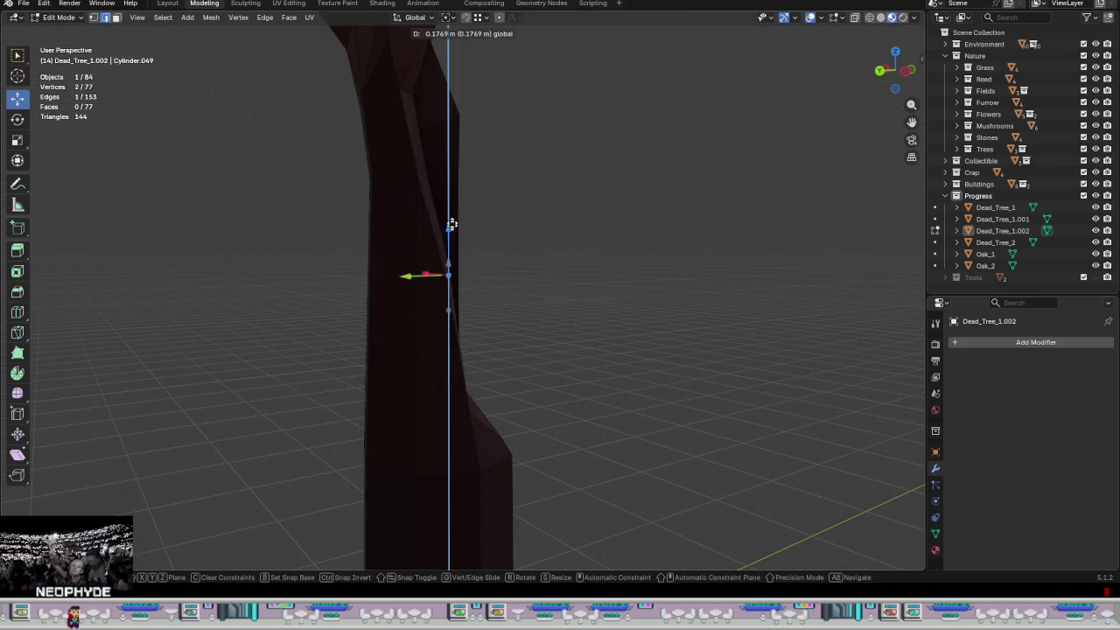
{"action": "left_click", "coordinate": [458, 179]}
{"action": "key", "text": "g"}
{"action": "key", "text": "y"}
{"action": "left_click", "coordinate": [425, 225]}
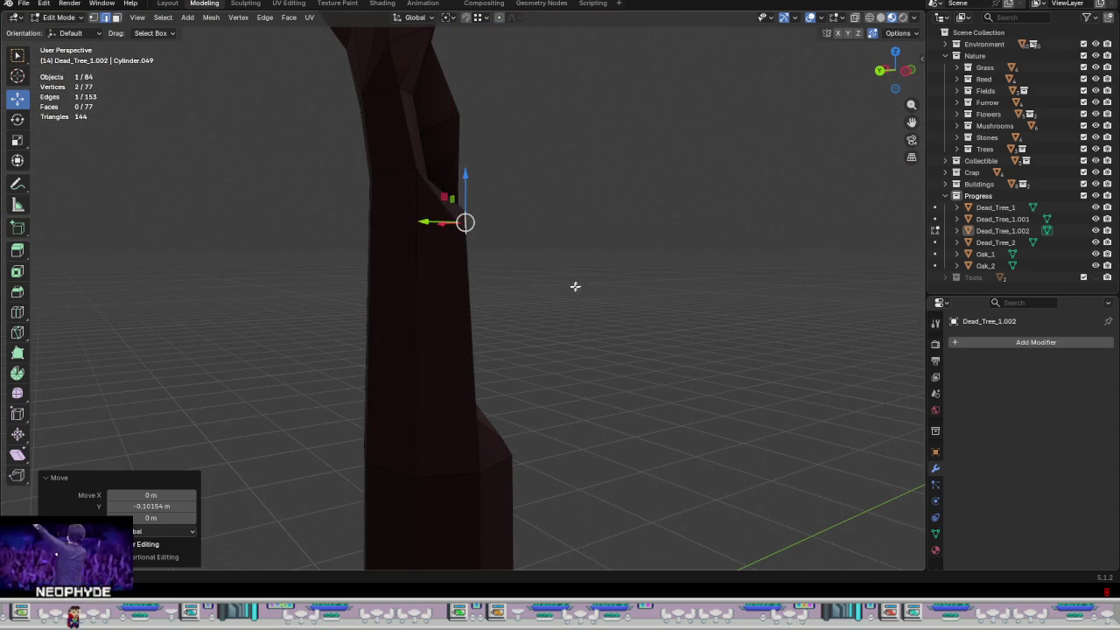
- Lower another edge on the trunk's left side by about 0.12 m
{"action": "middle_click_drag", "start_coordinate": [577, 282], "coordinate": [412, 263]}
{"action": "left_click", "coordinate": [473, 212]}
{"action": "left_click_drag", "start_coordinate": [479, 189], "coordinate": [447, 225]}
{"action": "middle_click_drag", "start_coordinate": [448, 225], "coordinate": [575, 387]}
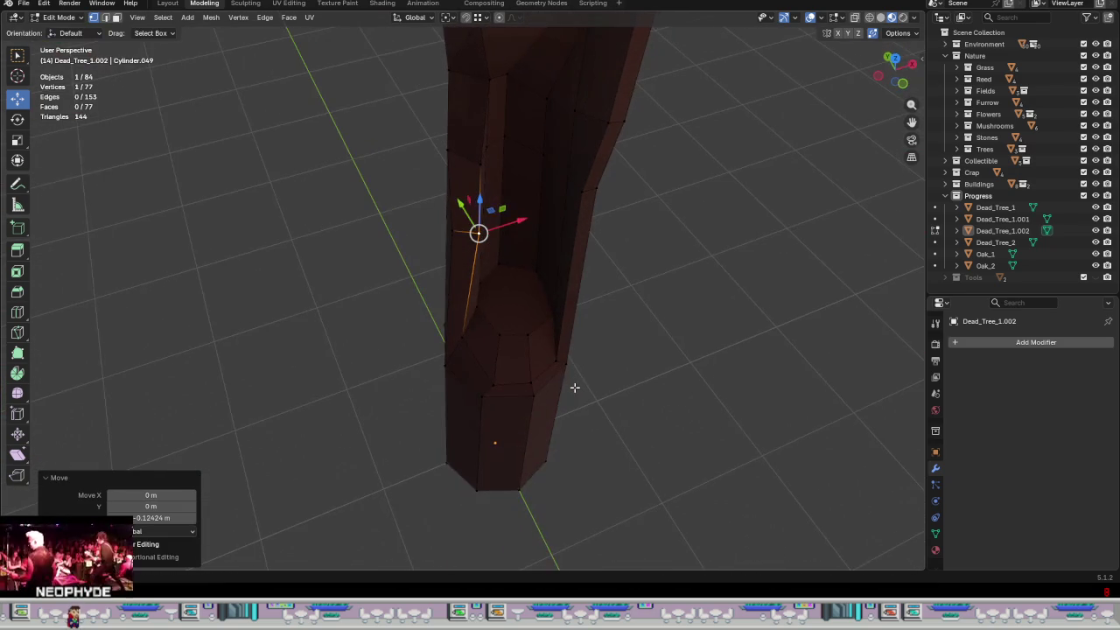
{"action": "middle_click_drag", "start_coordinate": [461, 240], "coordinate": [458, 312]}
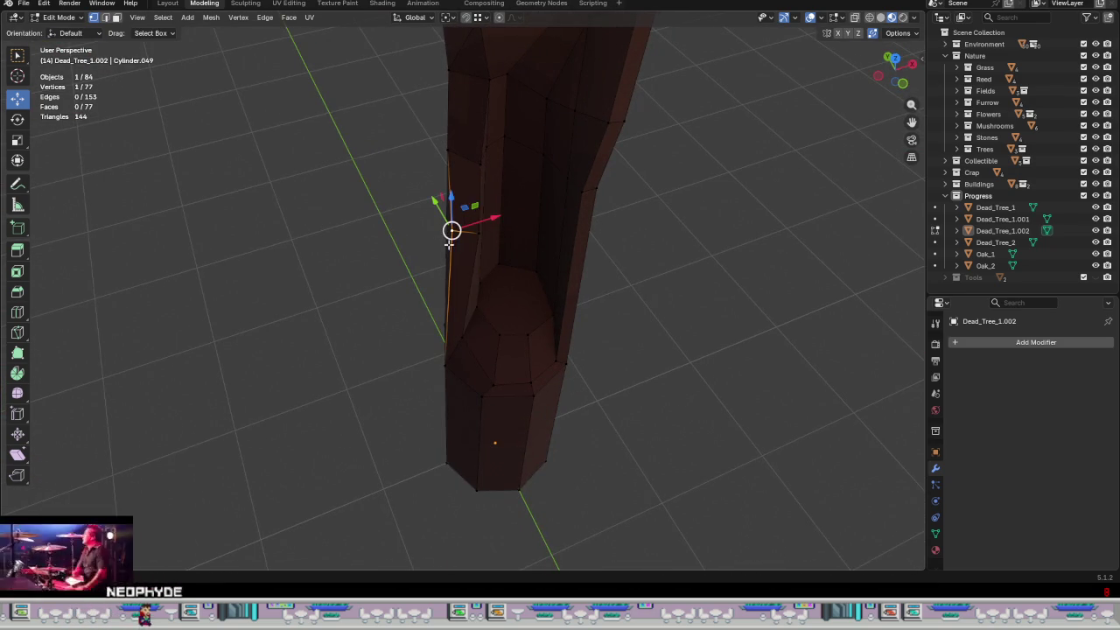
- Reposition a rim vertex along X and Y and raise it about 0.08 m
{"action": "left_click_drag", "start_coordinate": [465, 194], "coordinate": [436, 237]}
{"action": "left_click", "coordinate": [440, 234]}
{"action": "middle_click_drag", "start_coordinate": [440, 233], "coordinate": [440, 240]}
{"action": "left_click_drag", "start_coordinate": [526, 226], "coordinate": [509, 231]}
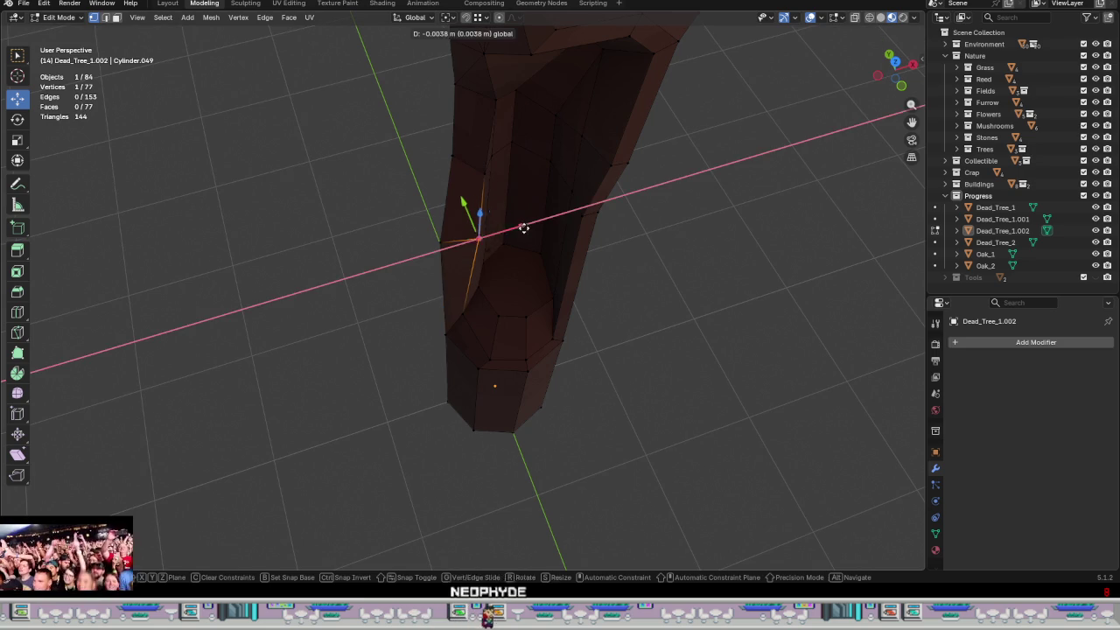
{"action": "middle_click_drag", "start_coordinate": [513, 230], "coordinate": [529, 294]}
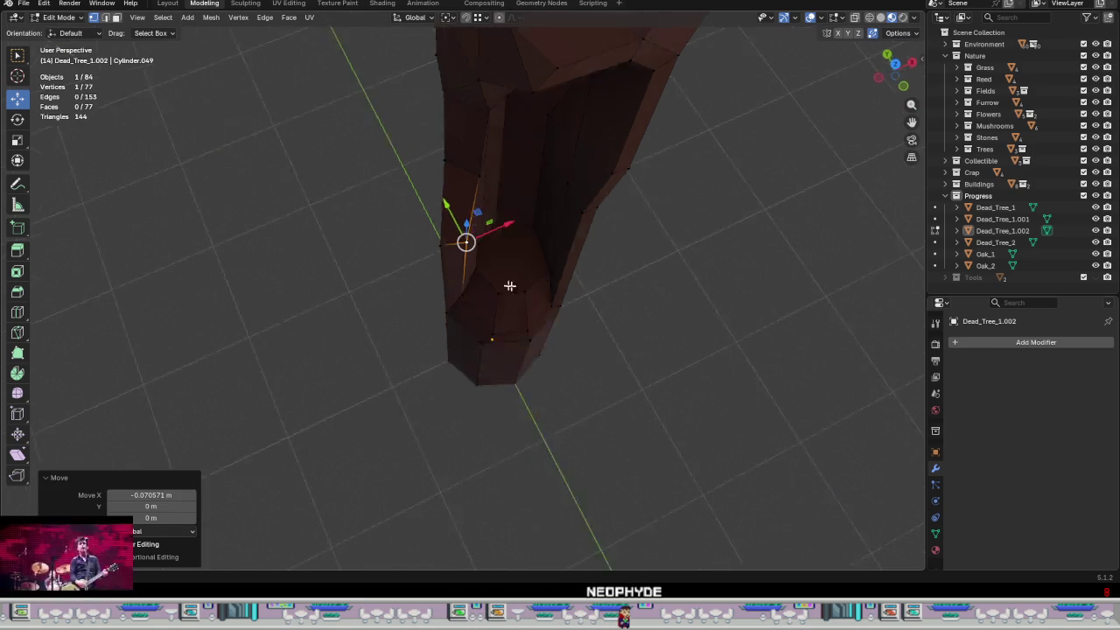
{"action": "left_click_drag", "start_coordinate": [418, 241], "coordinate": [415, 234]}
{"action": "middle_click_drag", "start_coordinate": [415, 234], "coordinate": [453, 171]}
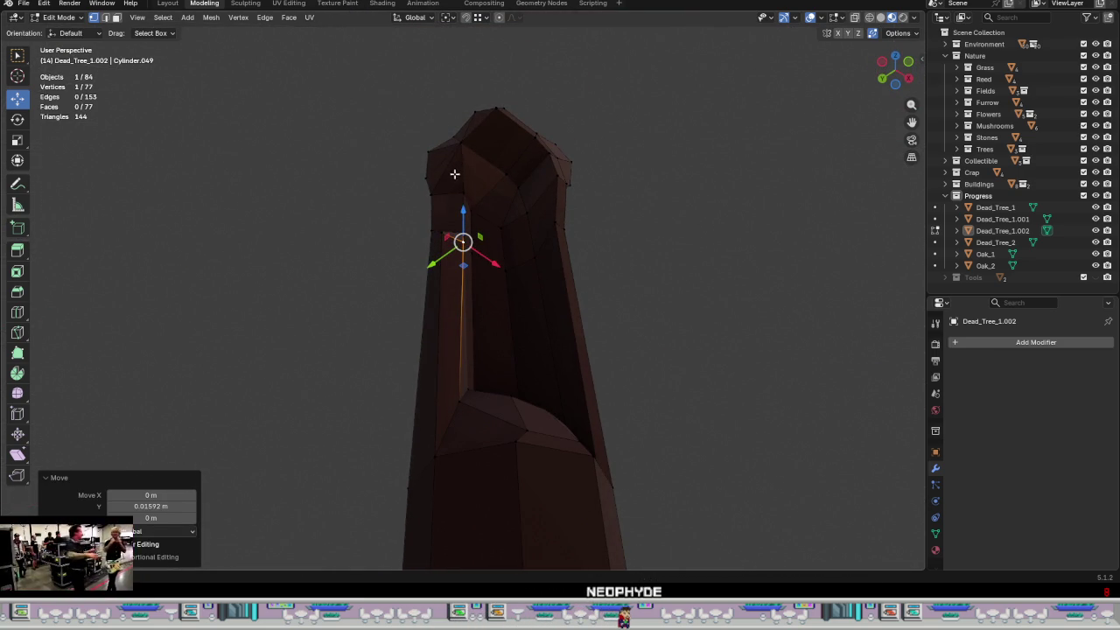
{"action": "left_click_drag", "start_coordinate": [463, 207], "coordinate": [463, 194]}
{"action": "middle_click_drag", "start_coordinate": [513, 253], "coordinate": [525, 236]}
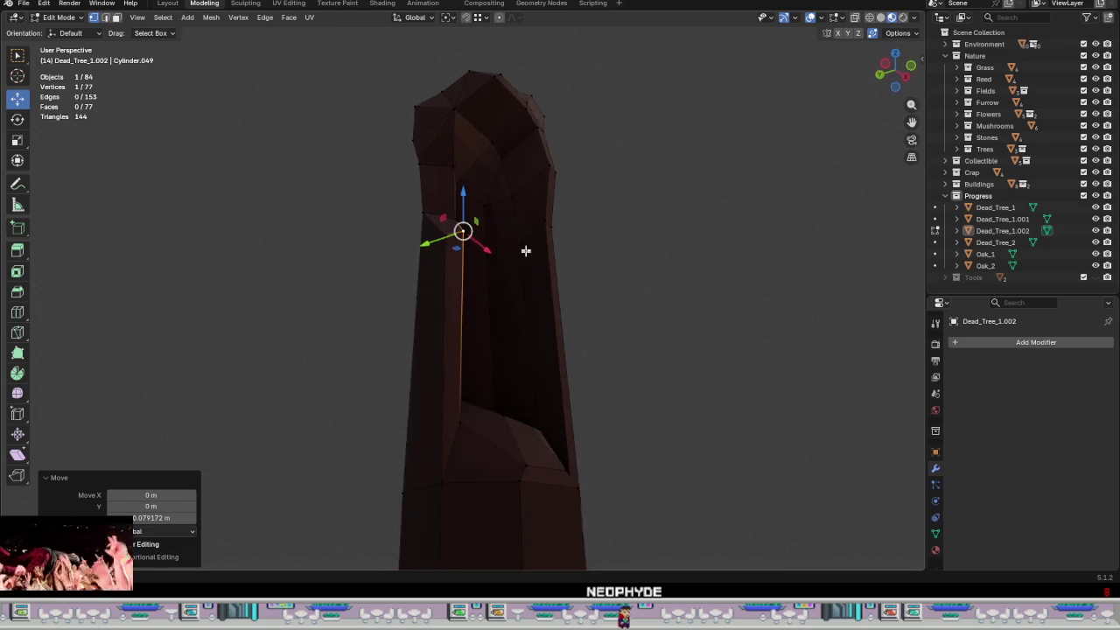
{"action": "left_click_drag", "start_coordinate": [451, 202], "coordinate": [545, 231]}
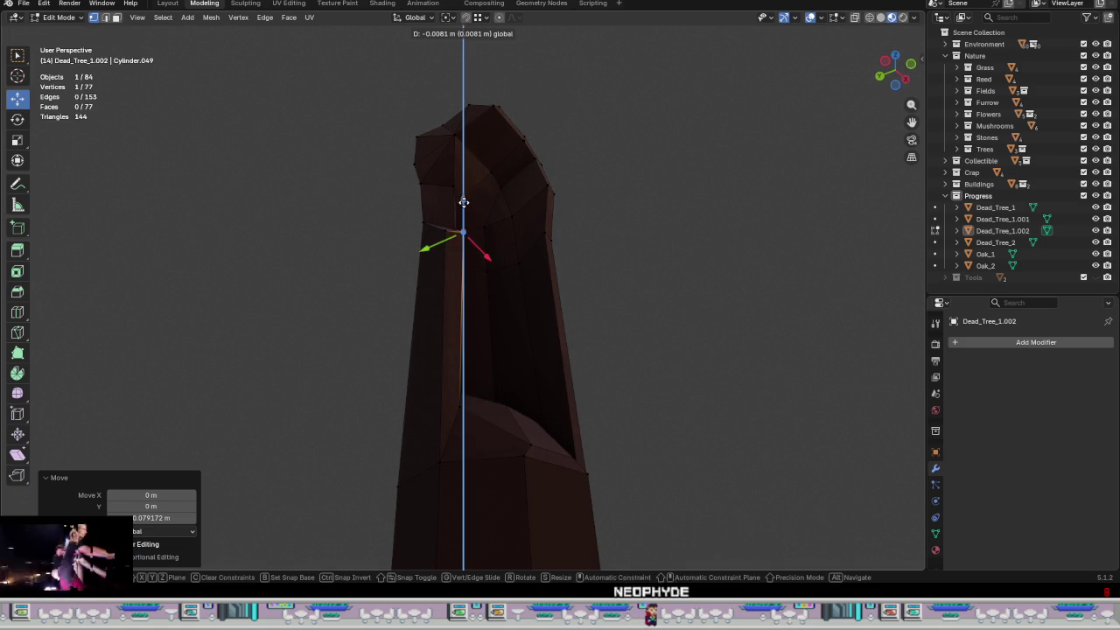
- Deselect, check the whole trunk in Object Mode, then return to Edit Mode
{"action": "left_click", "coordinate": [568, 342]}
{"action": "middle_click_drag", "start_coordinate": [568, 342], "coordinate": [512, 404]}
{"action": "scroll", "coordinate": [543, 412], "scroll_direction": "down", "scroll_amount": 5}
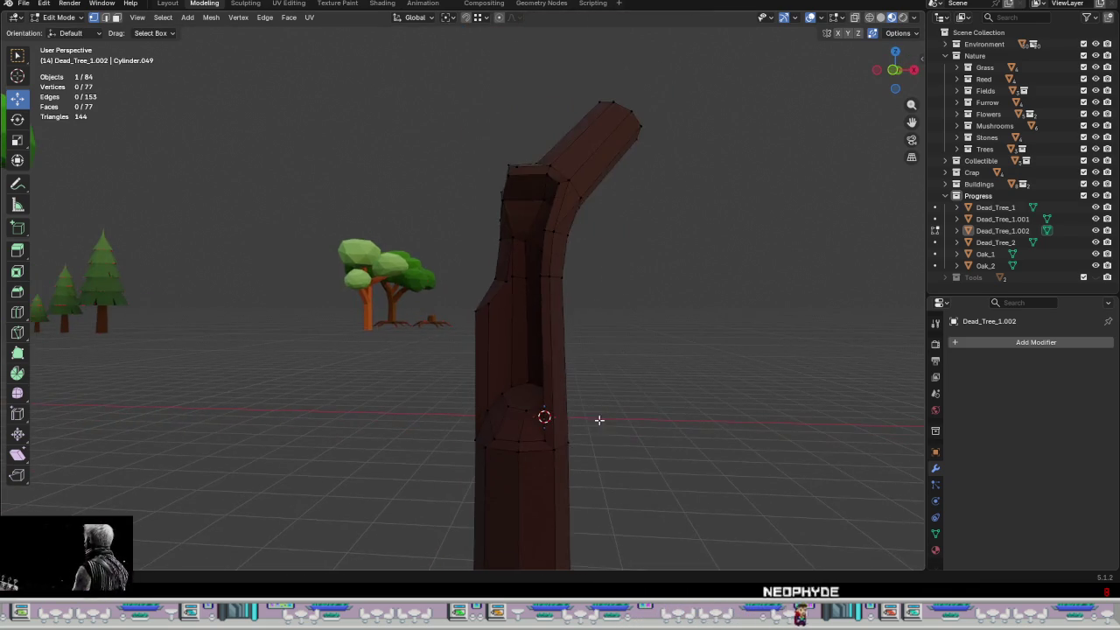
{"action": "key", "text": "Tab"}
{"action": "mouse_move", "coordinate": [597, 417]}
{"action": "middle_mouse_down"}
{"action": "mouse_move", "coordinate": [657, 460]}
{"action": "mouse_move", "coordinate": [458, 338]}
{"action": "mouse_move", "coordinate": [435, 368]}
{"action": "mouse_move", "coordinate": [352, 365]}
{"action": "mouse_move", "coordinate": [473, 393]}
{"action": "mouse_move", "coordinate": [539, 379]}
{"action": "middle_mouse_up"}
{"action": "scroll", "coordinate": [472, 393], "scroll_direction": "up", "scroll_amount": 3}
{"action": "key", "text": "Tab"}
{"action": "scroll", "coordinate": [474, 351], "scroll_direction": "up", "scroll_amount": 3}
{"action": "mouse_move", "coordinate": [474, 319]}
{"action": "middle_mouse_down"}
{"action": "mouse_move", "coordinate": [531, 482]}
{"action": "mouse_move", "coordinate": [401, 129]}
{"action": "middle_mouse_up"}
- Switch to the UV Editing workspace and select the first inner faces of the hollow
{"action": "left_click", "coordinate": [288, 4]}
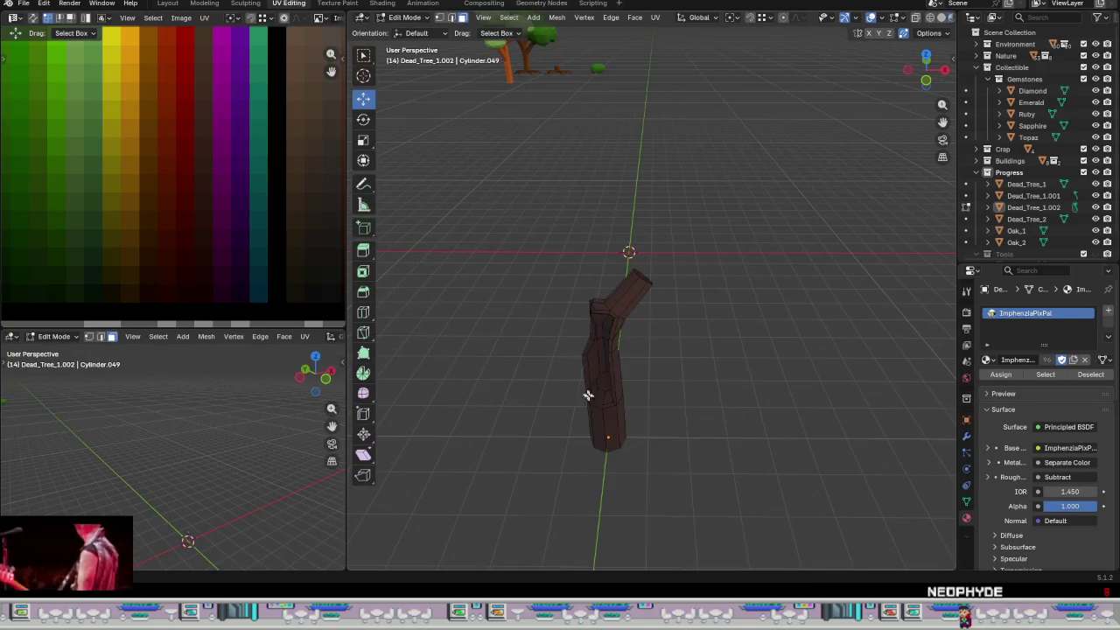
{"action": "scroll", "coordinate": [571, 386], "scroll_direction": "up", "scroll_amount": 3}
{"action": "scroll", "coordinate": [590, 387], "scroll_direction": "up", "scroll_amount": 3}
{"action": "mouse_move", "coordinate": [590, 388]}
{"action": "middle_mouse_down"}
{"action": "mouse_move", "coordinate": [648, 394]}
{"action": "mouse_move", "coordinate": [628, 387]}
{"action": "middle_mouse_up"}
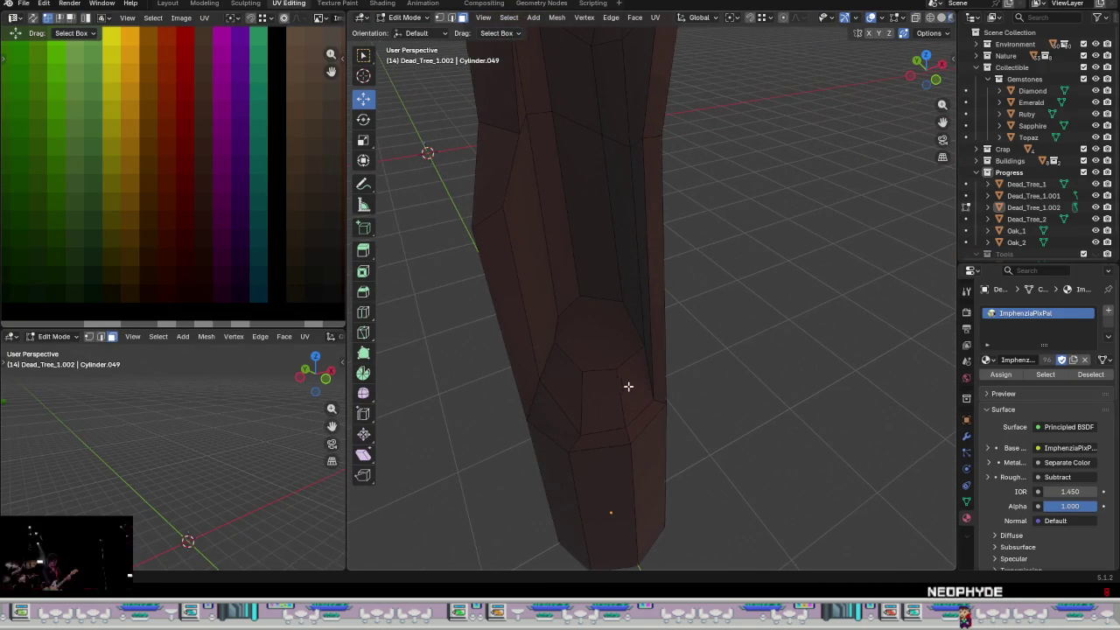
{"action": "left_click", "coordinate": [544, 302]}
{"action": "left_click", "coordinate": [603, 254], "text": "shift"}
{"action": "left_click", "coordinate": [622, 263], "text": "shift"}
{"action": "left_click", "coordinate": [628, 276], "text": "shift"}
{"action": "middle_click_drag", "start_coordinate": [613, 278], "coordinate": [649, 400], "text": "shift"}
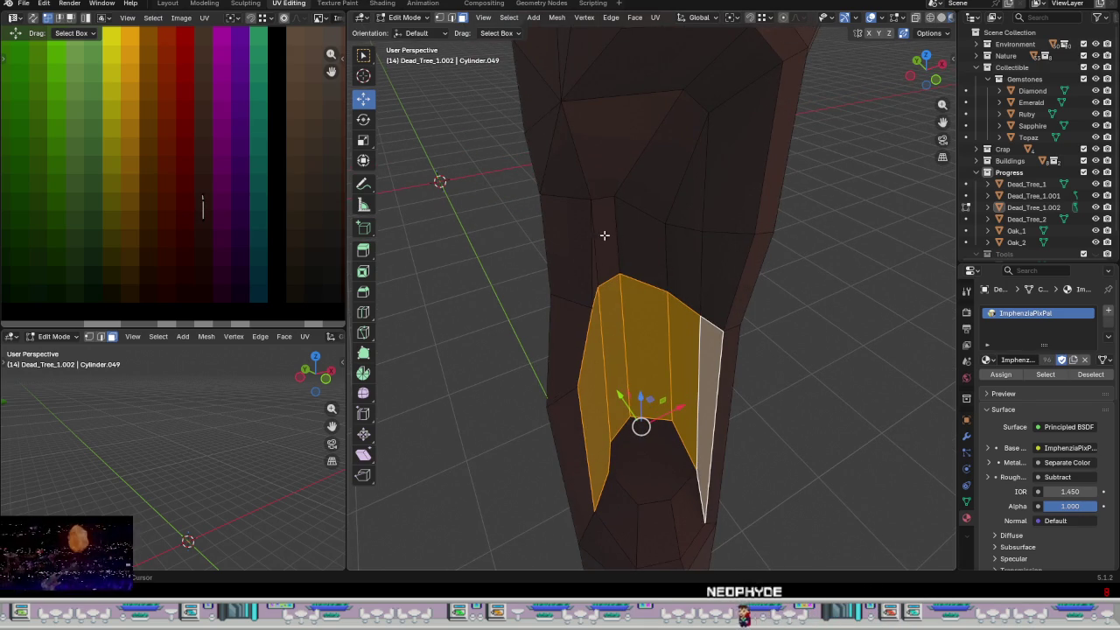
- Add the upper and top hollow faces, including the triangle, to the selection
{"action": "left_click", "coordinate": [597, 267], "text": "shift"}
{"action": "left_click", "coordinate": [639, 241], "text": "shift"}
{"action": "left_click", "coordinate": [683, 254], "text": "shift"}
{"action": "left_click", "coordinate": [744, 144], "text": "shift"}
{"action": "left_click", "coordinate": [691, 188], "text": "shift"}
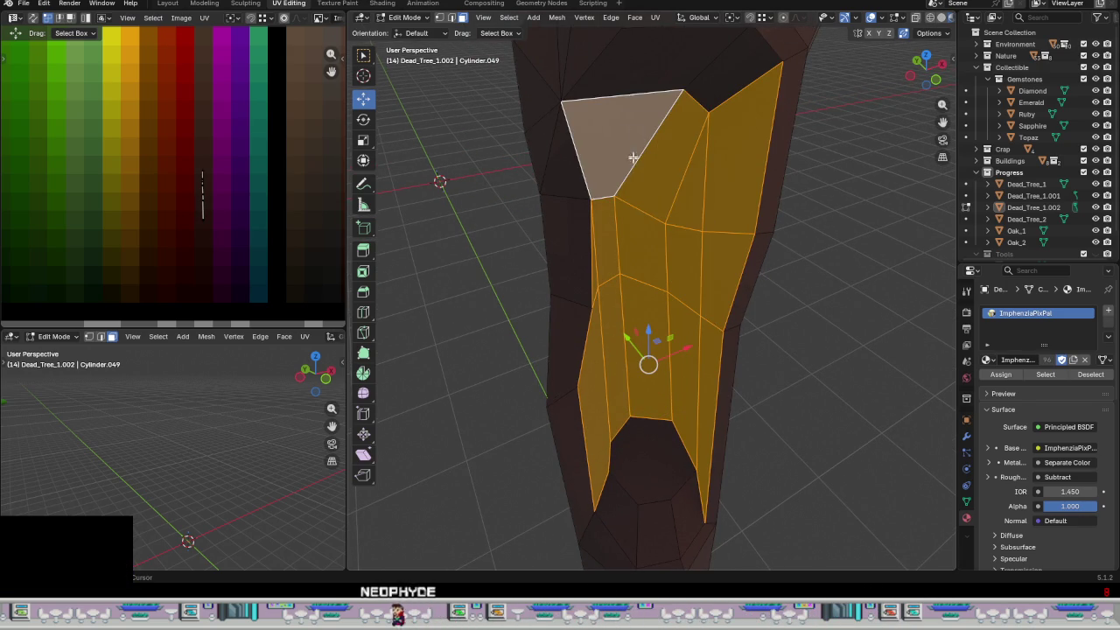
{"action": "middle_click_drag", "start_coordinate": [632, 149], "coordinate": [592, 270]}
{"action": "left_click", "coordinate": [633, 172], "text": "shift"}
{"action": "left_click", "coordinate": [682, 188], "text": "shift"}
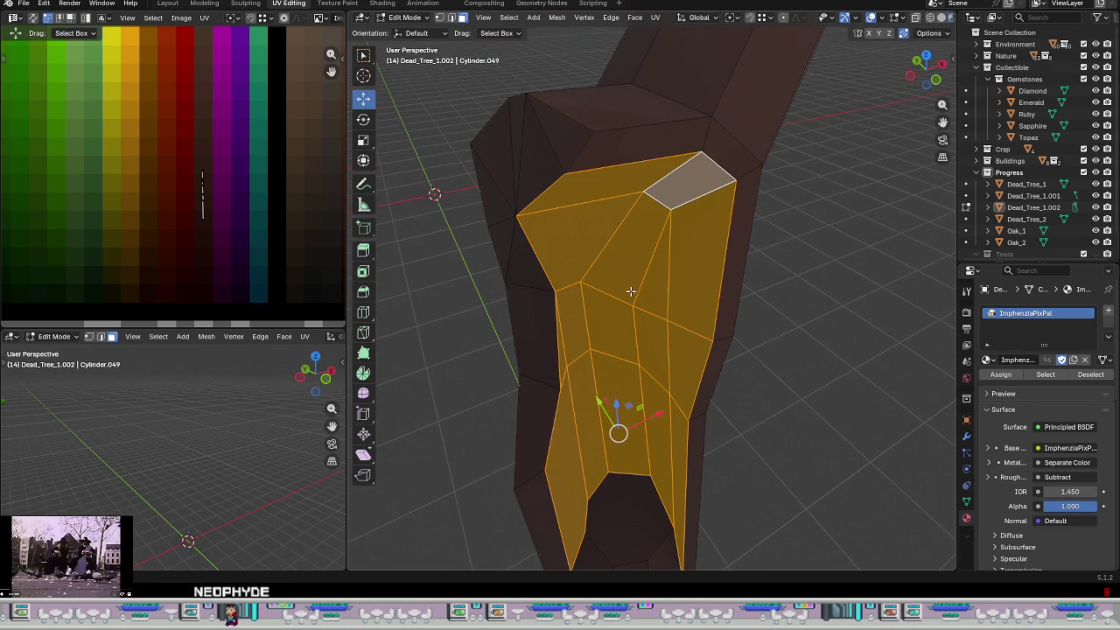
{"action": "middle_click_drag", "start_coordinate": [683, 188], "coordinate": [665, 289]}
- Move the hollow faces' UVs onto the dark brown palette swatch and check the colour
{"action": "mouse_move", "coordinate": [273, 252]}
{"action": "left_mouse_down"}
{"action": "mouse_move", "coordinate": [176, 186]}
{"action": "mouse_move", "coordinate": [210, 197]}
{"action": "mouse_move", "coordinate": [211, 226]}
{"action": "left_mouse_up"}
{"action": "key", "text": "Tab"}
{"action": "mouse_move", "coordinate": [738, 426]}
{"action": "middle_mouse_down"}
{"action": "mouse_move", "coordinate": [791, 445]}
{"action": "mouse_move", "coordinate": [713, 310]}
{"action": "mouse_move", "coordinate": [732, 396]}
{"action": "mouse_move", "coordinate": [596, 375]}
{"action": "mouse_move", "coordinate": [676, 372]}
{"action": "mouse_move", "coordinate": [698, 417]}
{"action": "mouse_move", "coordinate": [759, 431]}
{"action": "mouse_move", "coordinate": [781, 401]}
{"action": "mouse_move", "coordinate": [696, 412]}
{"action": "mouse_move", "coordinate": [648, 370]}
{"action": "mouse_move", "coordinate": [712, 380]}
{"action": "middle_mouse_up"}
{"action": "scroll", "coordinate": [692, 385], "scroll_direction": "up", "scroll_amount": 3}
- Toggle out of and back into Edit Mode and select the whole trunk mesh
{"action": "key", "text": "Tab"}
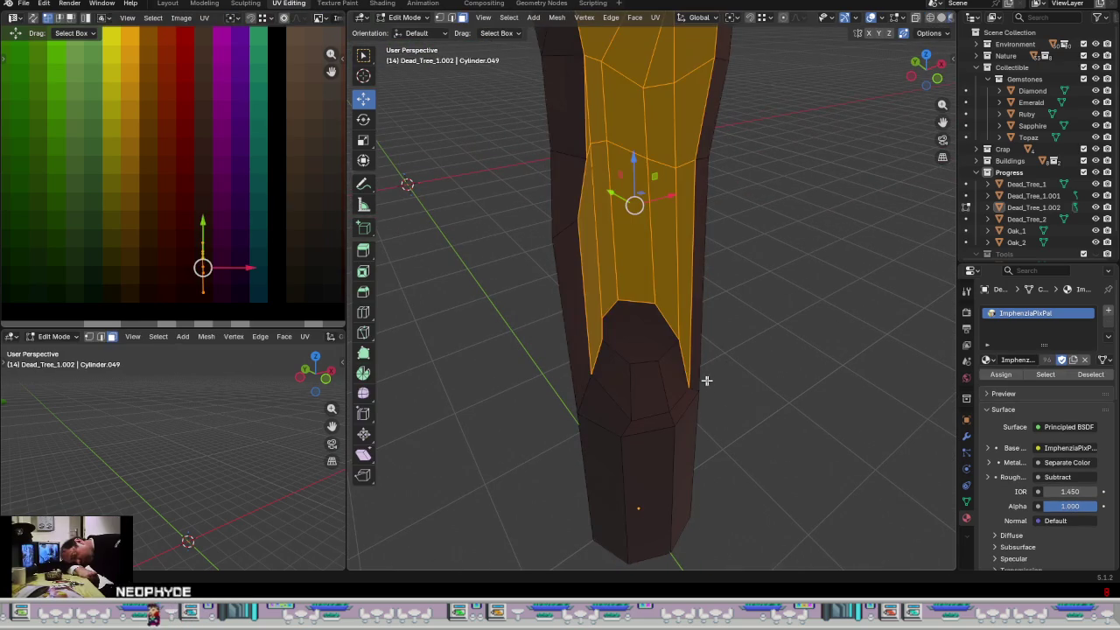
{"action": "key", "text": "Tab"}
{"action": "key", "text": "Tab"}
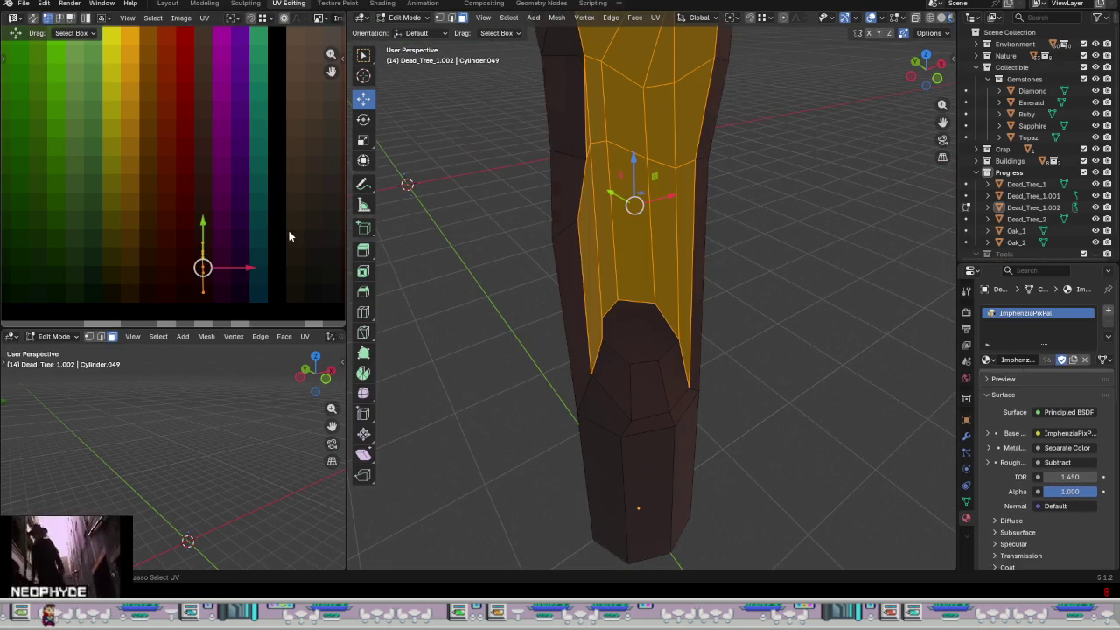
{"action": "mouse_move", "coordinate": [696, 308]}
{"action": "middle_mouse_down"}
{"action": "mouse_move", "coordinate": [567, 411]}
{"action": "mouse_move", "coordinate": [671, 353]}
{"action": "middle_mouse_up"}
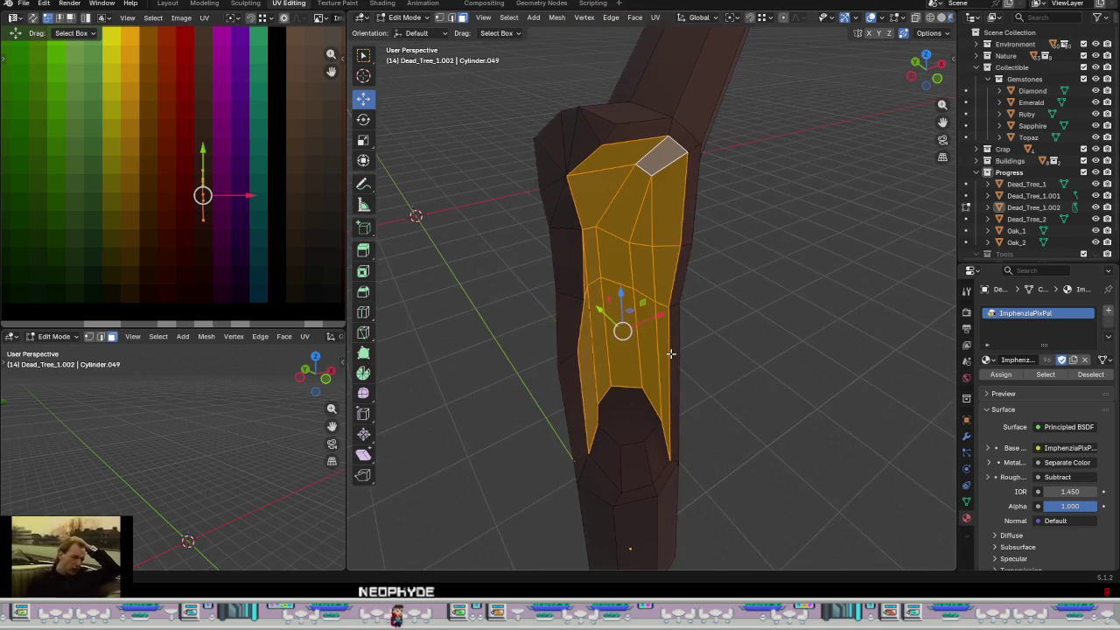
{"action": "key", "text": "a"}
{"action": "scroll", "coordinate": [220, 200], "scroll_direction": "up", "scroll_amount": 2}
{"action": "scroll", "coordinate": [221, 202], "scroll_direction": "up", "scroll_amount": 2}
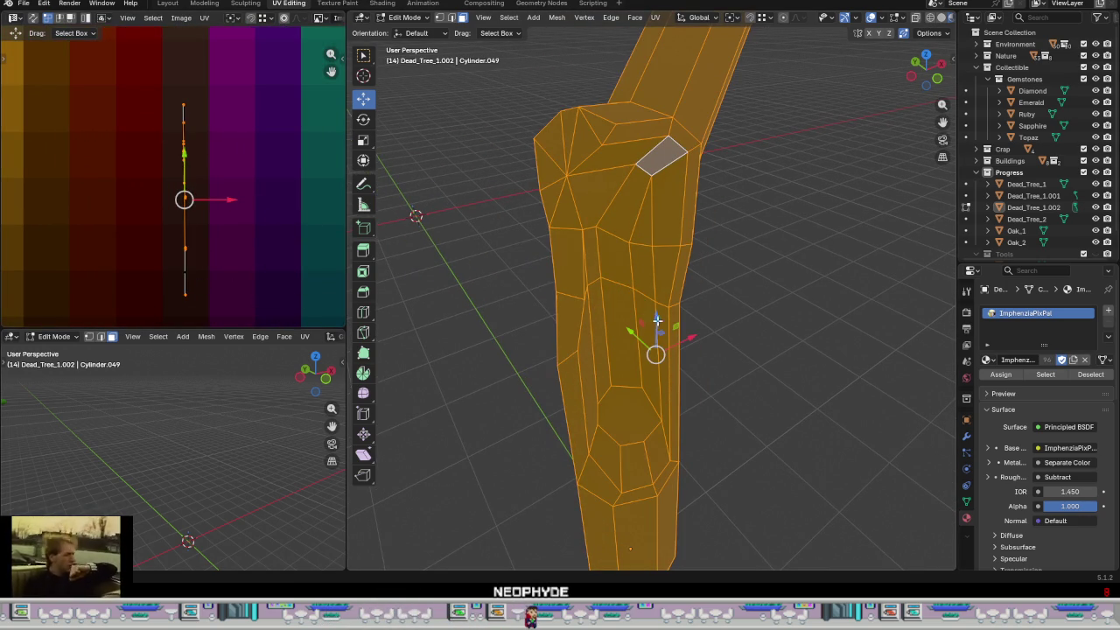
- Recolour the face beside the hollow and the two faces above it with other palette swatches
{"action": "left_click", "coordinate": [570, 409]}
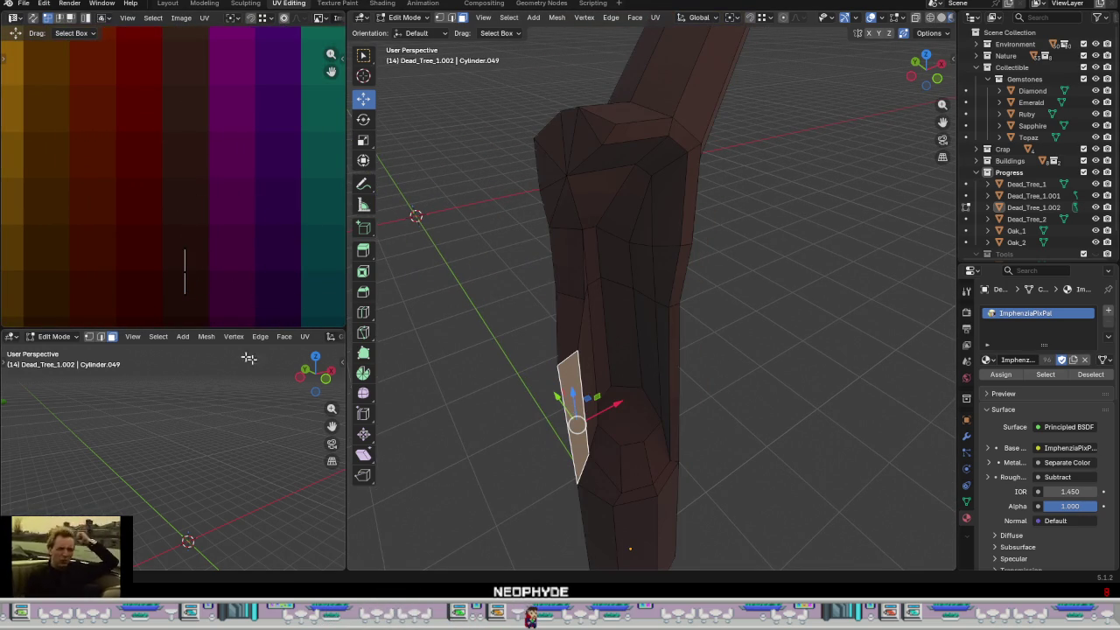
{"action": "key", "text": "s"}
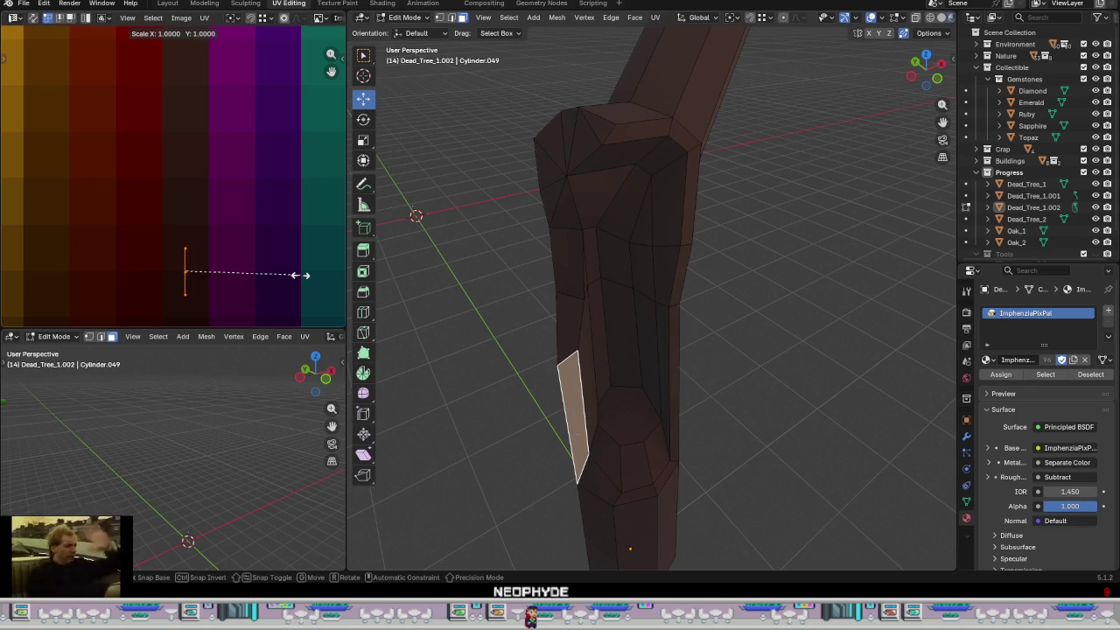
{"action": "key", "text": "Return"}
{"action": "left_click_drag", "start_coordinate": [186, 230], "coordinate": [185, 253]}
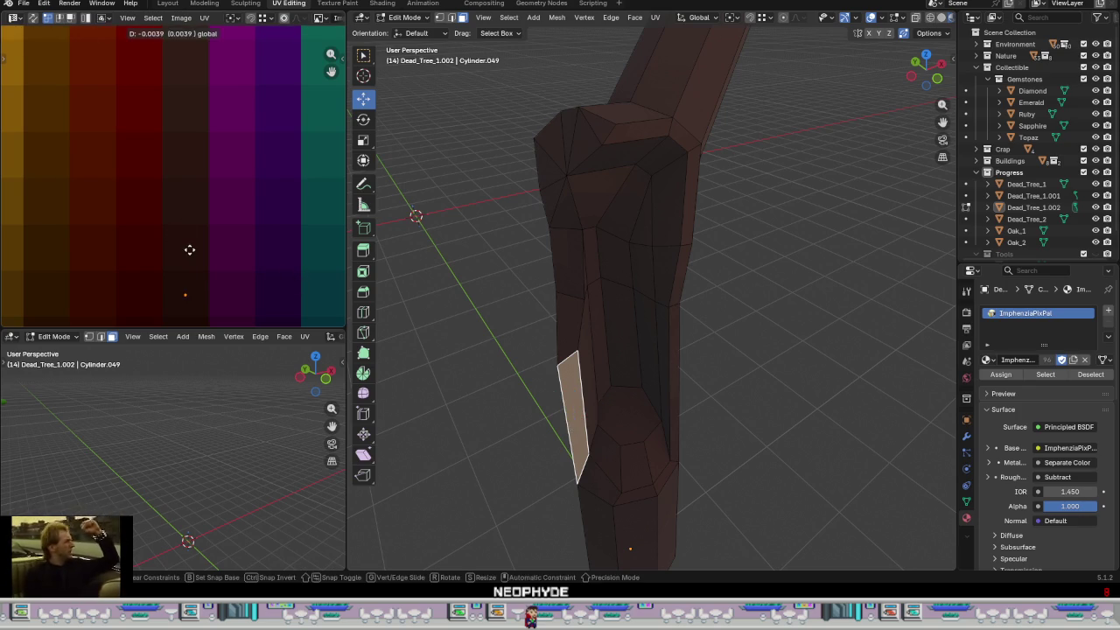
{"action": "left_click", "coordinate": [573, 312]}
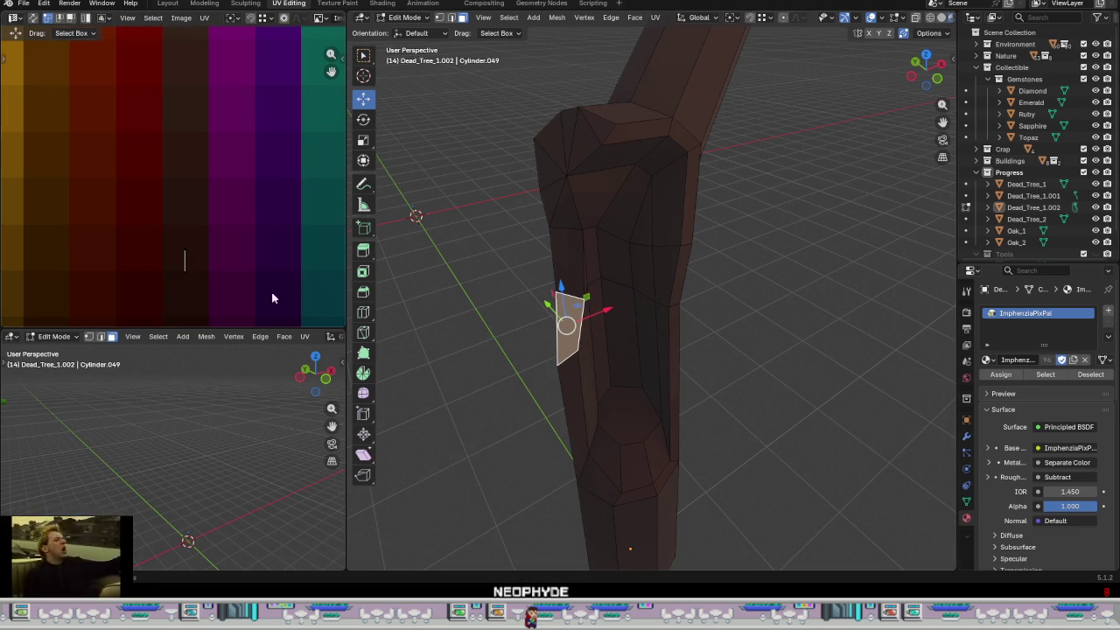
{"action": "mouse_move", "coordinate": [219, 295]}
{"action": "left_mouse_down"}
{"action": "mouse_move", "coordinate": [149, 257]}
{"action": "mouse_move", "coordinate": [184, 249]}
{"action": "left_mouse_up"}
{"action": "left_click", "coordinate": [573, 275]}
{"action": "mouse_move", "coordinate": [275, 280]}
{"action": "left_mouse_down"}
{"action": "mouse_move", "coordinate": [163, 242]}
{"action": "mouse_move", "coordinate": [185, 200]}
{"action": "left_mouse_up"}
{"action": "left_click", "coordinate": [184, 200]}
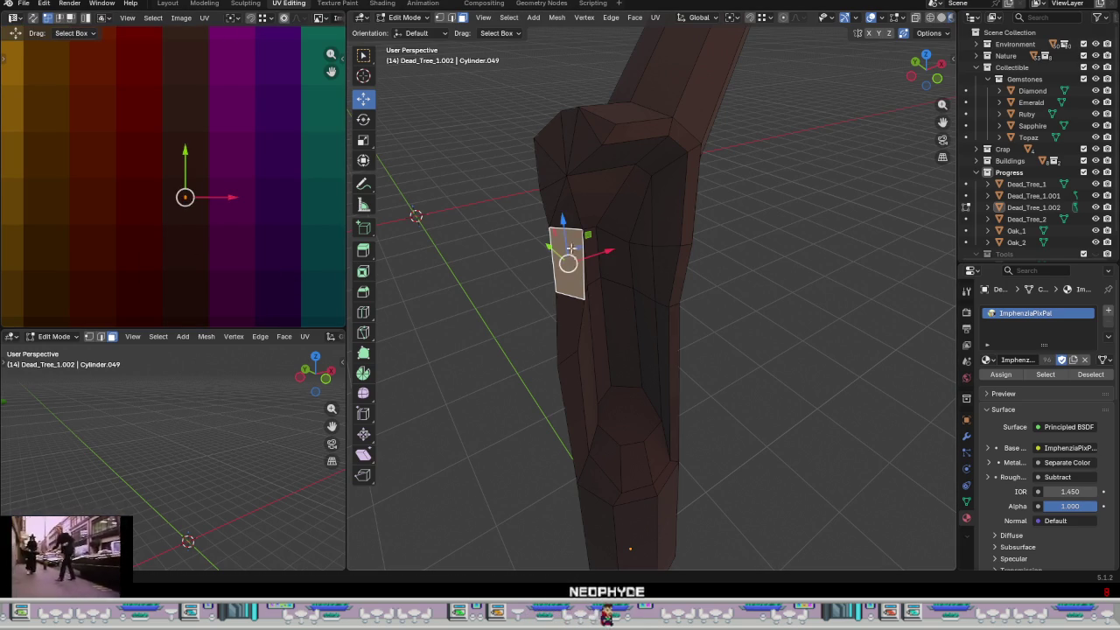
- Collapse another trunk face's UVs to a point and place it on a darker brown cell
{"action": "left_click_drag", "start_coordinate": [232, 274], "coordinate": [125, 105]}
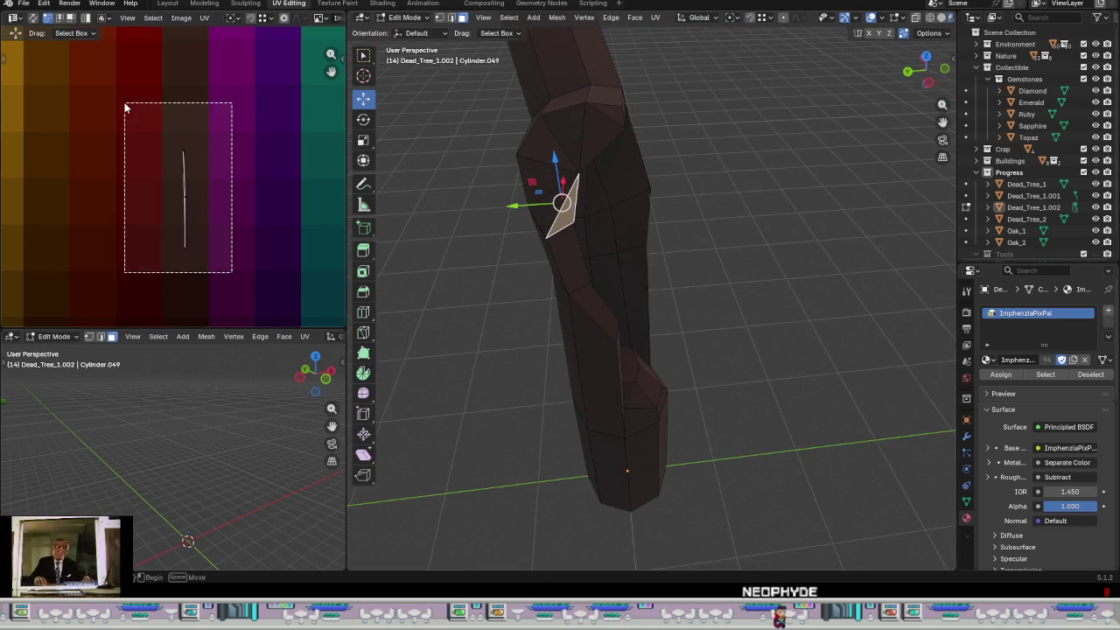
{"action": "key", "text": "s"}
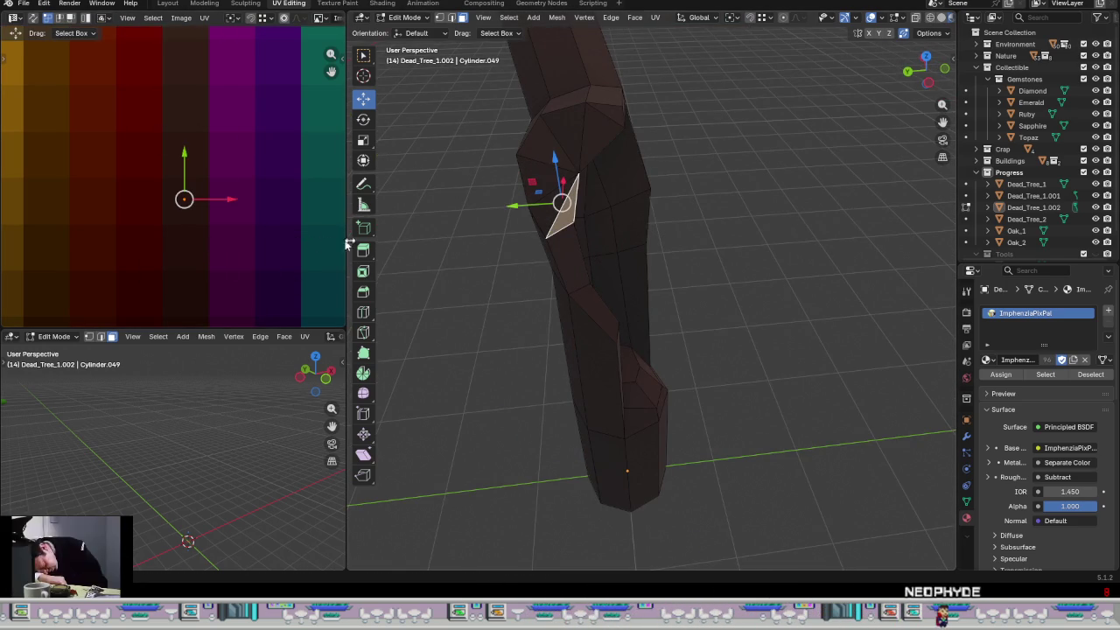
{"action": "left_click", "coordinate": [217, 224]}
{"action": "mouse_move", "coordinate": [219, 225]}
{"action": "left_mouse_down"}
{"action": "mouse_move", "coordinate": [153, 179]}
{"action": "mouse_move", "coordinate": [181, 154]}
{"action": "left_mouse_up"}
{"action": "key", "text": "ctrl+z"}
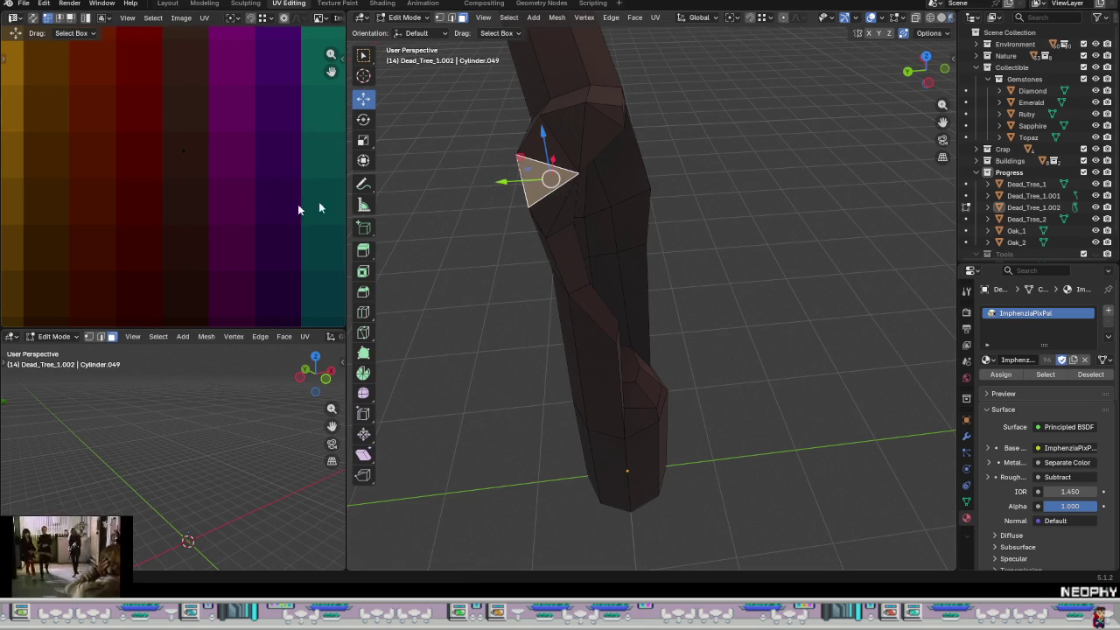
{"action": "key", "text": "ctrl+z"}
{"action": "key", "text": "ctrl+z"}
{"action": "key", "text": "ctrl+z"}
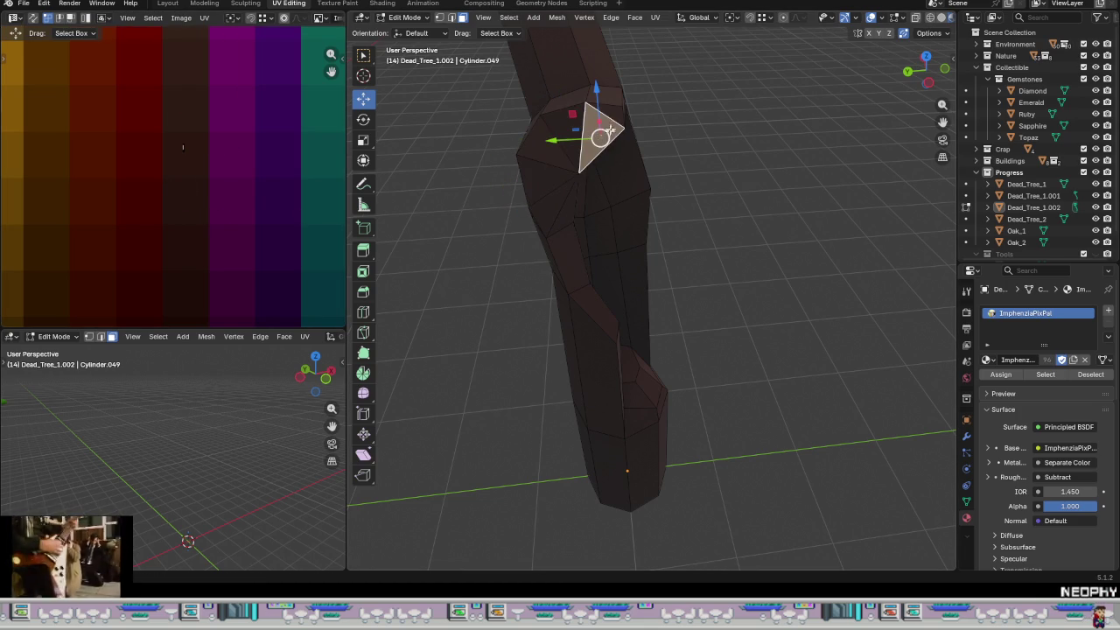
{"action": "left_click_drag", "start_coordinate": [159, 132], "coordinate": [227, 180]}
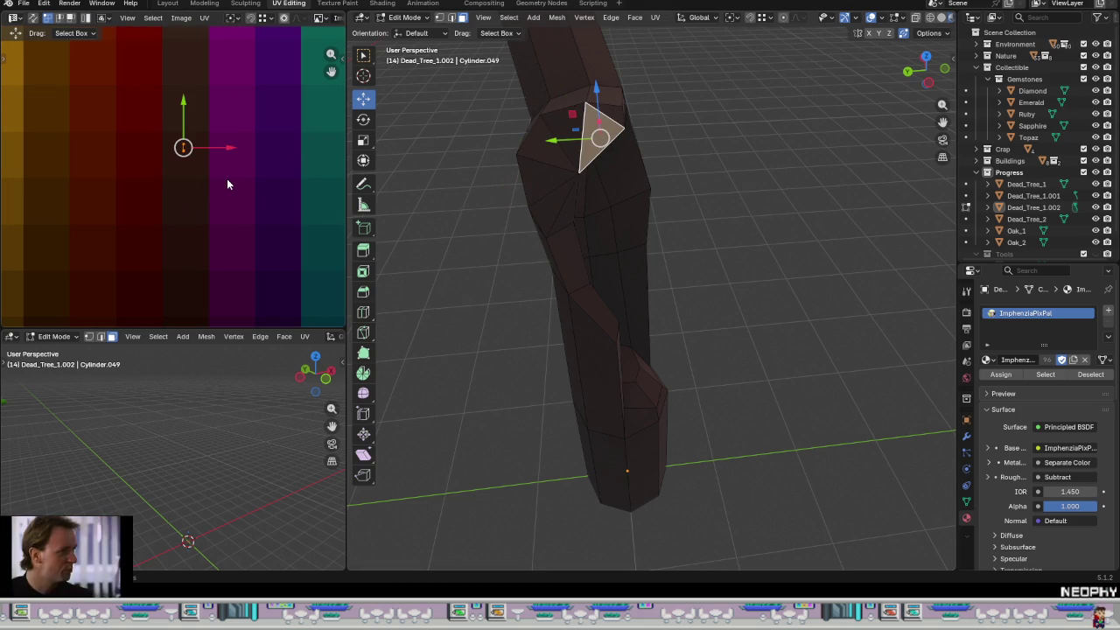
{"action": "right_click", "coordinate": [227, 178]}
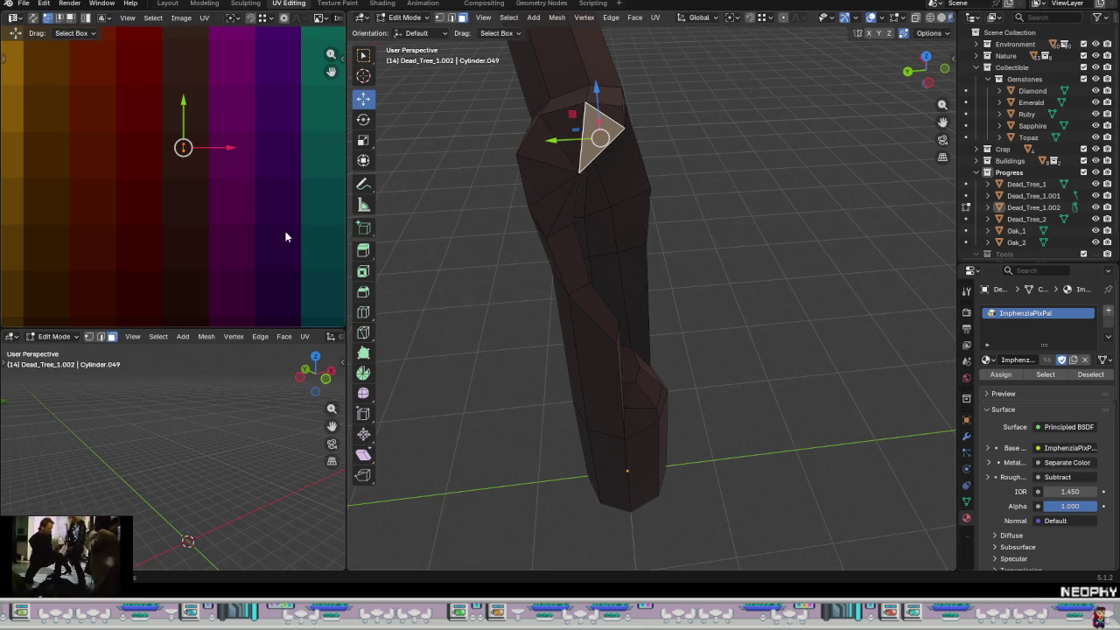
{"action": "key", "text": "s"}
{"action": "key", "text": "Return"}
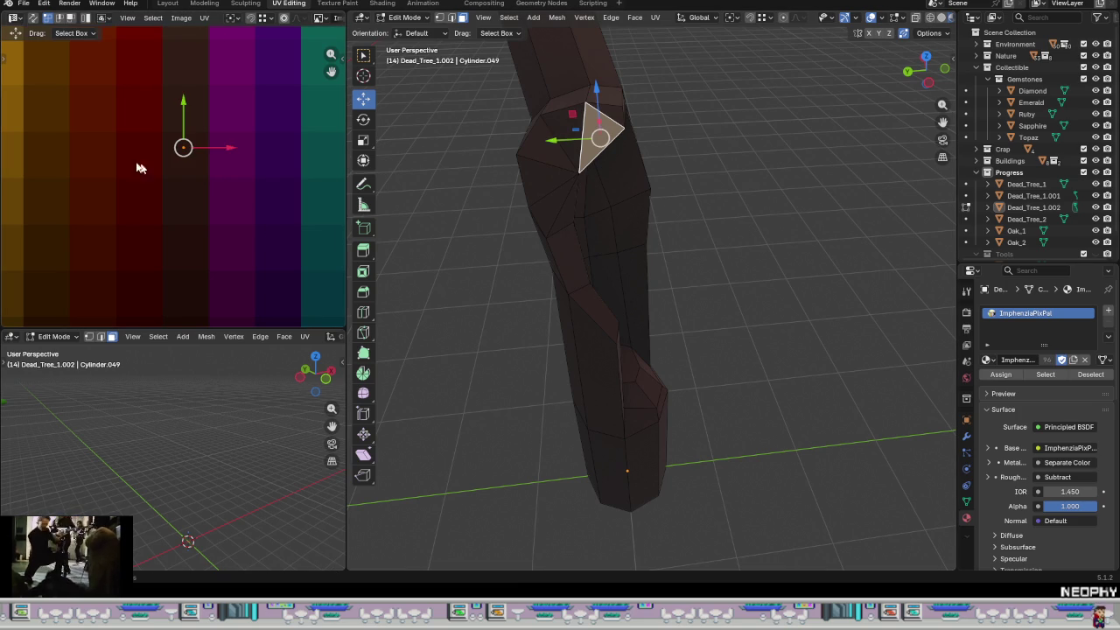
{"action": "key", "text": "g"}
{"action": "left_click", "coordinate": [189, 169]}
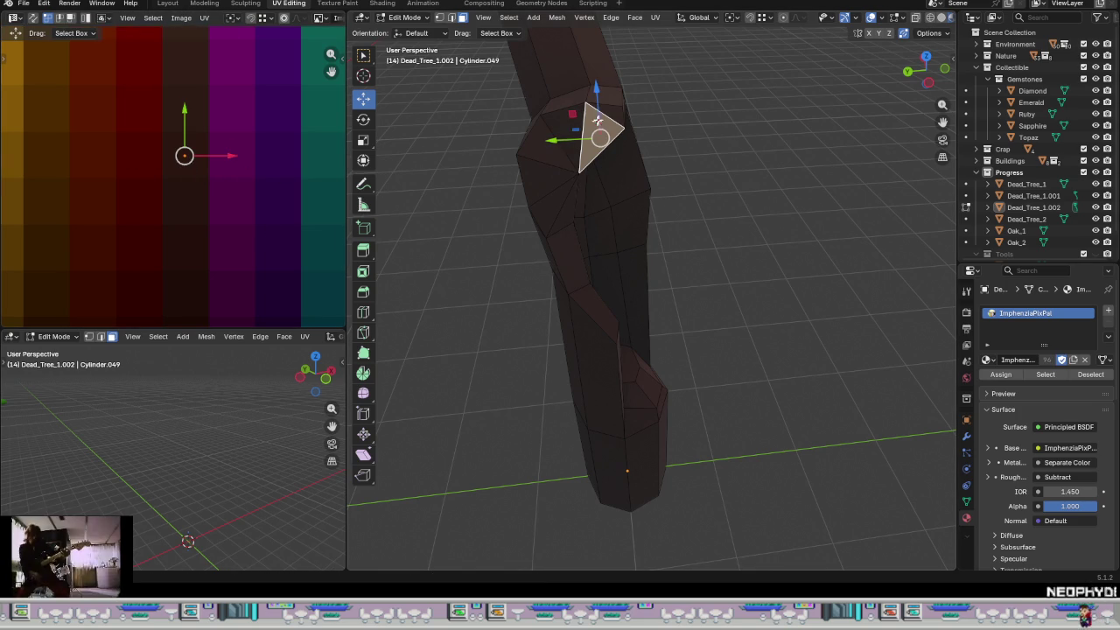
- Shade the trunk's top cap face by collapsing its UVs onto another brown shade
{"action": "left_click", "coordinate": [604, 112]}
{"action": "key", "text": "s"}
{"action": "key", "text": "Escape"}
{"action": "mouse_move", "coordinate": [508, 234]}
{"action": "middle_mouse_down"}
{"action": "mouse_move", "coordinate": [537, 232]}
{"action": "mouse_move", "coordinate": [605, 188]}
{"action": "middle_mouse_up"}
{"action": "left_click", "coordinate": [648, 119]}
{"action": "key", "text": "a"}
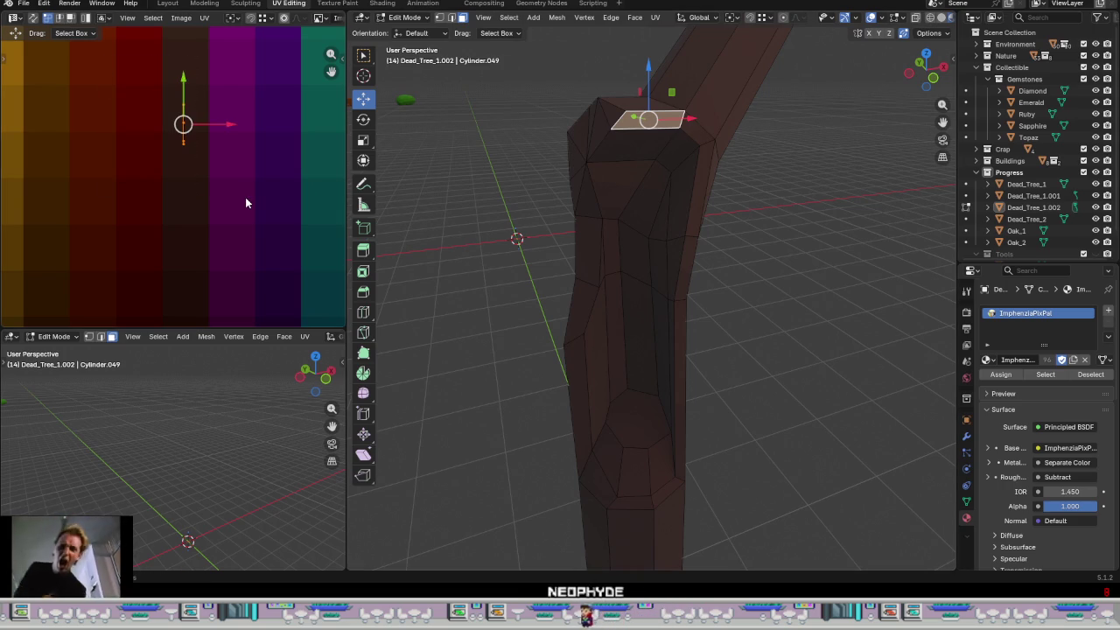
{"action": "key", "text": "s"}
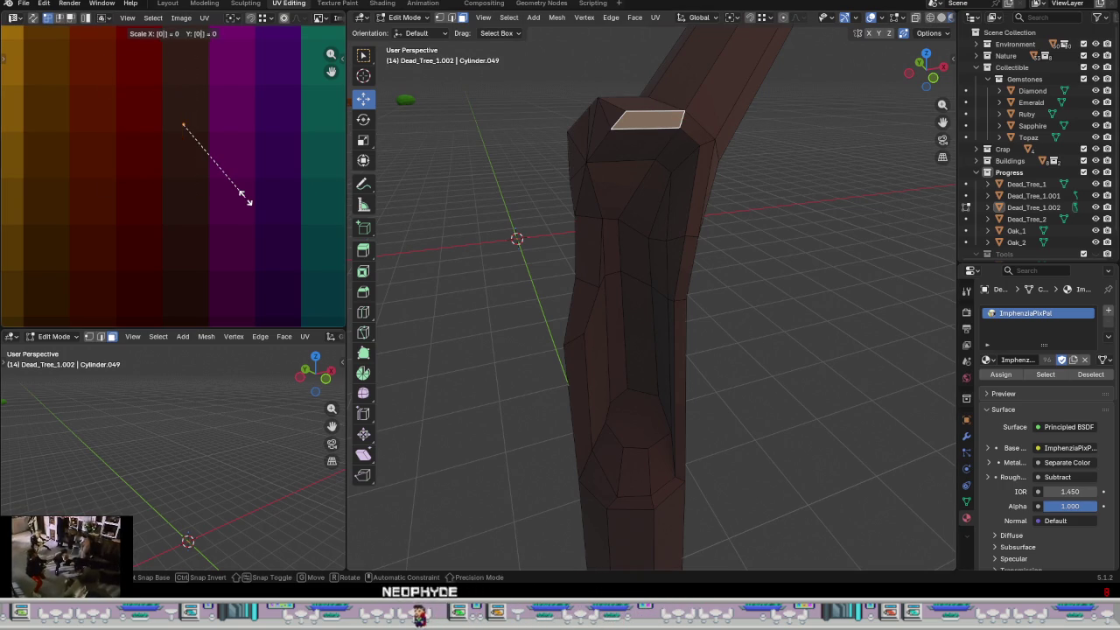
{"action": "key", "text": "0"}
{"action": "key", "text": "Return"}
{"action": "left_click_drag", "start_coordinate": [178, 122], "coordinate": [183, 108]}
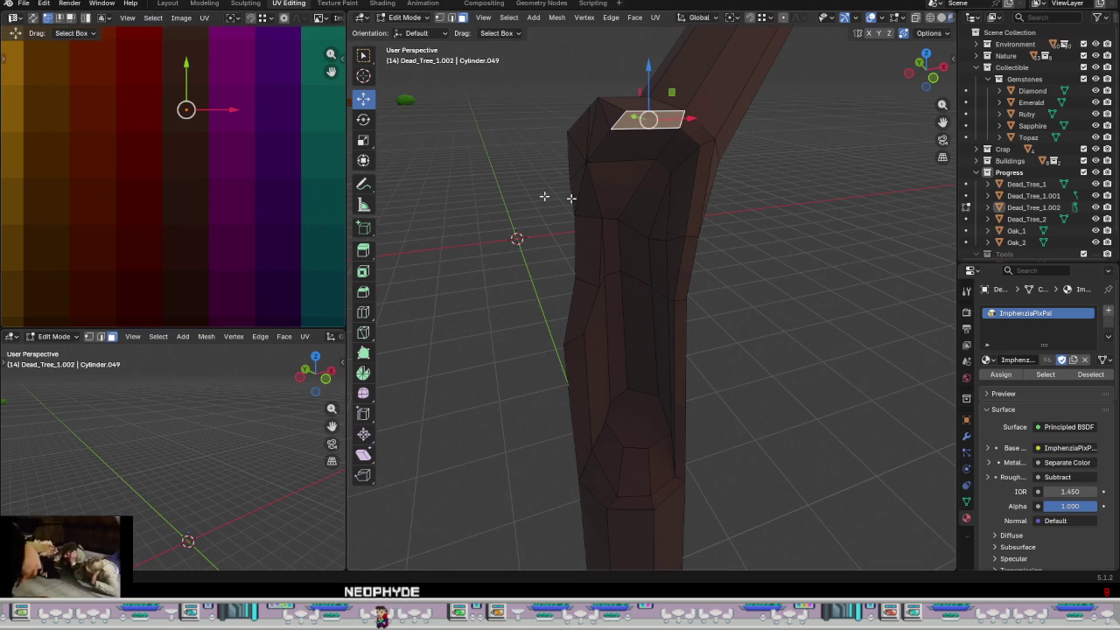
- Darken the small branch-joint face and the long strip face below the joint
{"action": "left_click", "coordinate": [696, 130]}
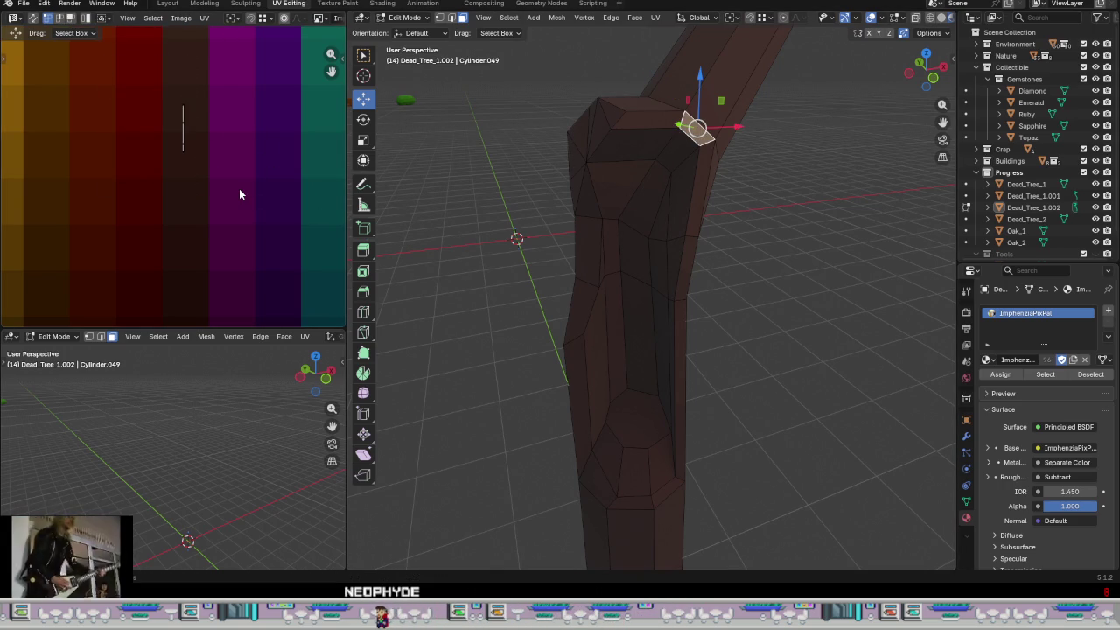
{"action": "key", "text": "a"}
{"action": "key", "text": "s"}
{"action": "key", "text": "0"}
{"action": "key", "text": "Return"}
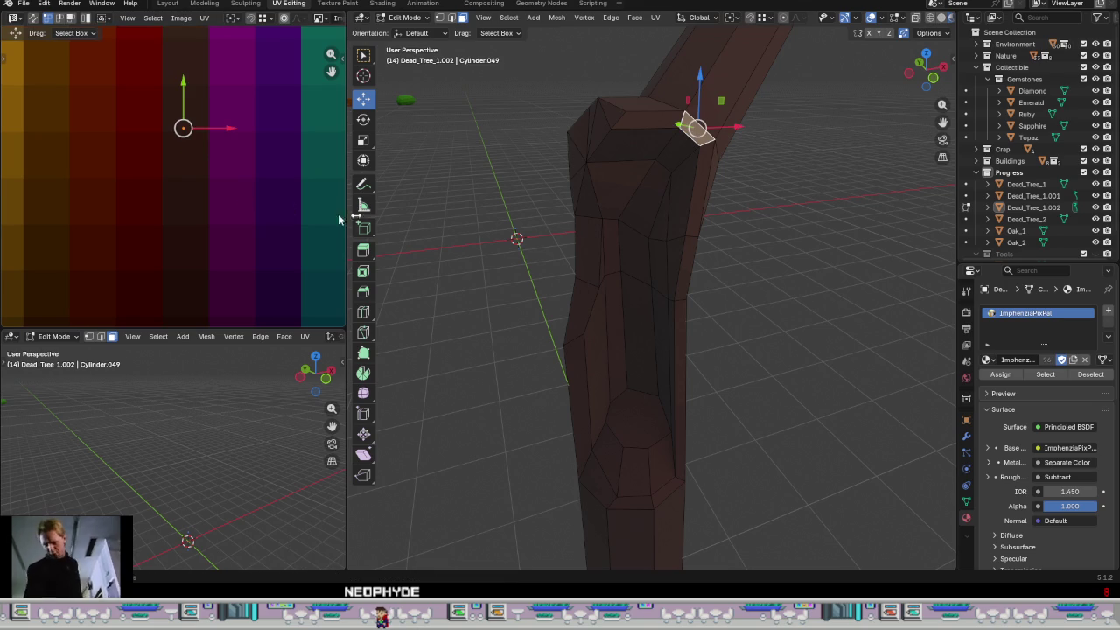
{"action": "left_click_drag", "start_coordinate": [184, 127], "coordinate": [199, 111]}
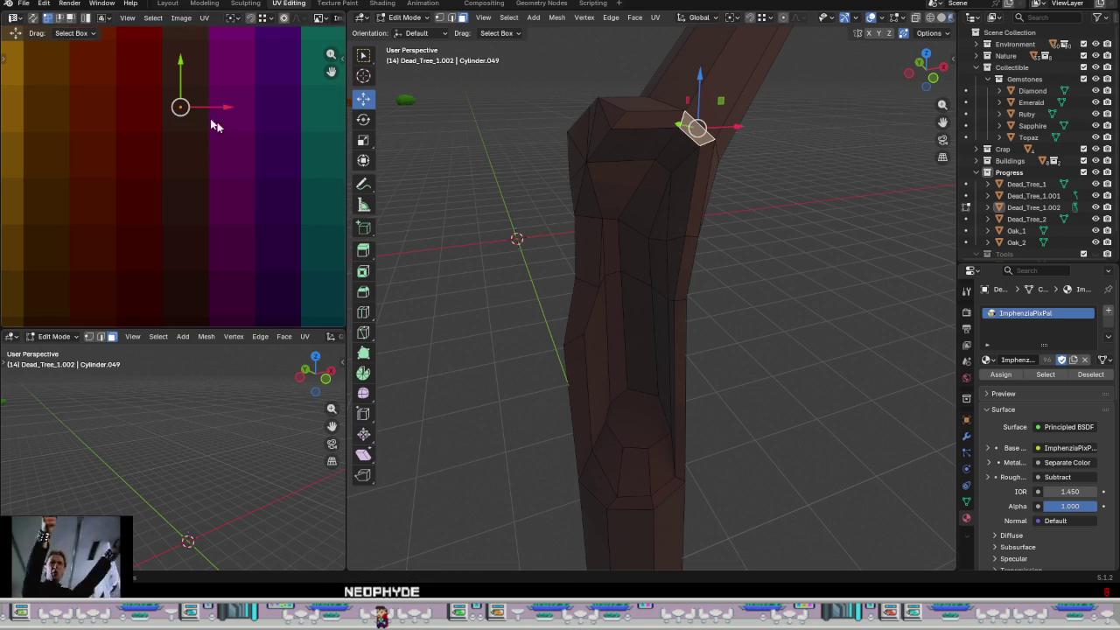
{"action": "left_click", "coordinate": [688, 175]}
{"action": "left_click_drag", "start_coordinate": [224, 210], "coordinate": [181, 170]}
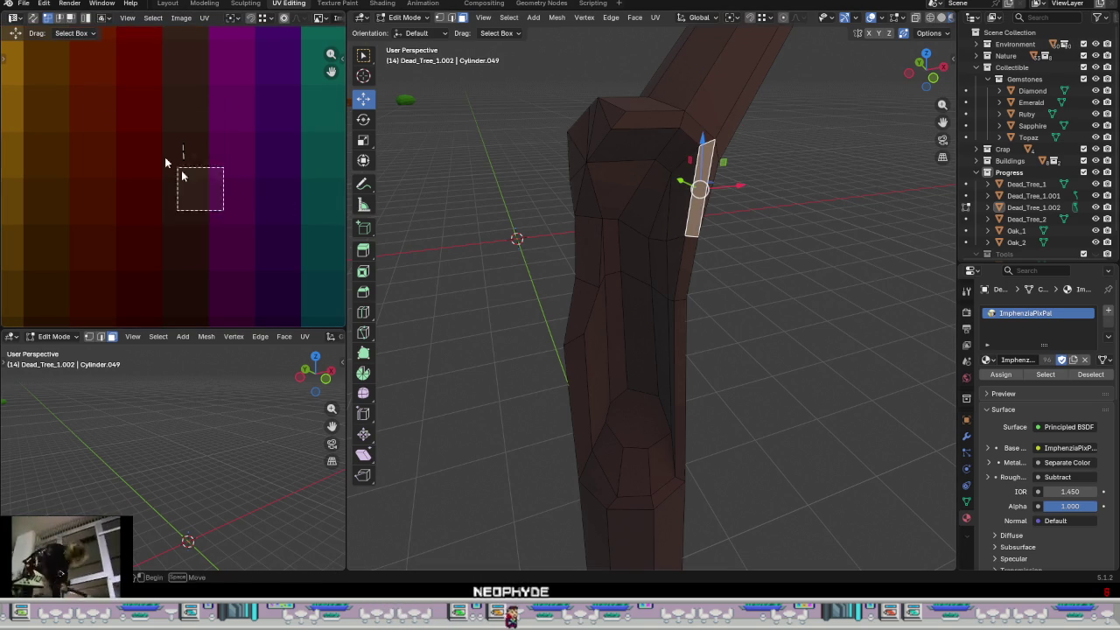
- Move a lower trunk strip's collapsed UVs onto a different brown shade
{"action": "left_click", "coordinate": [686, 270]}
{"action": "key", "text": "a"}
{"action": "key", "text": "s"}
{"action": "key", "text": "0"}
{"action": "key", "text": "Return"}
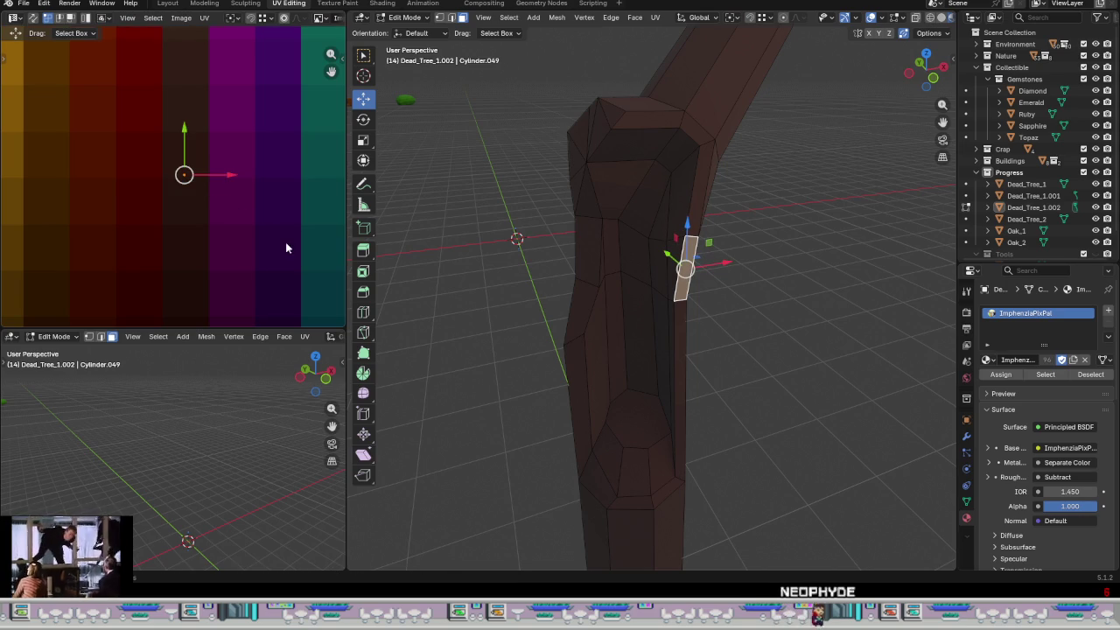
{"action": "key", "text": "g"}
{"action": "left_click", "coordinate": [212, 137]}
- Recolour the neighbouring long face strip with a slightly higher palette shade
{"action": "left_click", "coordinate": [691, 348]}
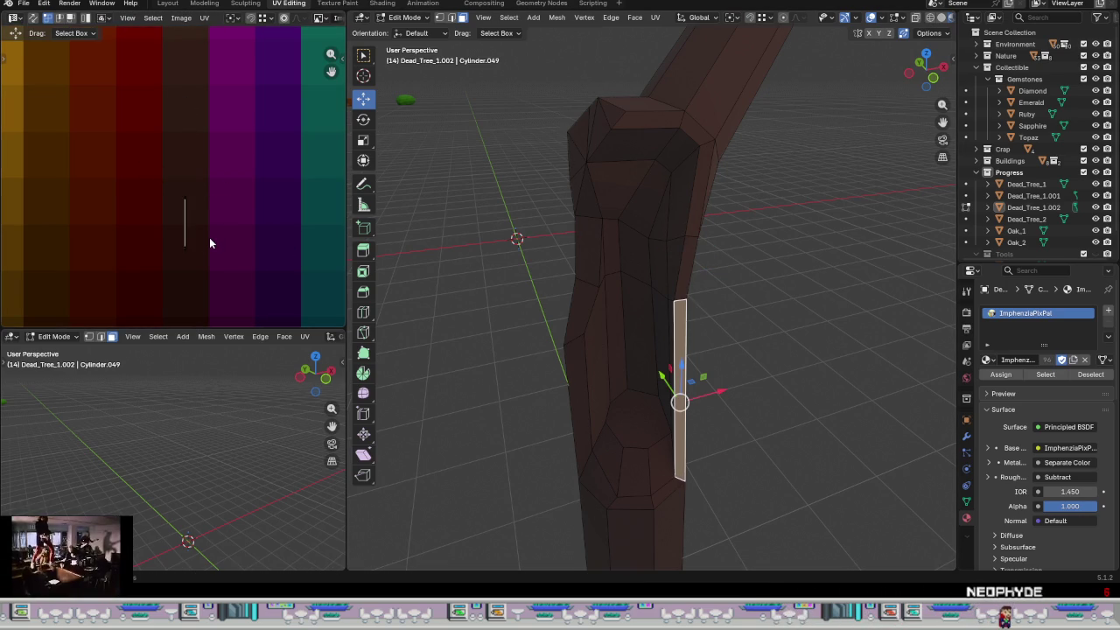
{"action": "left_click_drag", "start_coordinate": [30, 125], "coordinate": [233, 285]}
{"action": "key", "text": "s"}
{"action": "key", "text": "0"}
{"action": "key", "text": "Return"}
{"action": "key", "text": "g"}
{"action": "left_click", "coordinate": [187, 154]}
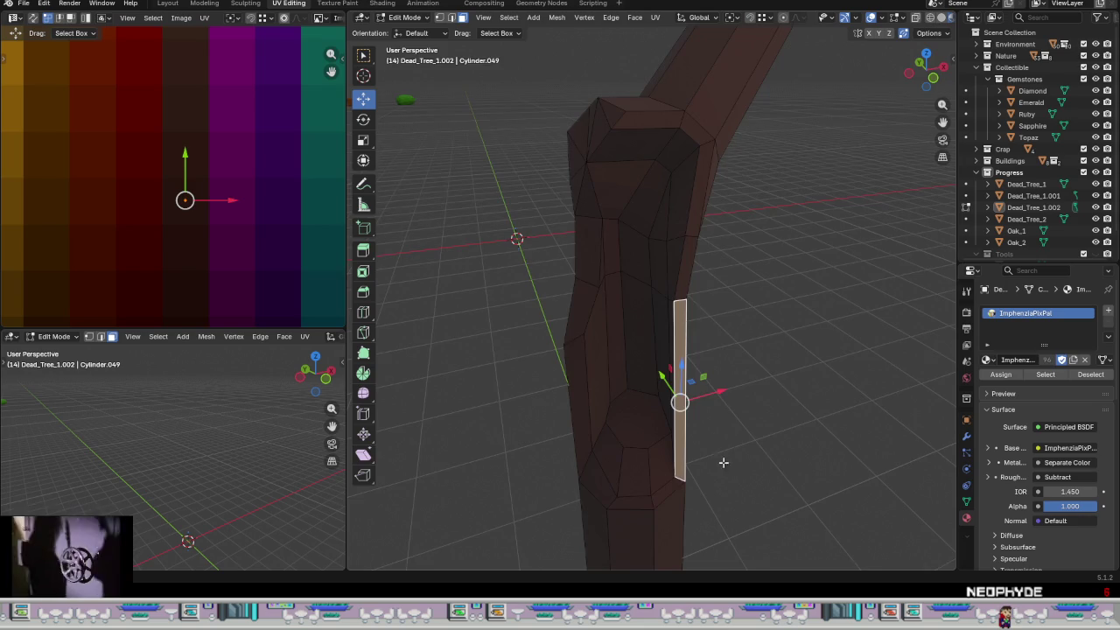
- On another side of the trunk, move a small lower face onto a different brown
{"action": "middle_click_drag", "start_coordinate": [723, 455], "coordinate": [701, 461]}
{"action": "middle_click_drag", "start_coordinate": [655, 493], "coordinate": [603, 411]}
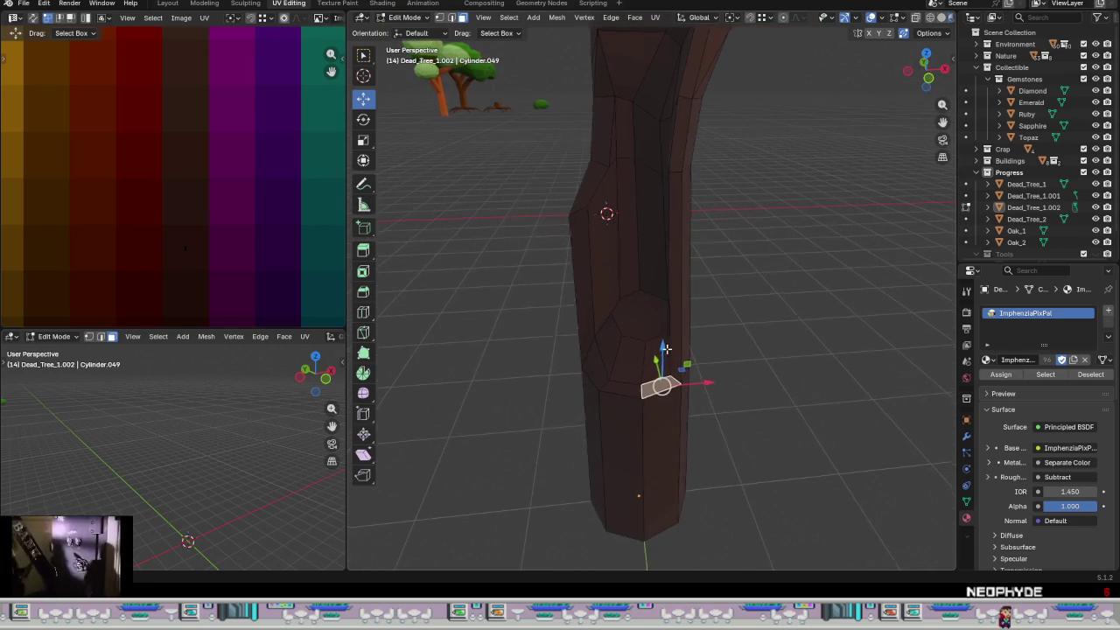
{"action": "left_click", "coordinate": [593, 378]}
{"action": "left_click", "coordinate": [596, 362]}
{"action": "left_click_drag", "start_coordinate": [289, 320], "coordinate": [163, 266]}
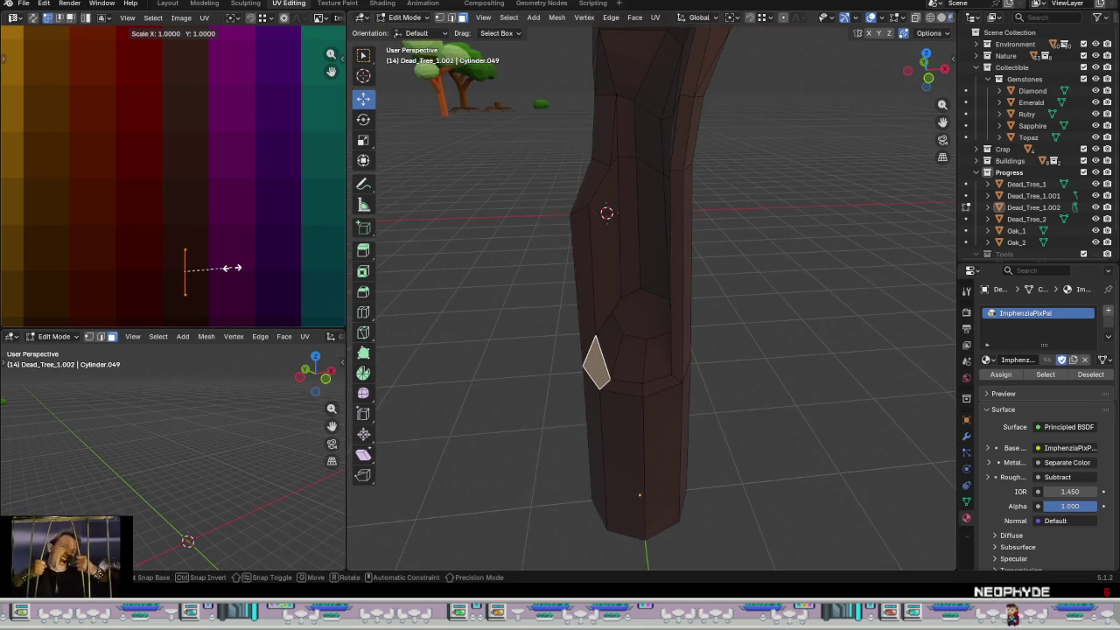
{"action": "mouse_move", "coordinate": [264, 293]}
{"action": "left_mouse_down"}
{"action": "mouse_move", "coordinate": [200, 259]}
{"action": "mouse_move", "coordinate": [225, 250]}
{"action": "left_mouse_up"}
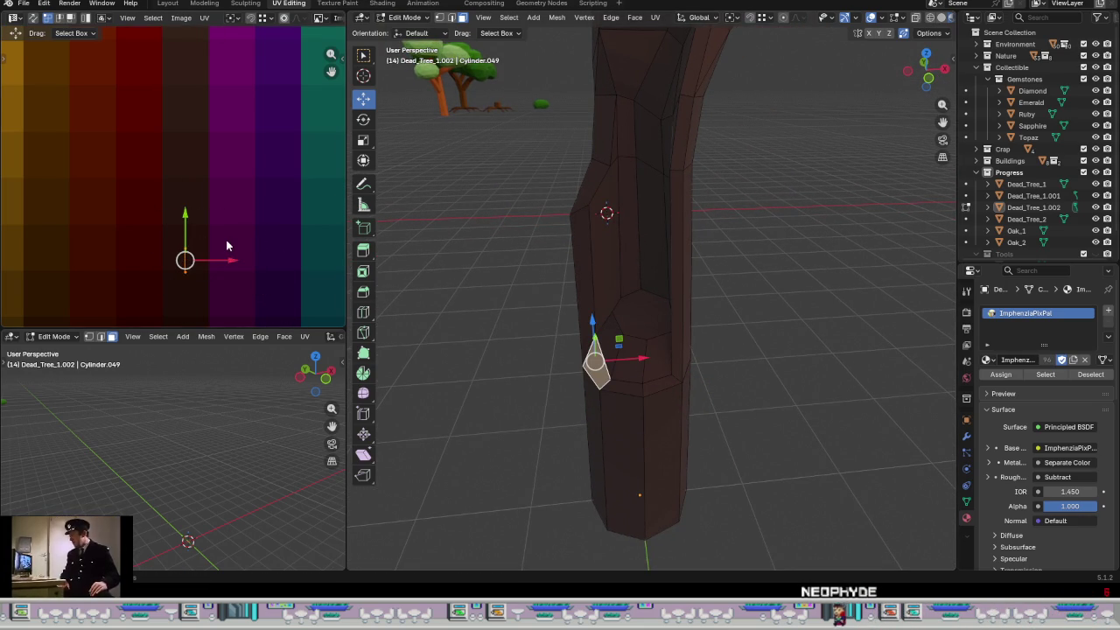
{"action": "key", "text": "s"}
{"action": "key", "text": "Escape"}
{"action": "key", "text": "g"}
{"action": "left_click", "coordinate": [162, 249]}
- Select the faces around the branch stub, including its end face, plus several narrow vertical trunk faces
{"action": "left_click", "coordinate": [613, 340]}
{"action": "left_click", "coordinate": [633, 362]}
{"action": "left_click", "coordinate": [655, 355]}
{"action": "left_click", "coordinate": [643, 315]}
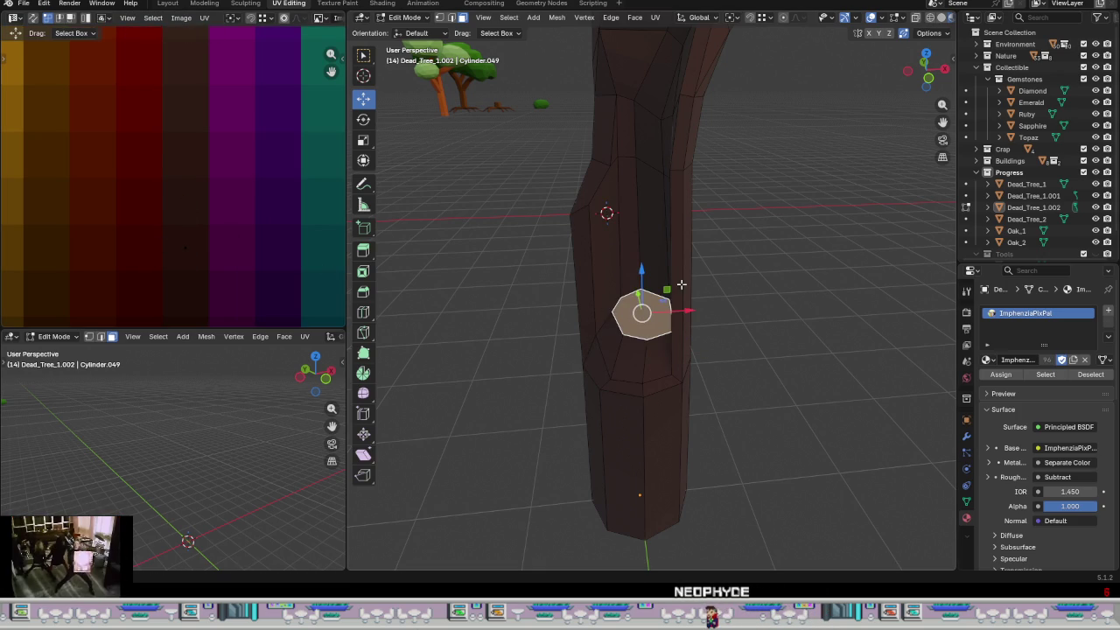
{"action": "left_click", "coordinate": [604, 235]}
{"action": "left_click", "coordinate": [629, 231]}
{"action": "left_click", "coordinate": [650, 226]}
{"action": "left_click", "coordinate": [671, 219]}
- Collapse the selected faces' UVs to a point on a darker brown cell
{"action": "middle_click_drag", "start_coordinate": [670, 219], "coordinate": [738, 237]}
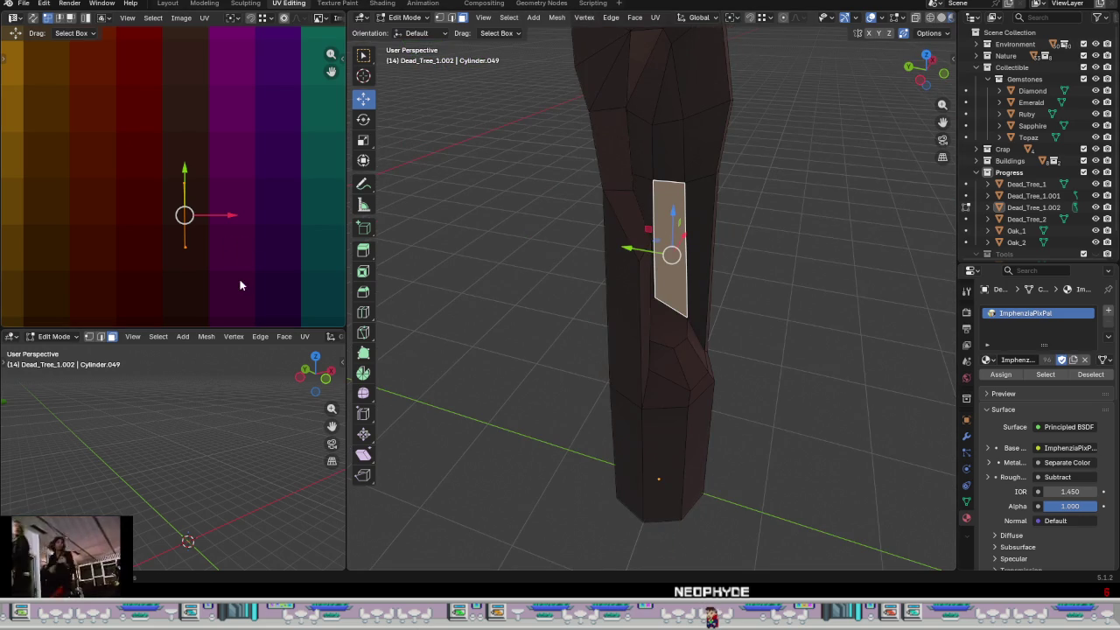
{"action": "key", "text": "s"}
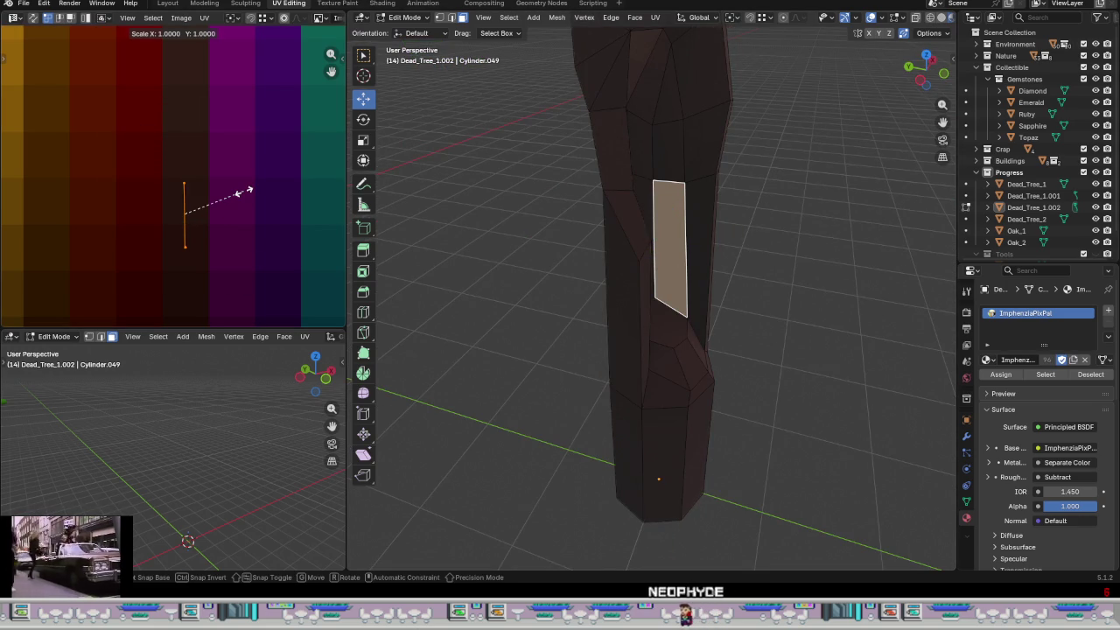
{"action": "key", "text": "0"}
{"action": "key", "text": "Return"}
{"action": "key", "text": "g"}
{"action": "left_click", "coordinate": [187, 149]}
- Give a longer trunk face a darker brown by collapsing and repositioning its UVs
{"action": "mouse_move", "coordinate": [627, 250]}
{"action": "middle_mouse_down"}
{"action": "mouse_move", "coordinate": [675, 165]}
{"action": "mouse_move", "coordinate": [726, 204]}
{"action": "middle_mouse_up"}
{"action": "left_click", "coordinate": [714, 223]}
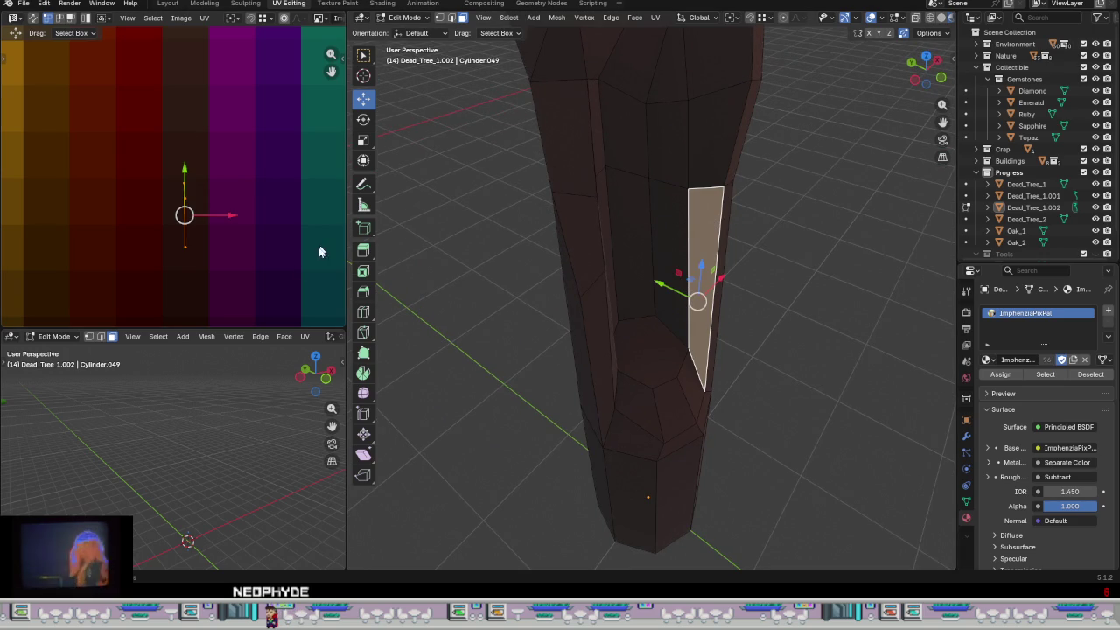
{"action": "key", "text": "s"}
{"action": "key", "text": "0"}
{"action": "key", "text": "Return"}
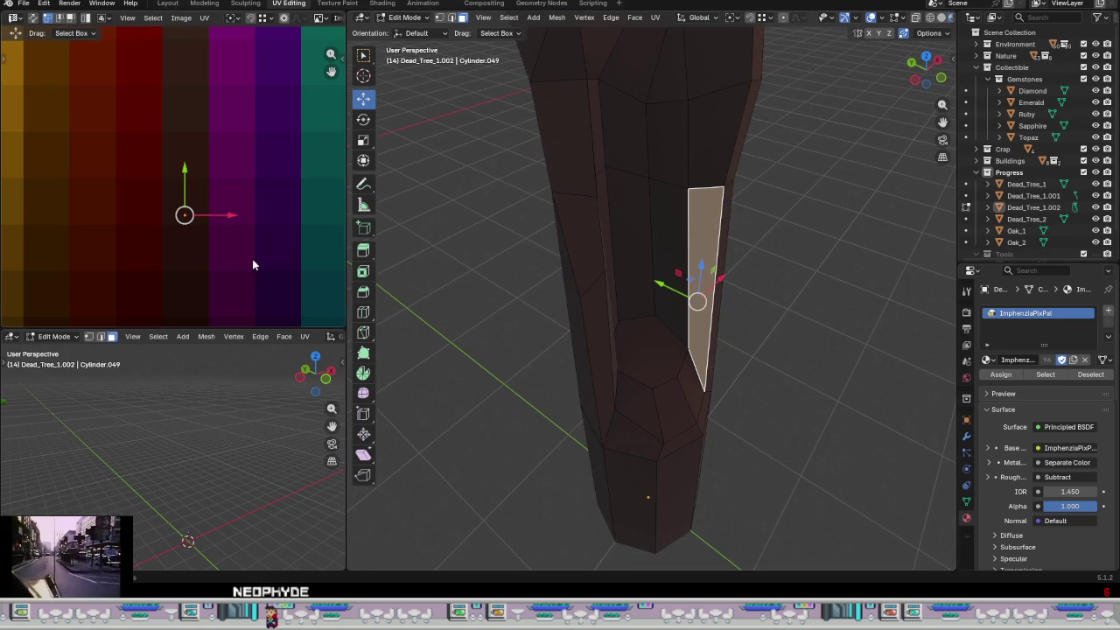
{"action": "key", "text": "g"}
{"action": "left_click", "coordinate": [187, 145]}
- Shift an upper trunk face's collapsed UVs down to another palette shade
{"action": "left_click", "coordinate": [697, 135]}
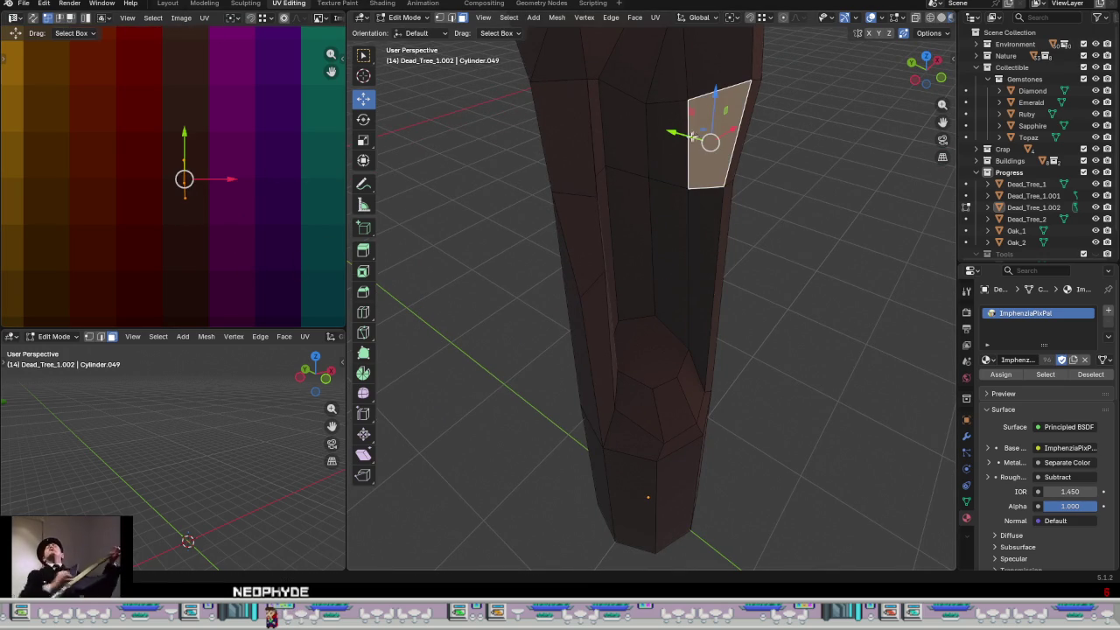
{"action": "key", "text": "s"}
{"action": "key", "text": "0"}
{"action": "key", "text": "Return"}
{"action": "key", "text": "g"}
{"action": "left_click", "coordinate": [188, 158]}
- Collapse the UVs of a face higher up the trunk to a single point
{"action": "left_click", "coordinate": [718, 68]}
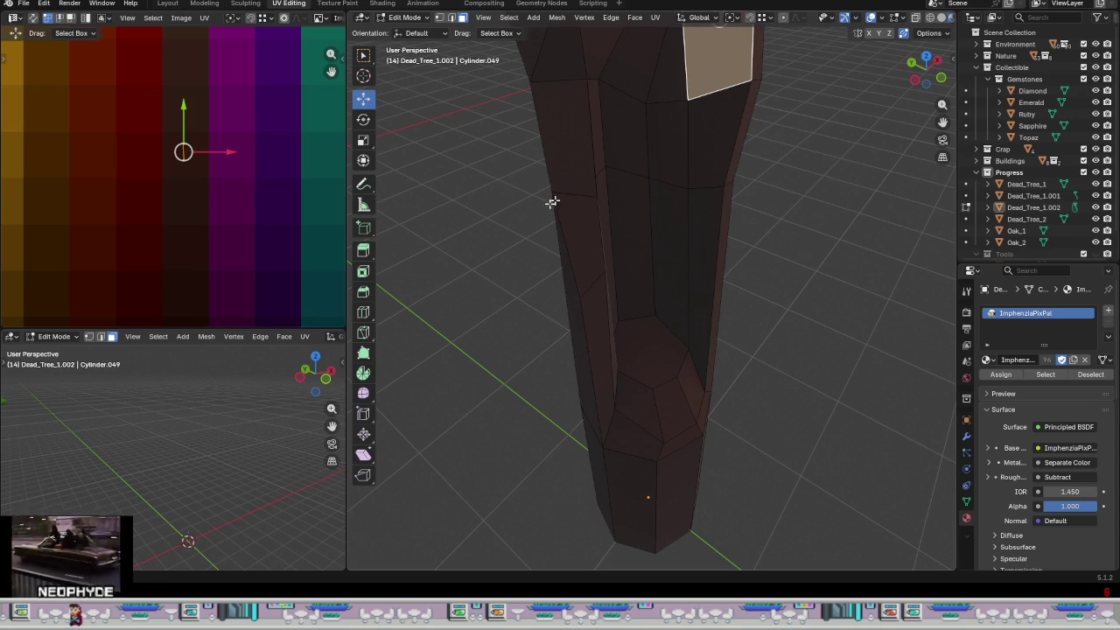
{"action": "scroll", "coordinate": [514, 242], "scroll_direction": "down", "scroll_amount": 1}
{"action": "scroll", "coordinate": [516, 227], "scroll_direction": "down", "scroll_amount": 1}
{"action": "scroll", "coordinate": [551, 215], "scroll_direction": "down", "scroll_amount": 2}
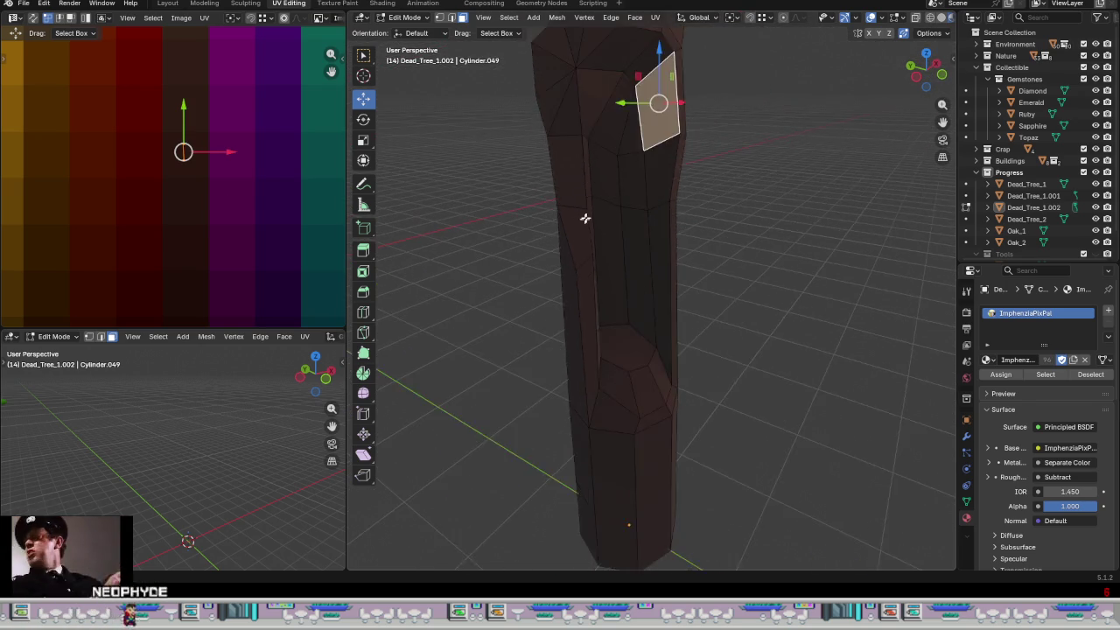
{"action": "scroll", "coordinate": [604, 166], "scroll_direction": "down", "scroll_amount": 2}
{"action": "scroll", "coordinate": [616, 108], "scroll_direction": "up", "scroll_amount": 4}
{"action": "scroll", "coordinate": [572, 210], "scroll_direction": "up", "scroll_amount": 1}
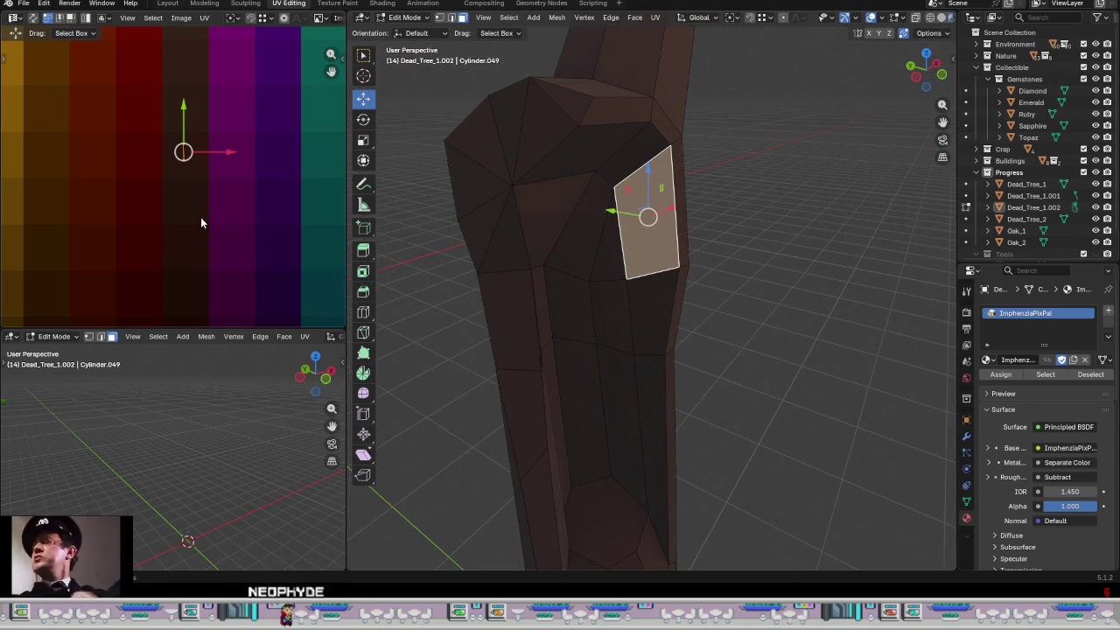
{"action": "key", "text": "s"}
{"action": "key", "text": "0"}
{"action": "key", "text": "Return"}
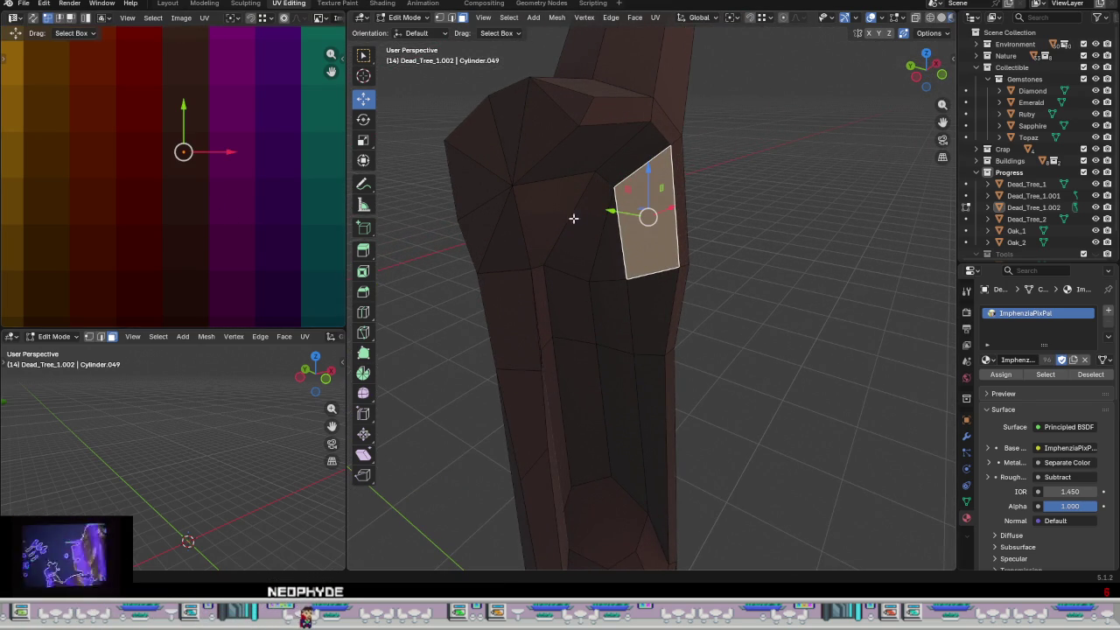
- Collapse a triangle face and its adjacent quad, shifting the quad onto a darker shade
{"action": "left_click", "coordinate": [616, 251]}
{"action": "key", "text": "s"}
{"action": "key", "text": "0"}
{"action": "key", "text": "Return"}
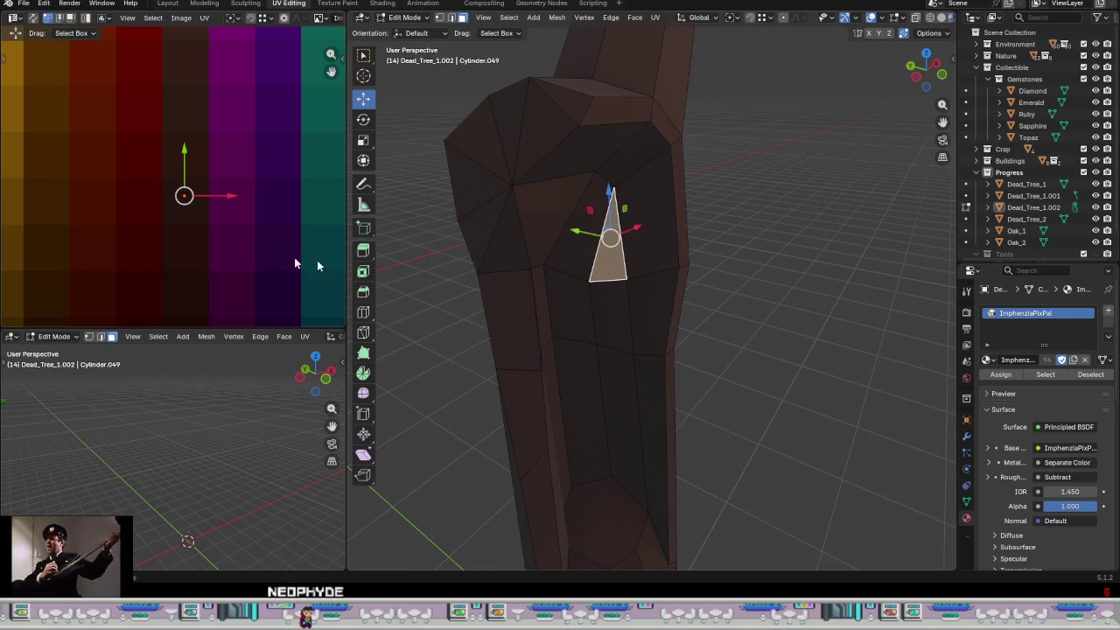
{"action": "left_click", "coordinate": [581, 237]}
{"action": "key", "text": "s"}
{"action": "key", "text": "0"}
{"action": "key", "text": "Return"}
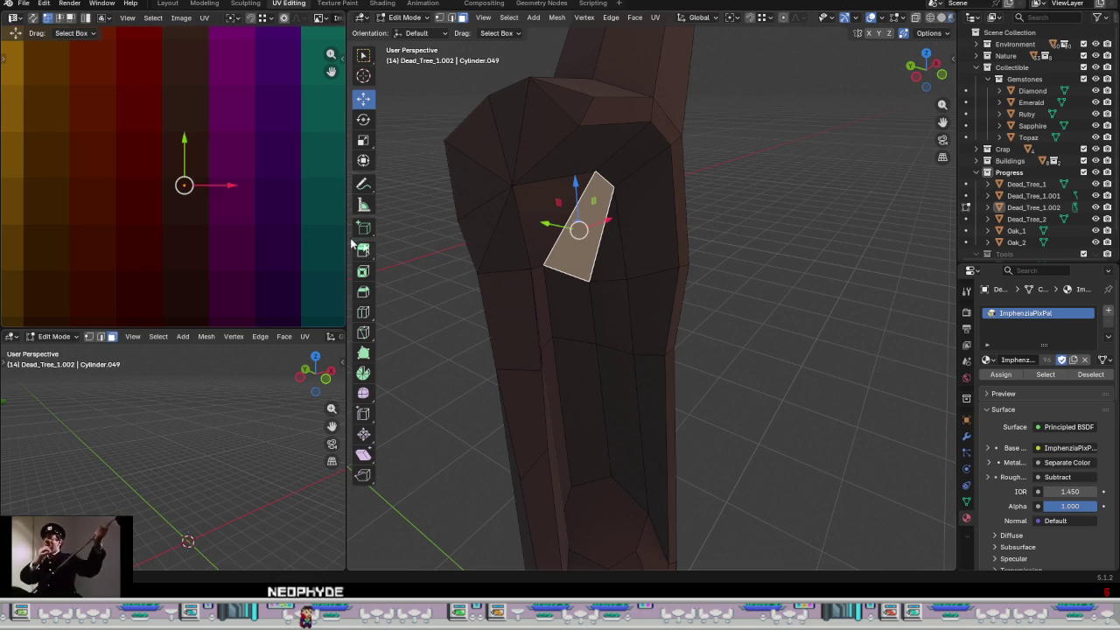
{"action": "mouse_move", "coordinate": [188, 145]}
{"action": "left_mouse_down"}
{"action": "mouse_move", "coordinate": [194, 169]}
{"action": "mouse_move", "coordinate": [186, 153]}
{"action": "left_mouse_up"}
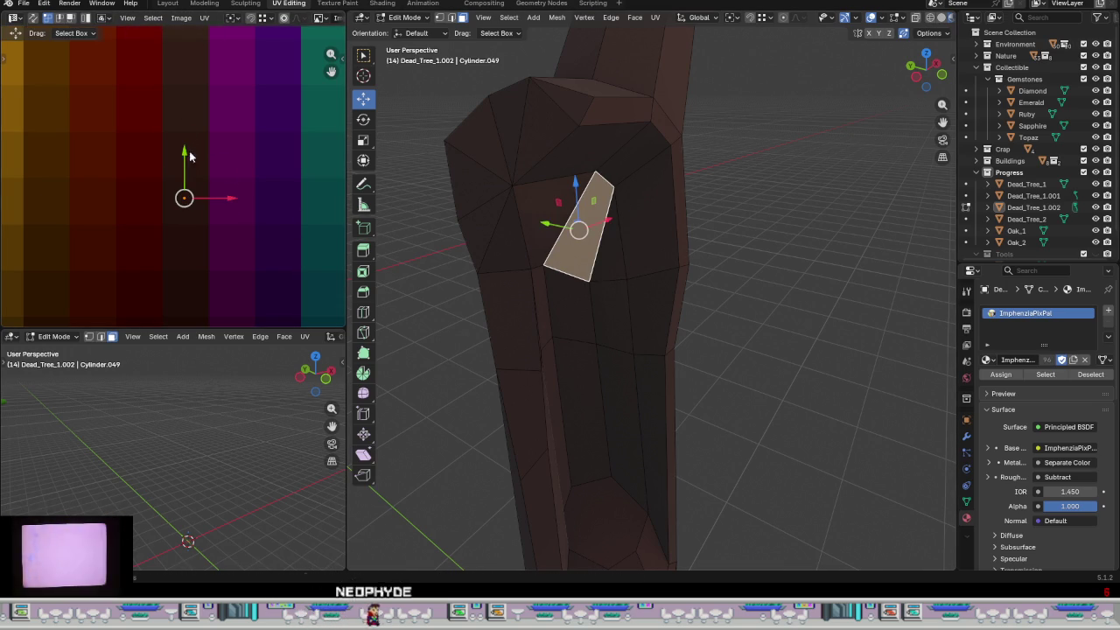
- Move another trunk triangle onto a darker palette shade
{"action": "left_click", "coordinate": [529, 208]}
{"action": "key", "text": "s"}
{"action": "key", "text": "0"}
{"action": "key", "text": "Return"}
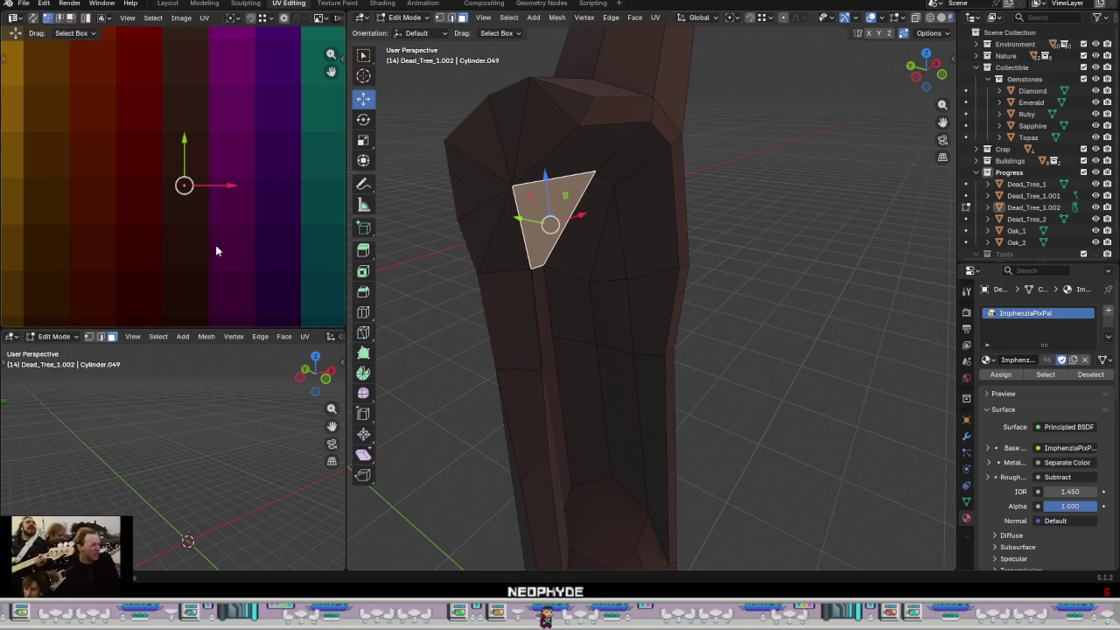
{"action": "left_click_drag", "start_coordinate": [184, 140], "coordinate": [192, 156]}
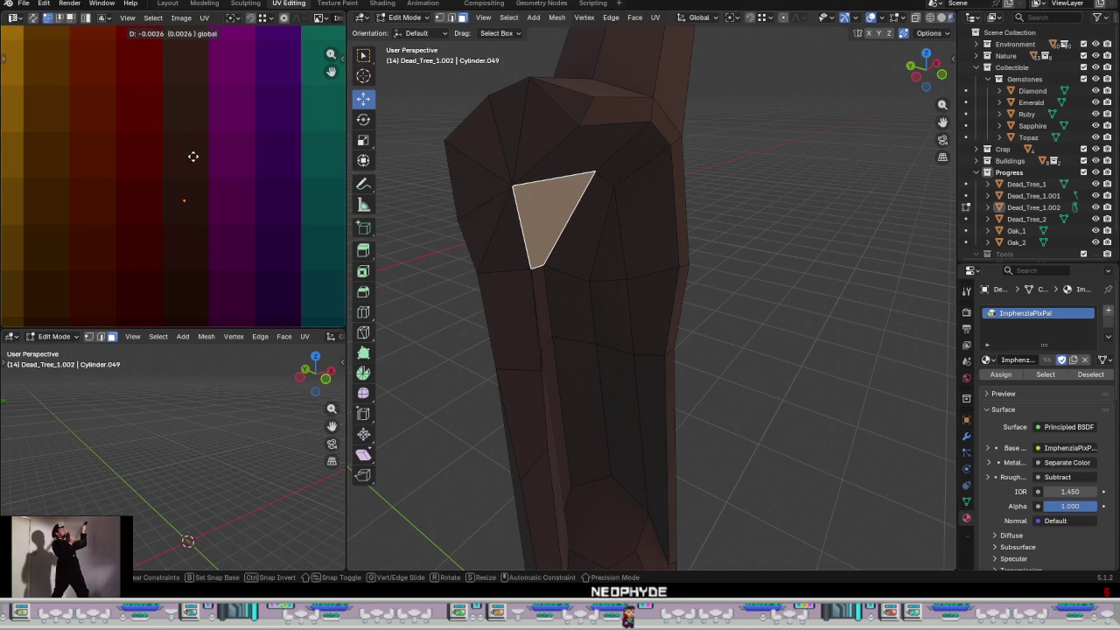
- Pick out thin, long and diamond faces around the back of the trunk
{"action": "left_click", "coordinate": [543, 303]}
{"action": "middle_click_drag", "start_coordinate": [608, 355], "coordinate": [578, 367]}
{"action": "left_click", "coordinate": [518, 311]}
{"action": "left_click", "coordinate": [503, 429]}
{"action": "left_click", "coordinate": [565, 389]}
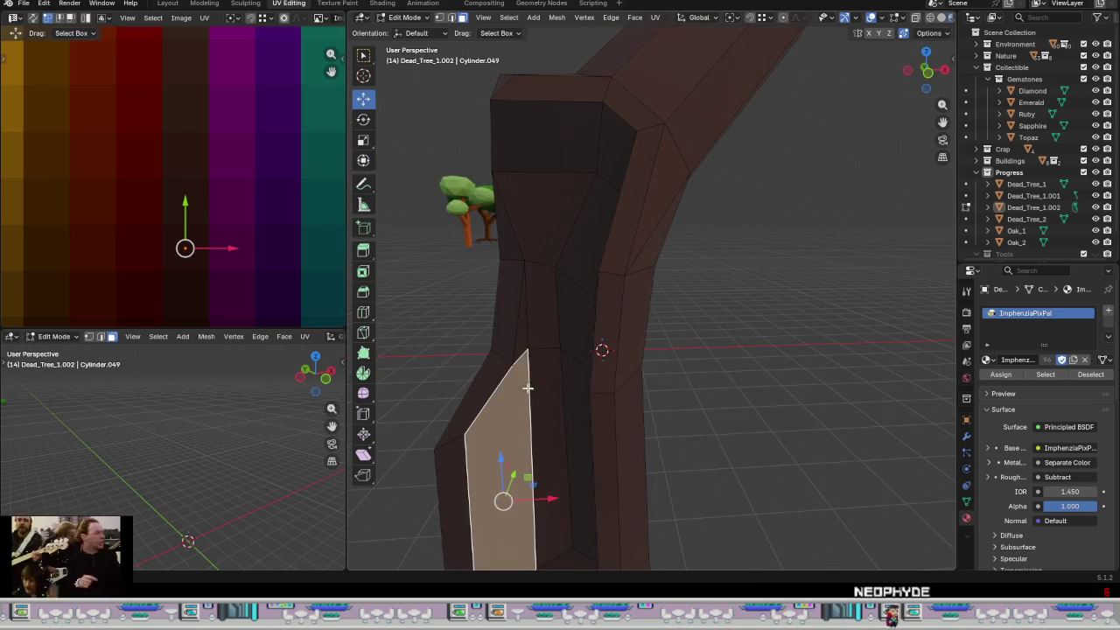
{"action": "left_click", "coordinate": [574, 389]}
{"action": "left_click", "coordinate": [576, 315]}
{"action": "left_click", "coordinate": [615, 153]}
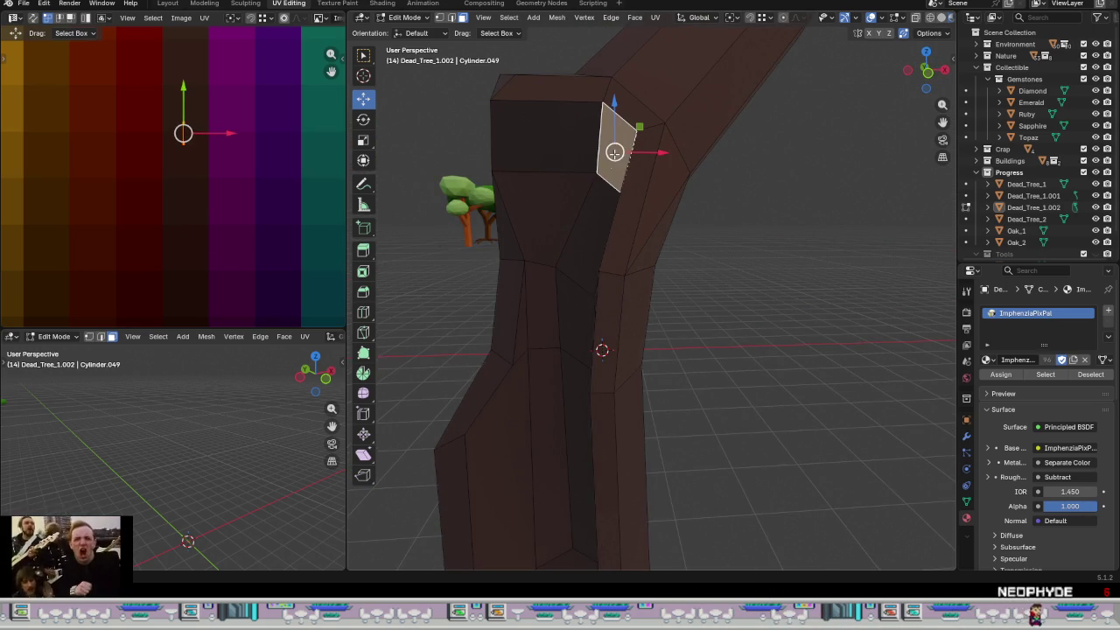
{"action": "left_click", "coordinate": [612, 230]}
{"action": "left_click", "coordinate": [610, 155]}
- Shift the larger top-front face onto a darker brown shade
{"action": "key", "text": "s"}
{"action": "key", "text": "Escape"}
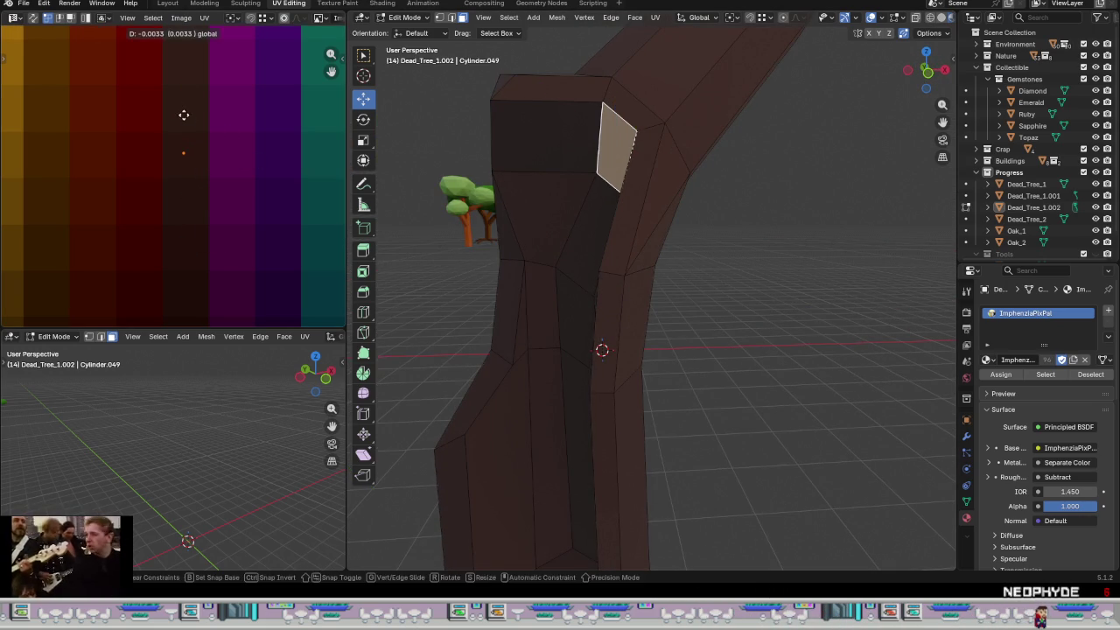
{"action": "left_click", "coordinate": [534, 137]}
{"action": "key", "text": "s"}
{"action": "key", "text": "Escape"}
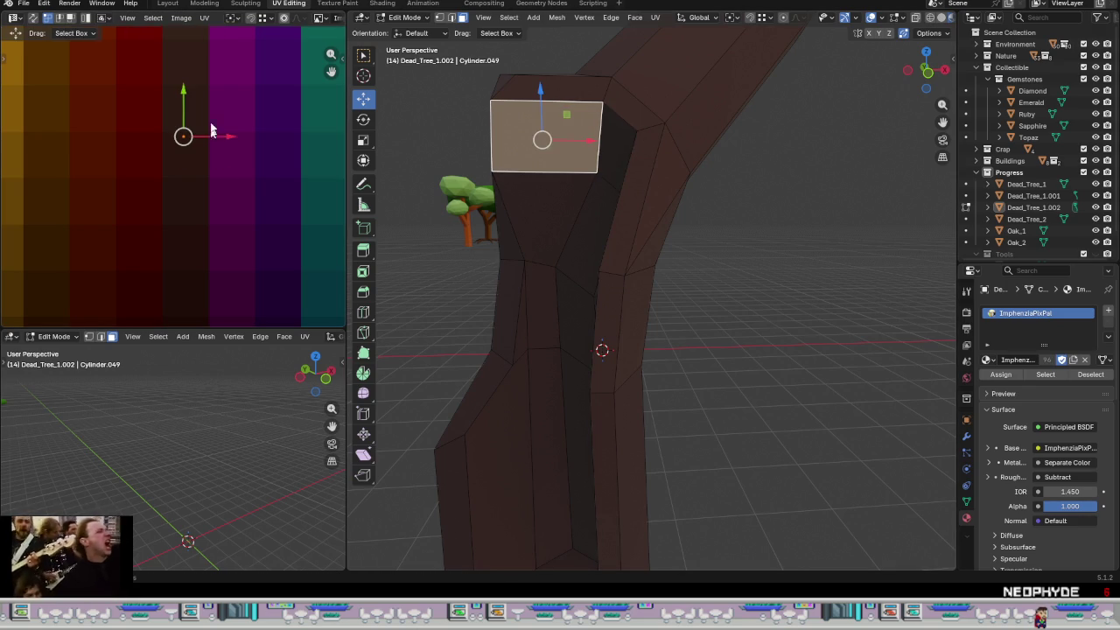
{"action": "left_click_drag", "start_coordinate": [180, 94], "coordinate": [180, 114]}
{"action": "scroll", "coordinate": [605, 364], "scroll_direction": "down", "scroll_amount": 5}
{"action": "mouse_move", "coordinate": [605, 365]}
{"action": "middle_mouse_down"}
{"action": "mouse_move", "coordinate": [623, 433]}
{"action": "mouse_move", "coordinate": [603, 435]}
{"action": "mouse_move", "coordinate": [608, 368]}
{"action": "middle_mouse_up"}
{"action": "scroll", "coordinate": [643, 395], "scroll_direction": "up", "scroll_amount": 3}
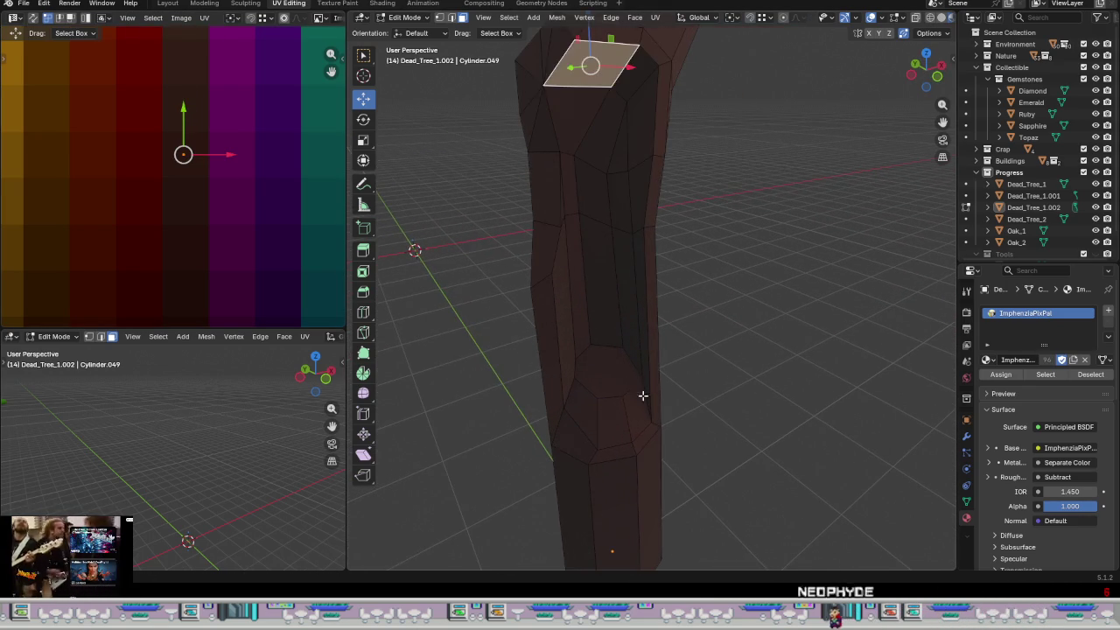
- Select the lower front trunk faces, panning the palette to show its bottom edge
{"action": "left_click", "coordinate": [637, 409]}
{"action": "scroll", "coordinate": [277, 277], "scroll_direction": "down", "scroll_amount": 3}
{"action": "middle_click_drag", "start_coordinate": [265, 268], "coordinate": [232, 175]}
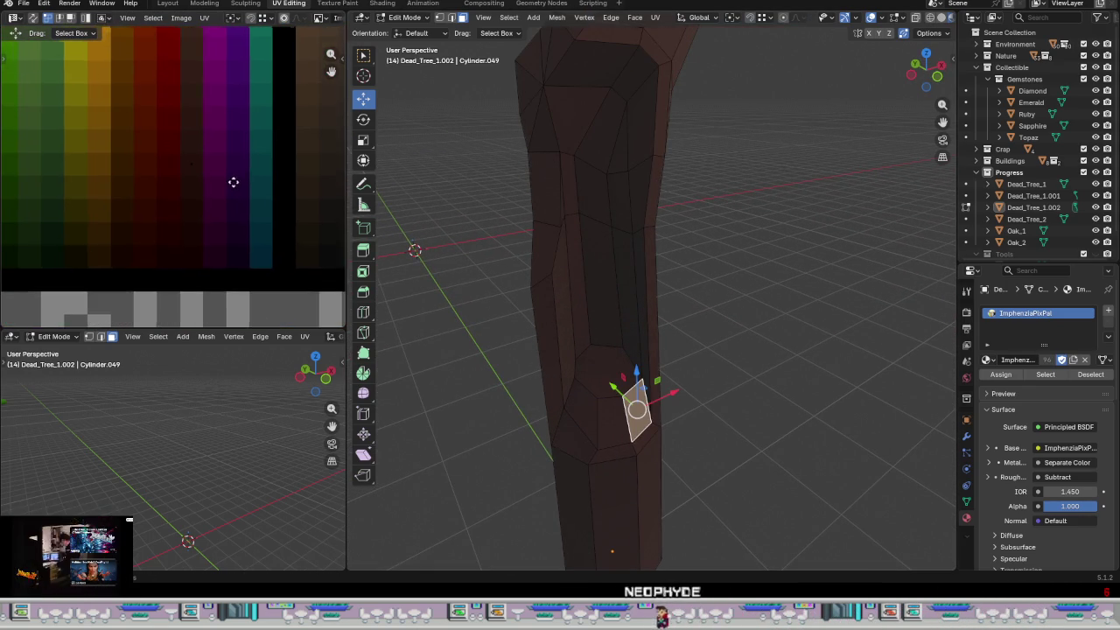
{"action": "left_click", "coordinate": [612, 419], "text": "shift"}
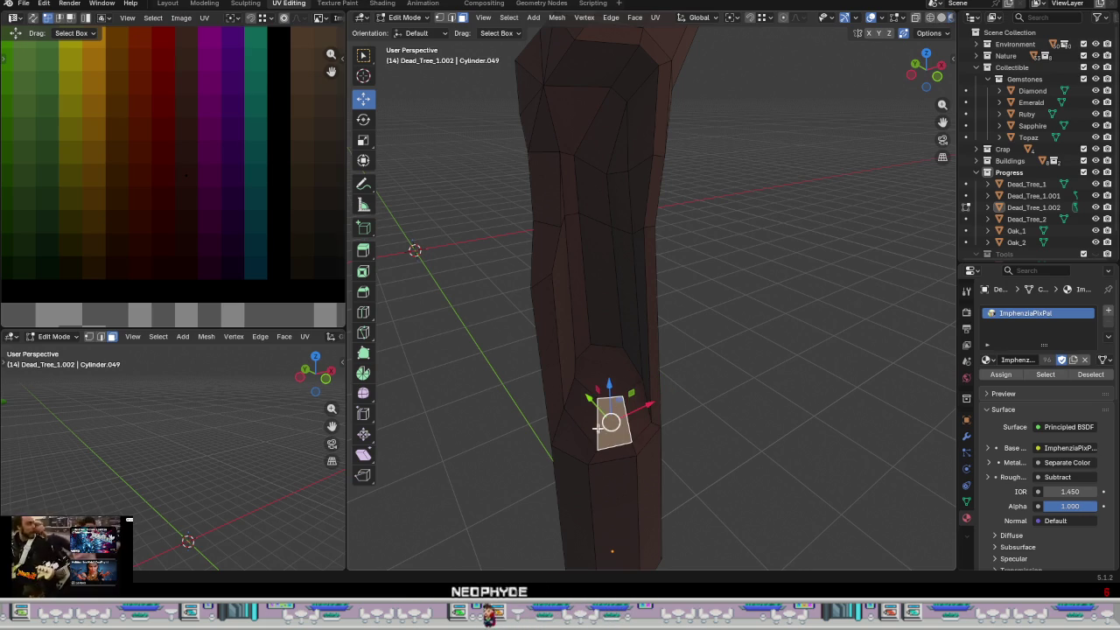
{"action": "left_click", "coordinate": [604, 372], "text": "shift"}
{"action": "left_click", "coordinate": [602, 262], "text": "shift"}
{"action": "left_click", "coordinate": [588, 188], "text": "shift"}
{"action": "left_click", "coordinate": [619, 216], "text": "shift"}
{"action": "left_click", "coordinate": [634, 268], "text": "shift"}
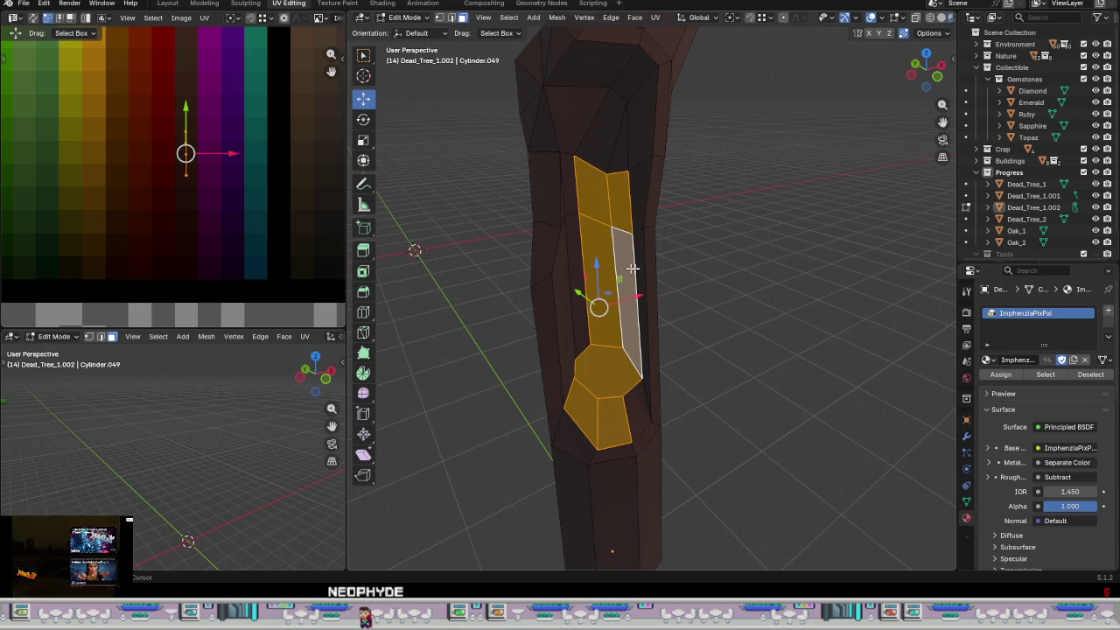
- Collapse one small face's UVs to a single point
{"action": "left_click", "coordinate": [618, 204]}
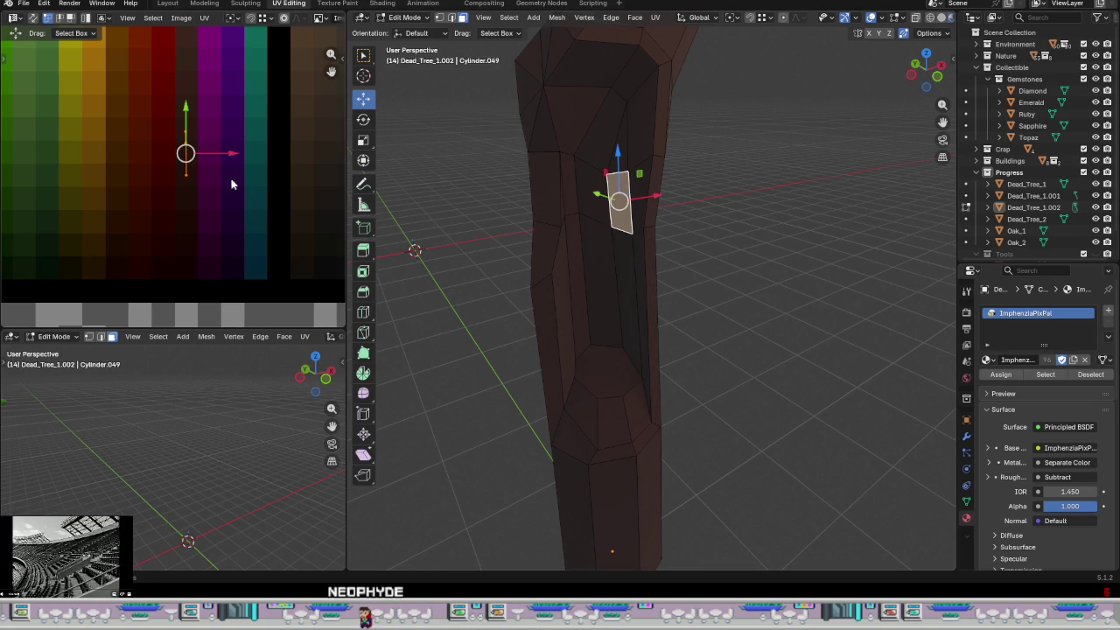
{"action": "key", "text": "s"}
{"action": "key", "text": "Return"}
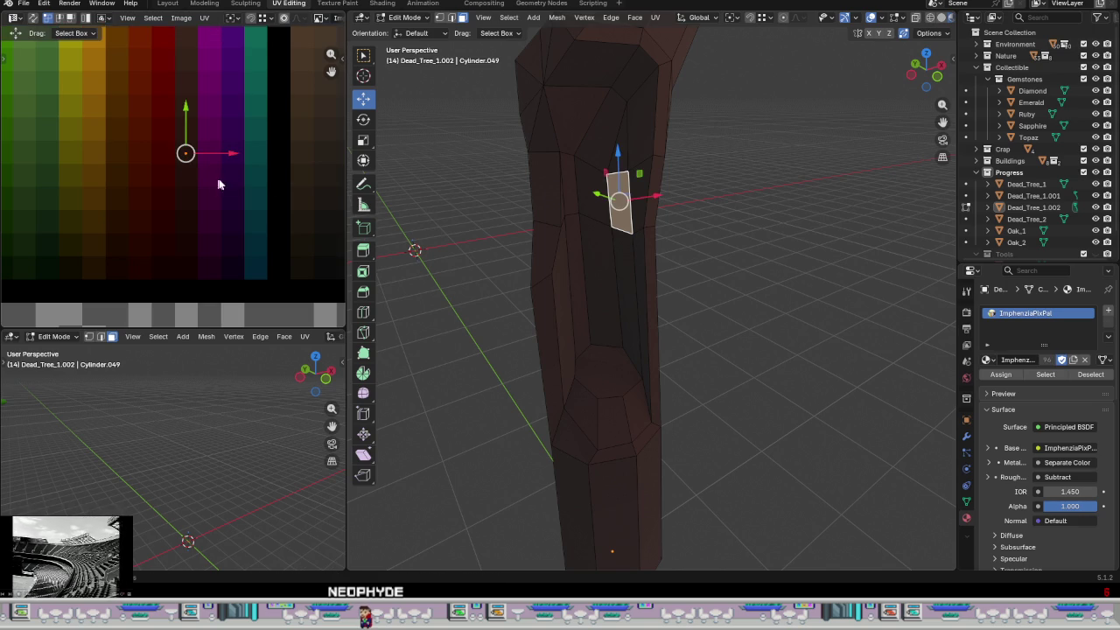
- Select a strip of faces inside the hollow plus the faces around it
{"action": "left_click", "coordinate": [591, 191]}
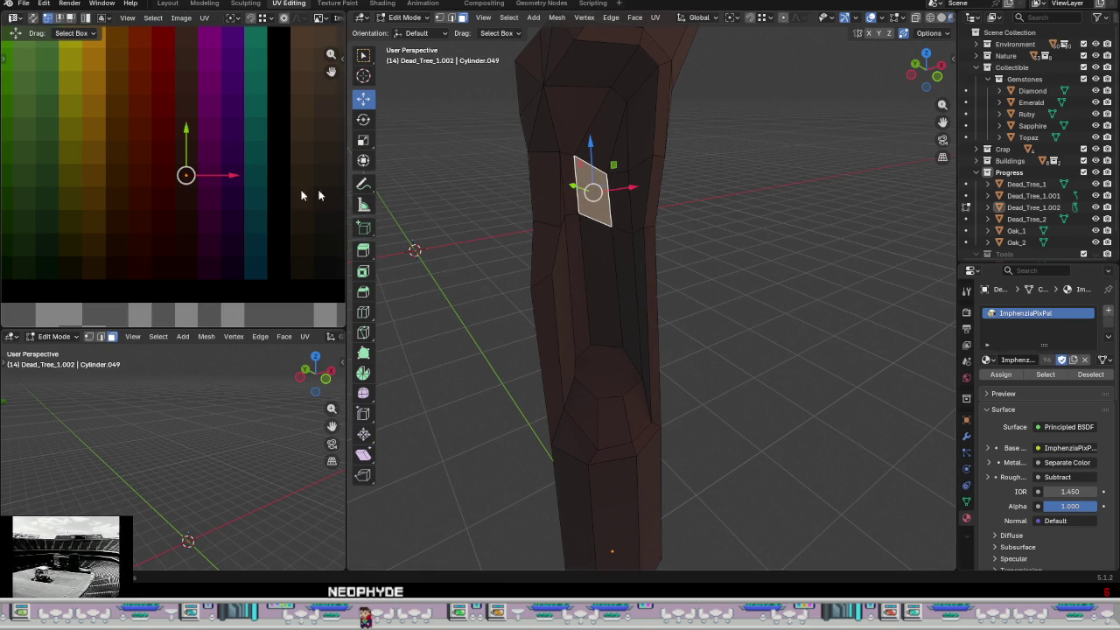
{"action": "left_click", "coordinate": [565, 192]}
{"action": "mouse_move", "coordinate": [638, 292]}
{"action": "left_mouse_down"}
{"action": "mouse_move", "coordinate": [572, 321]}
{"action": "mouse_move", "coordinate": [569, 336]}
{"action": "left_mouse_up"}
{"action": "left_click", "coordinate": [593, 367], "text": "shift"}
{"action": "left_click", "coordinate": [608, 422], "text": "shift"}
{"action": "left_click", "coordinate": [579, 414], "text": "shift"}
{"action": "left_click", "coordinate": [636, 409], "text": "shift"}
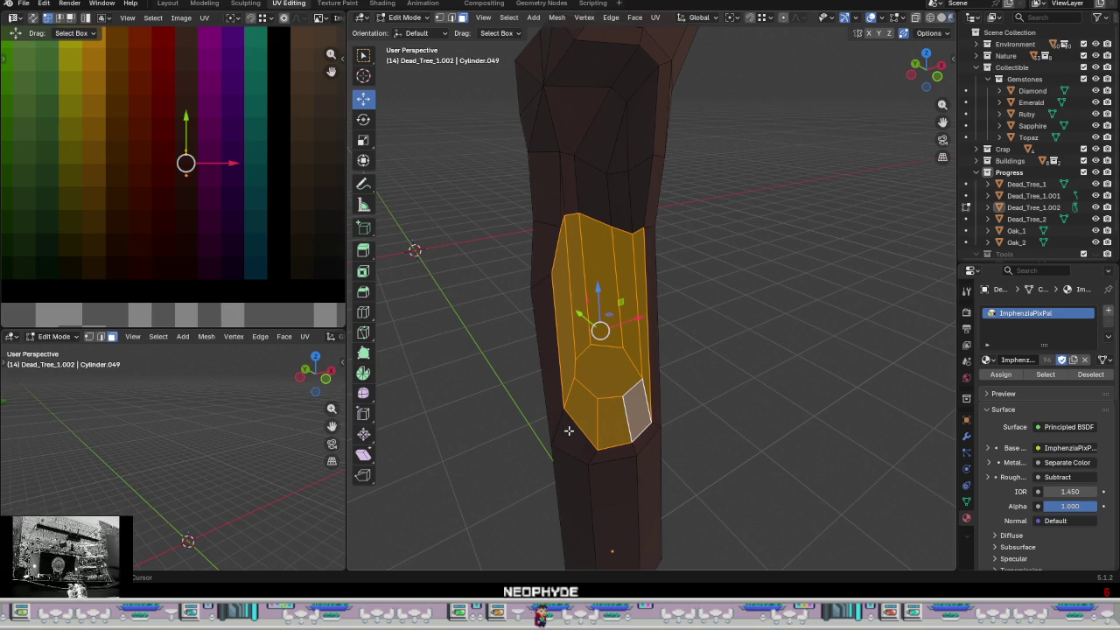
{"action": "left_click", "coordinate": [573, 188], "text": "shift"}
{"action": "middle_click_drag", "start_coordinate": [573, 187], "coordinate": [539, 242]}
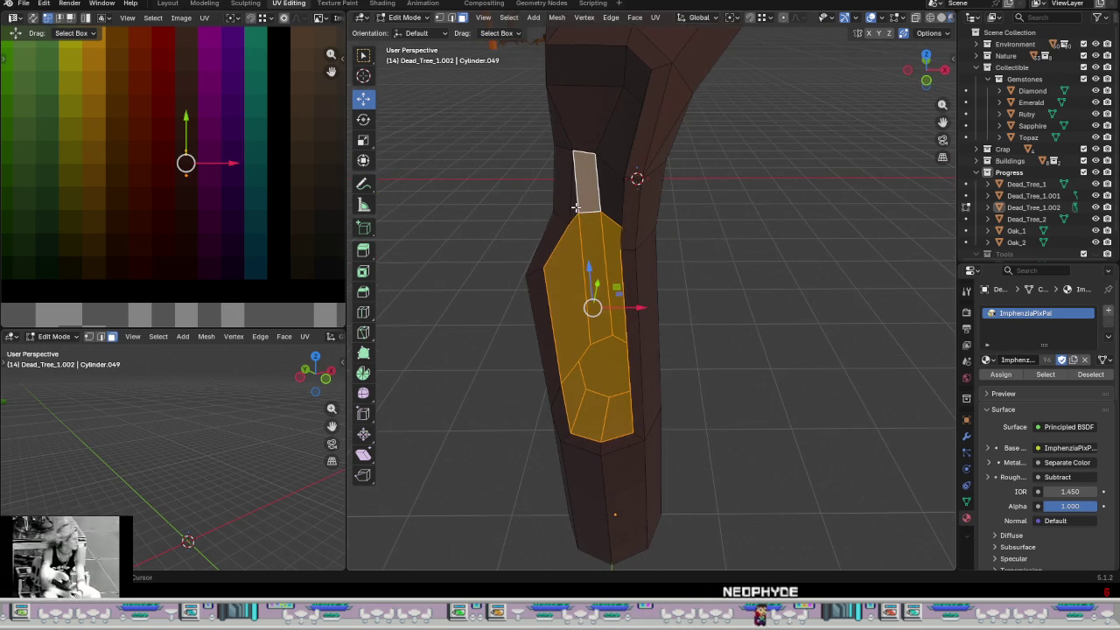
- Add the hollow's top trapezoid and neighbouring right-side faces to the selection
{"action": "left_click", "coordinate": [584, 109], "text": "shift"}
{"action": "left_click", "coordinate": [611, 171], "text": "shift"}
{"action": "left_click", "coordinate": [611, 171], "text": "shift"}
{"action": "middle_click_drag", "start_coordinate": [610, 171], "coordinate": [638, 146]}
{"action": "left_click", "coordinate": [637, 145], "text": "shift"}
{"action": "left_click", "coordinate": [600, 162], "text": "shift"}
{"action": "left_click", "coordinate": [598, 184], "text": "shift"}
{"action": "left_click", "coordinate": [626, 194], "text": "shift"}
{"action": "left_click", "coordinate": [625, 199], "text": "shift"}
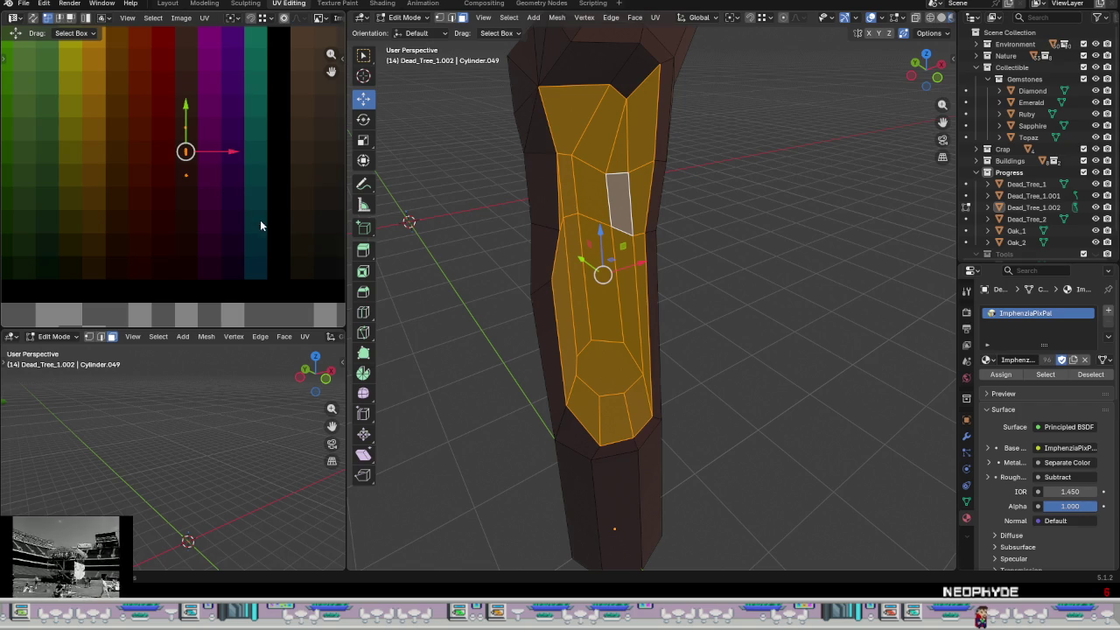
- Move the hollow faces' UVs down to a darker brown and return to Object Mode
{"action": "left_click_drag", "start_coordinate": [187, 110], "coordinate": [199, 162]}
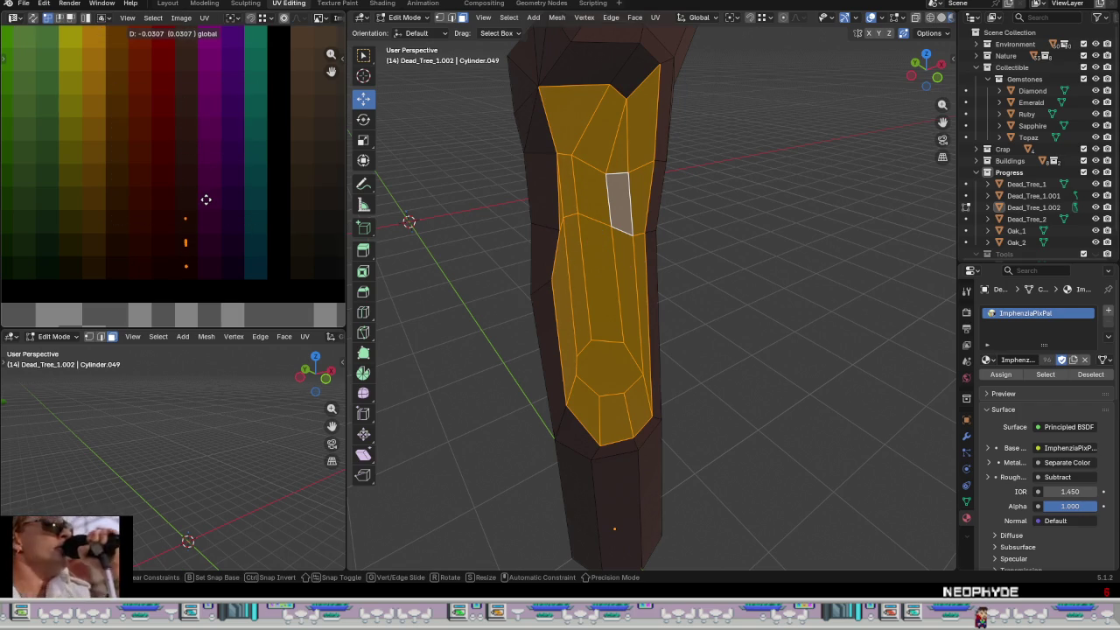
{"action": "left_click_drag", "start_coordinate": [205, 200], "coordinate": [206, 201]}
{"action": "key", "text": "Tab"}
{"action": "scroll", "coordinate": [658, 317], "scroll_direction": "down", "scroll_amount": 3}
{"action": "scroll", "coordinate": [650, 352], "scroll_direction": "down", "scroll_amount": 2}
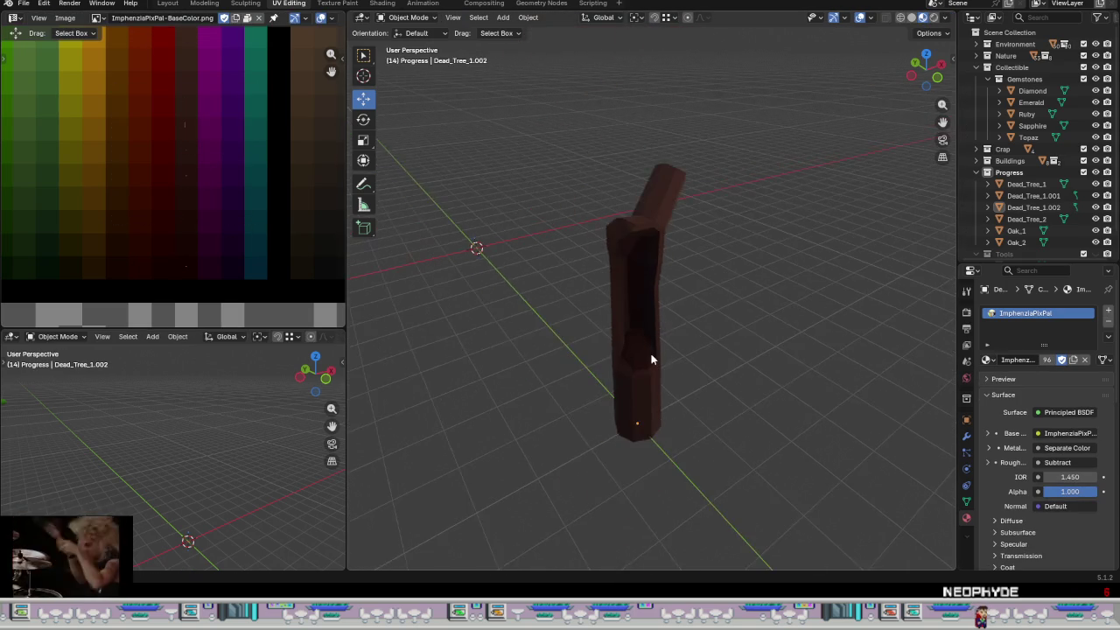
- Back in Edit Mode, select the ring of faces near the trunk's base
{"action": "scroll", "coordinate": [650, 352], "scroll_direction": "up", "scroll_amount": 5}
{"action": "key", "text": "Tab"}
{"action": "left_click", "coordinate": [668, 420]}
{"action": "left_click", "coordinate": [562, 432], "text": "shift"}
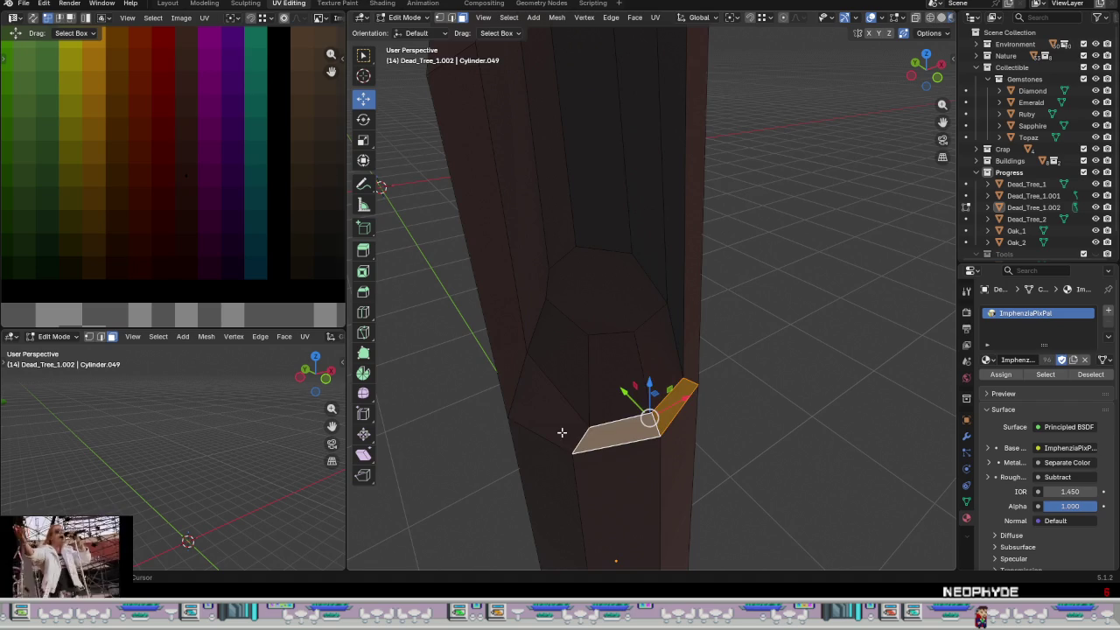
{"action": "left_click", "coordinate": [562, 432], "text": "shift"}
{"action": "middle_click_drag", "start_coordinate": [562, 433], "coordinate": [614, 436]}
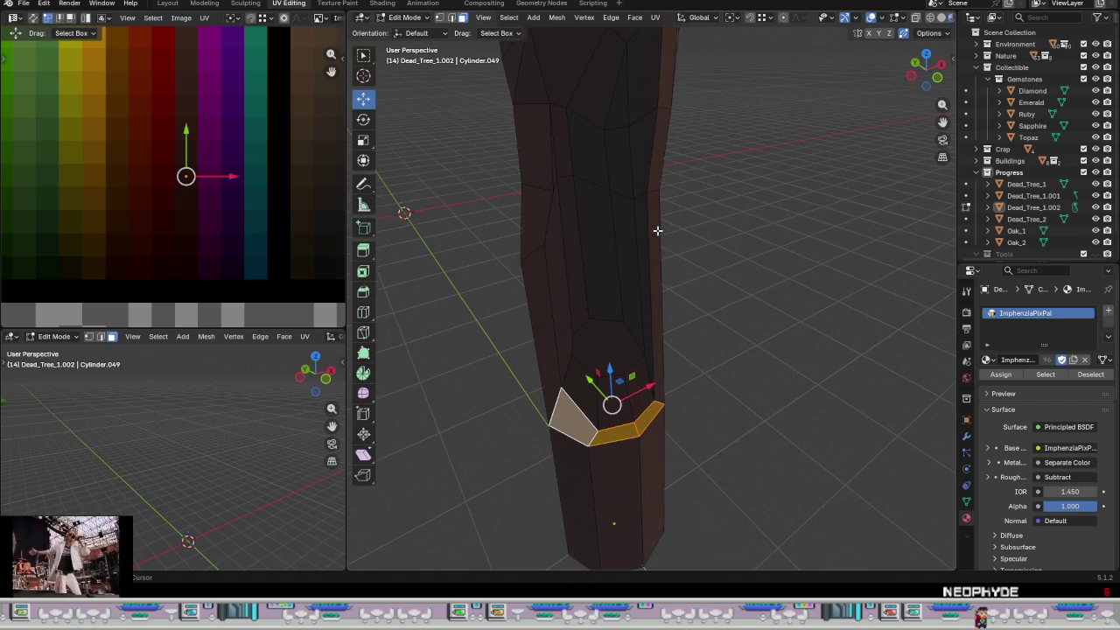
{"action": "left_click", "coordinate": [658, 230], "text": "shift"}
{"action": "scroll", "coordinate": [657, 231], "scroll_direction": "down", "scroll_amount": 3}
{"action": "middle_click_drag", "start_coordinate": [657, 263], "coordinate": [645, 292]}
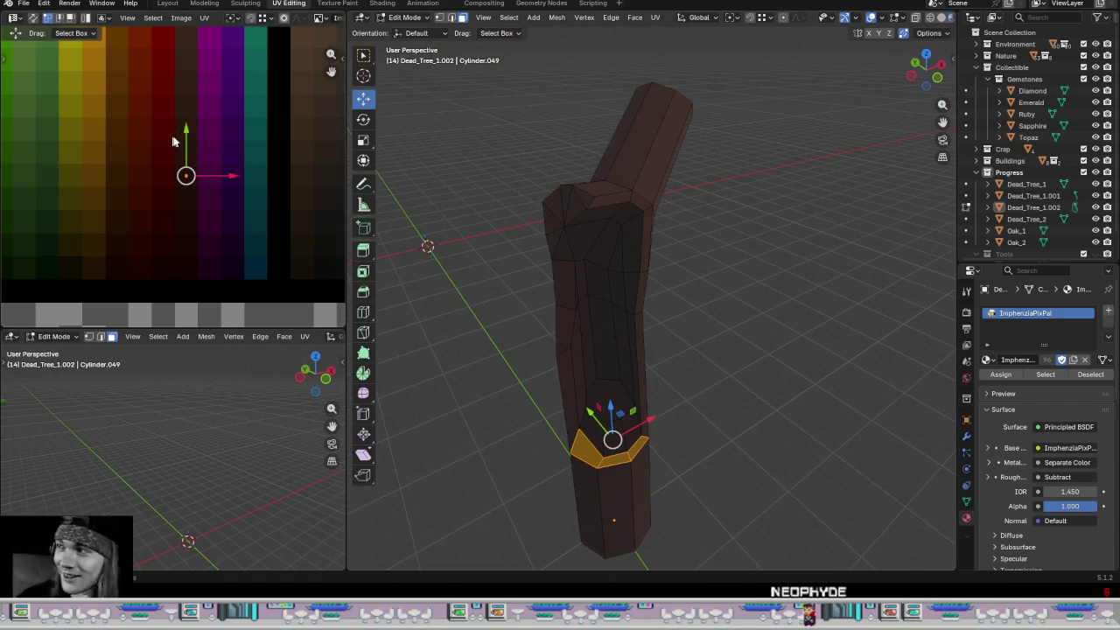
- Shift the base ring's UVs to a lighter shade and check it in Object Mode
{"action": "left_click_drag", "start_coordinate": [187, 127], "coordinate": [194, 46]}
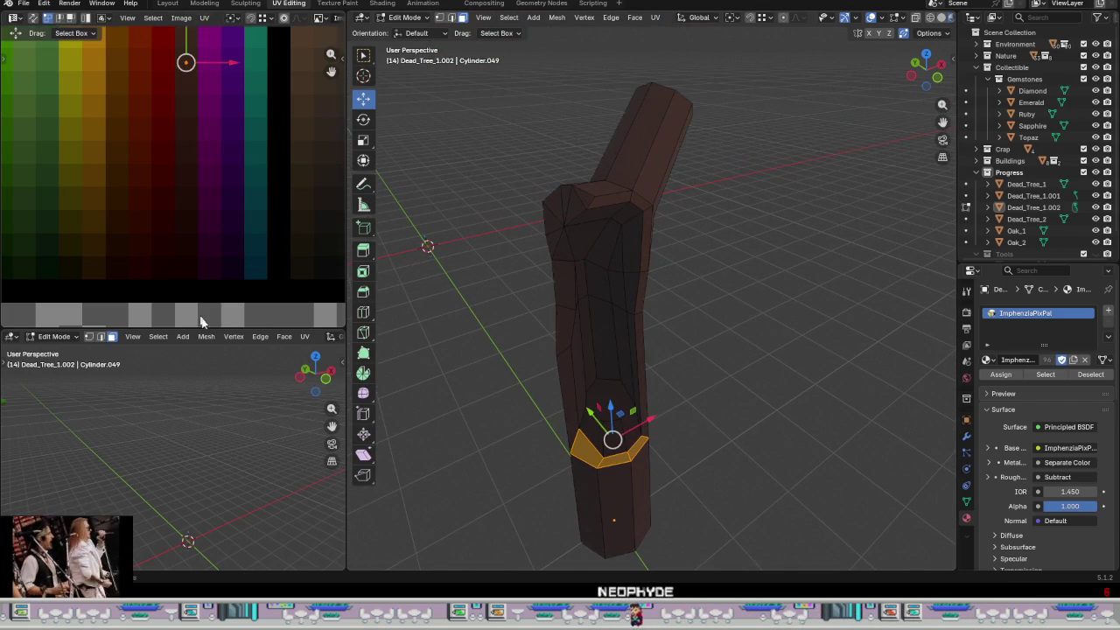
{"action": "key", "text": "Tab"}
{"action": "middle_click_drag", "start_coordinate": [688, 505], "coordinate": [665, 433]}
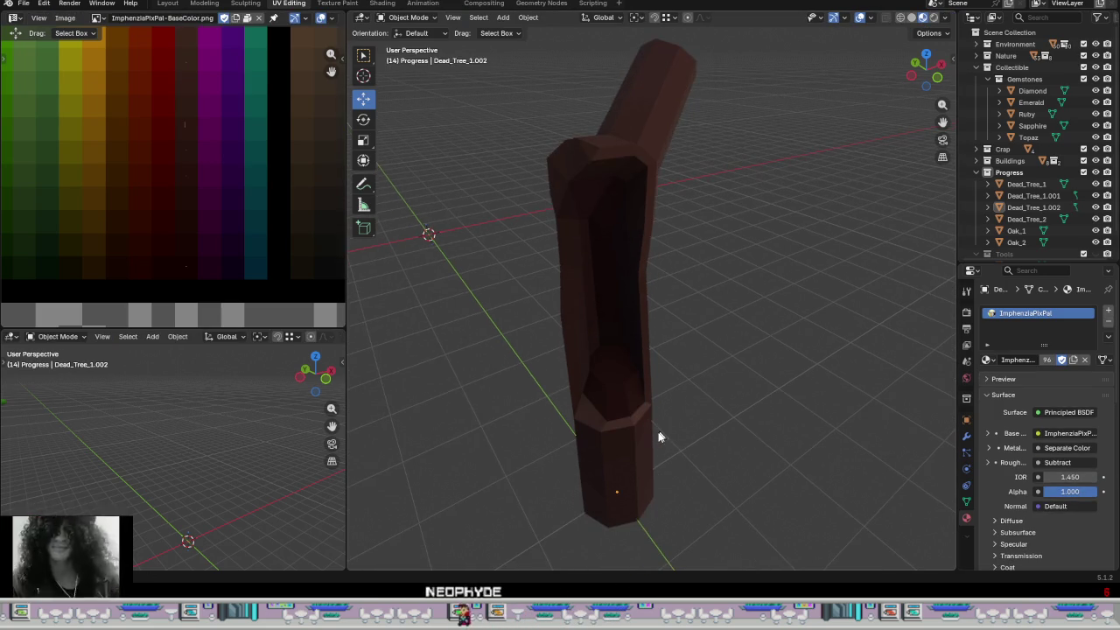
{"action": "scroll", "coordinate": [658, 432], "scroll_direction": "up", "scroll_amount": 3}
{"action": "scroll", "coordinate": [615, 413], "scroll_direction": "down", "scroll_amount": 4}
{"action": "mouse_move", "coordinate": [580, 388]}
{"action": "middle_mouse_down"}
{"action": "mouse_move", "coordinate": [580, 415]}
{"action": "mouse_move", "coordinate": [595, 355]}
{"action": "mouse_move", "coordinate": [621, 351]}
{"action": "middle_mouse_up"}
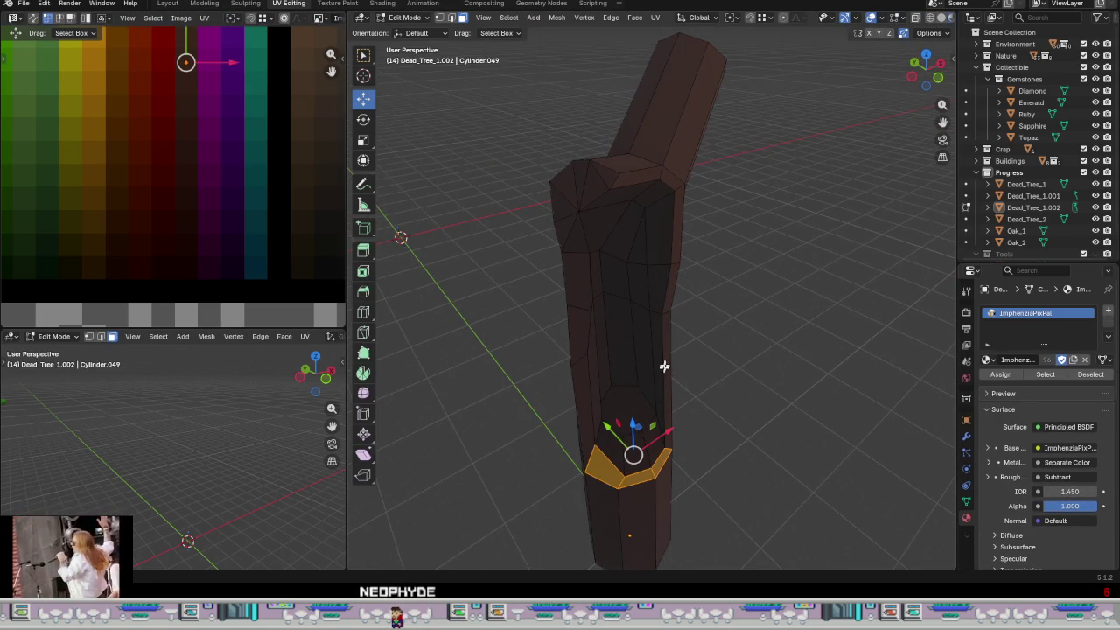
- Move the hollow rim's face loop UVs up the palette and review the result
{"action": "left_click", "coordinate": [667, 310], "text": "alt+shift"}
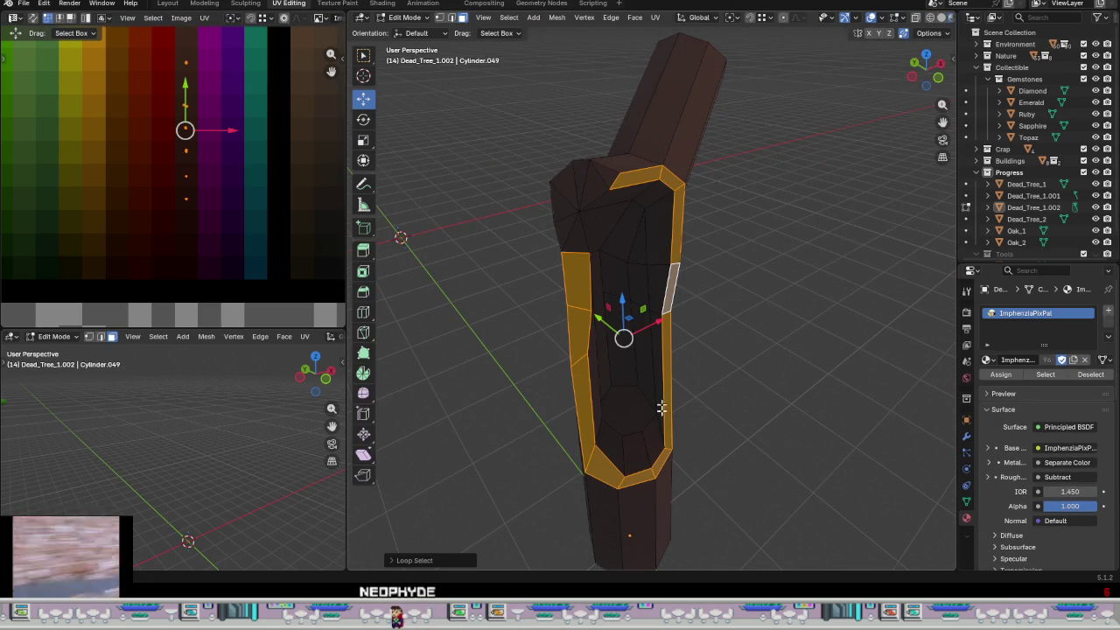
{"action": "left_click", "coordinate": [617, 478], "text": "alt+shift"}
{"action": "left_click_drag", "start_coordinate": [254, 230], "coordinate": [149, 99]}
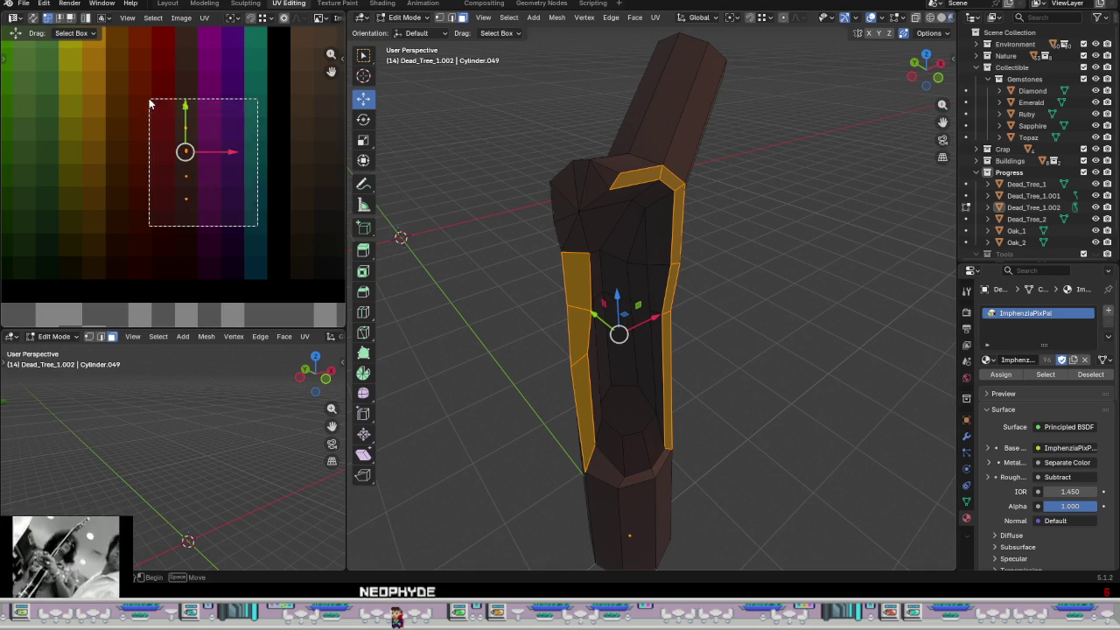
{"action": "key", "text": "g"}
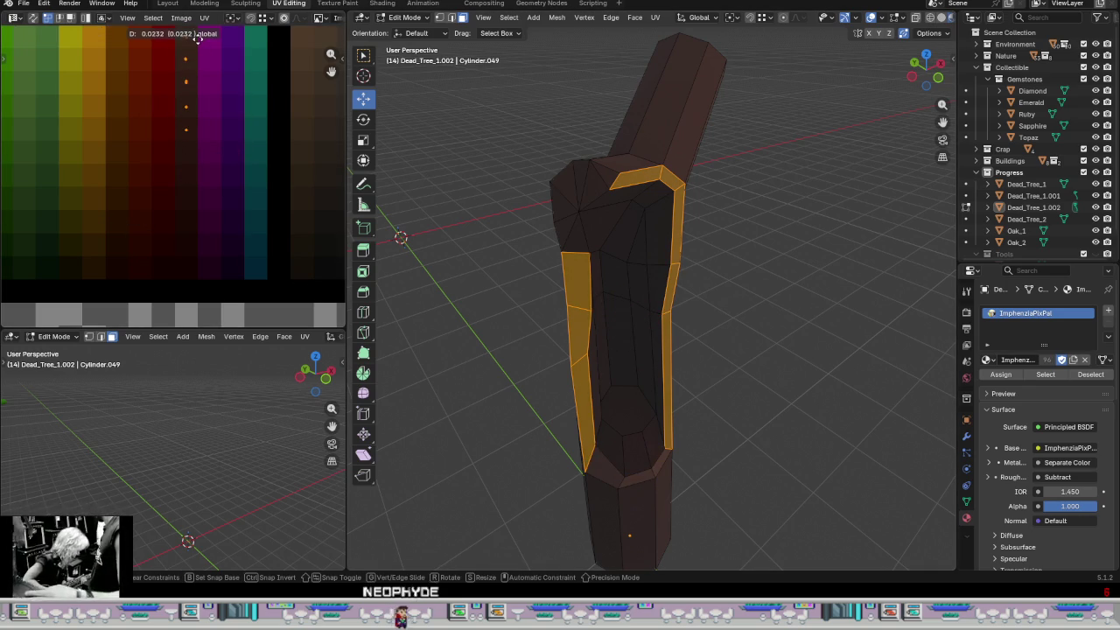
{"action": "left_click", "coordinate": [198, 38]}
{"action": "key", "text": "Tab"}
{"action": "mouse_move", "coordinate": [825, 351]}
{"action": "middle_mouse_down"}
{"action": "mouse_move", "coordinate": [668, 370]}
{"action": "mouse_move", "coordinate": [640, 325]}
{"action": "mouse_move", "coordinate": [718, 335]}
{"action": "mouse_move", "coordinate": [573, 218]}
{"action": "mouse_move", "coordinate": [601, 236]}
{"action": "middle_mouse_up"}
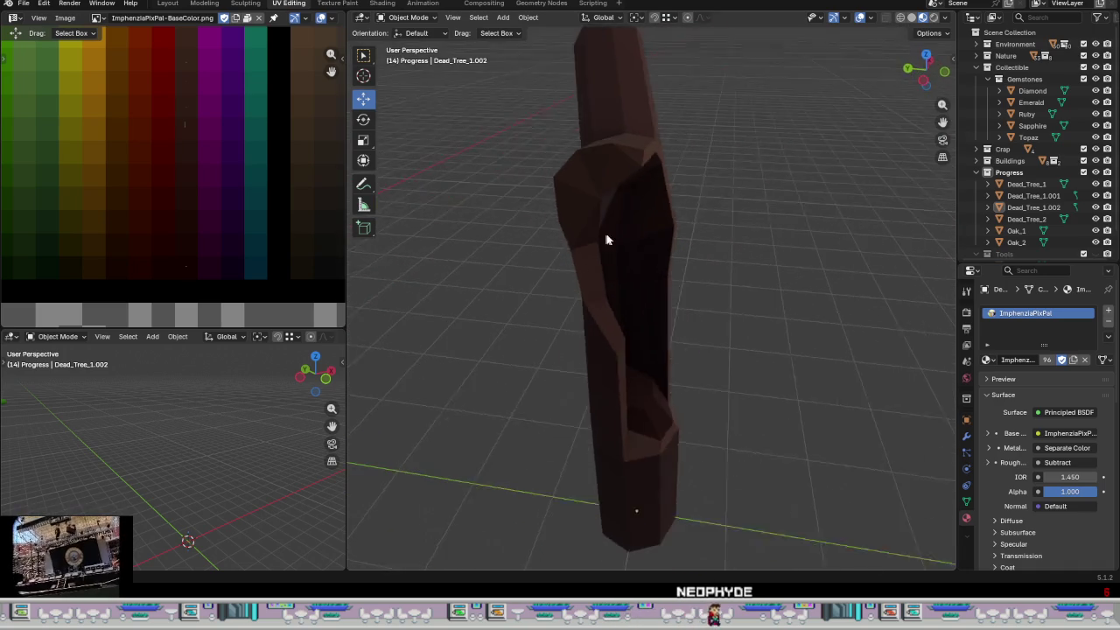
- Select the fan of triangle faces at the branch joint near the trunk's top
{"action": "key", "text": "Tab"}
{"action": "left_click", "coordinate": [612, 163]}
{"action": "left_click", "coordinate": [604, 153], "text": "shift"}
{"action": "left_click", "coordinate": [578, 166], "text": "shift"}
{"action": "left_click", "coordinate": [565, 197], "text": "shift"}
{"action": "left_click", "coordinate": [582, 228], "text": "shift"}
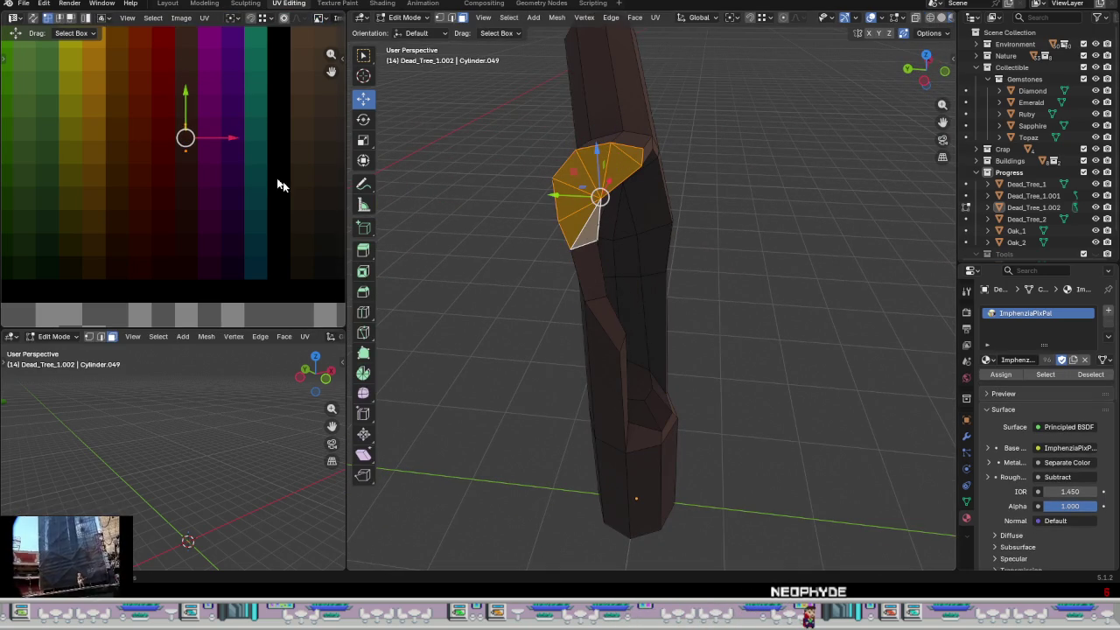
- Move the fan's UV island up on the palette texture, retrying once
{"action": "left_click_drag", "start_coordinate": [188, 94], "coordinate": [207, 53]}
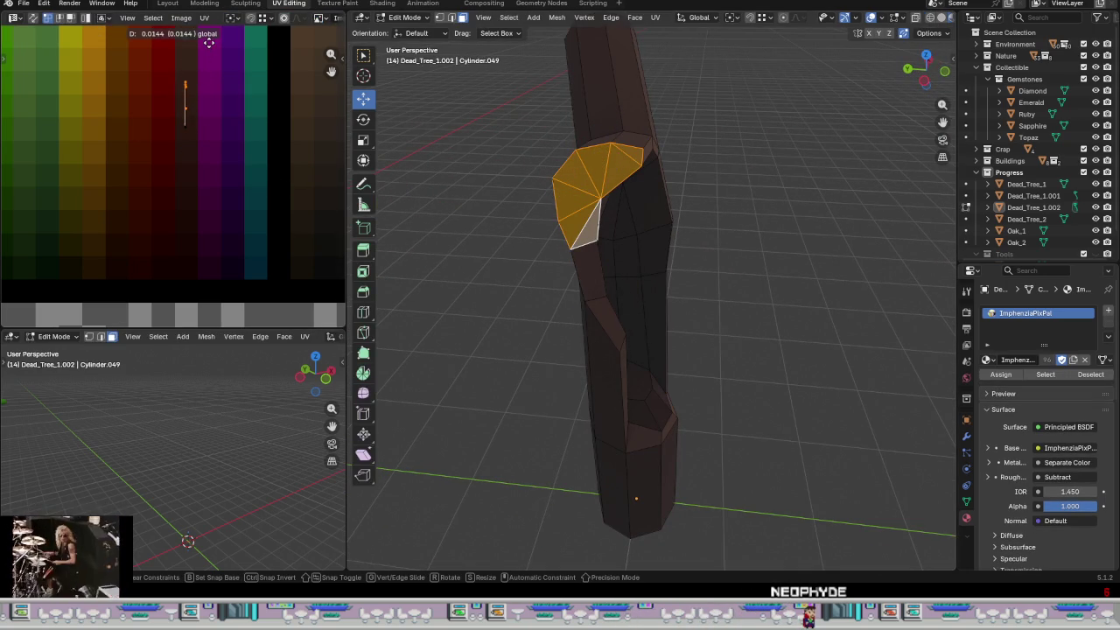
{"action": "right_click", "coordinate": [210, 43]}
{"action": "mouse_move", "coordinate": [186, 98]}
{"action": "left_mouse_down"}
{"action": "mouse_move", "coordinate": [198, 33]}
{"action": "mouse_move", "coordinate": [225, 68]}
{"action": "left_mouse_up"}
{"action": "key", "text": "Tab"}
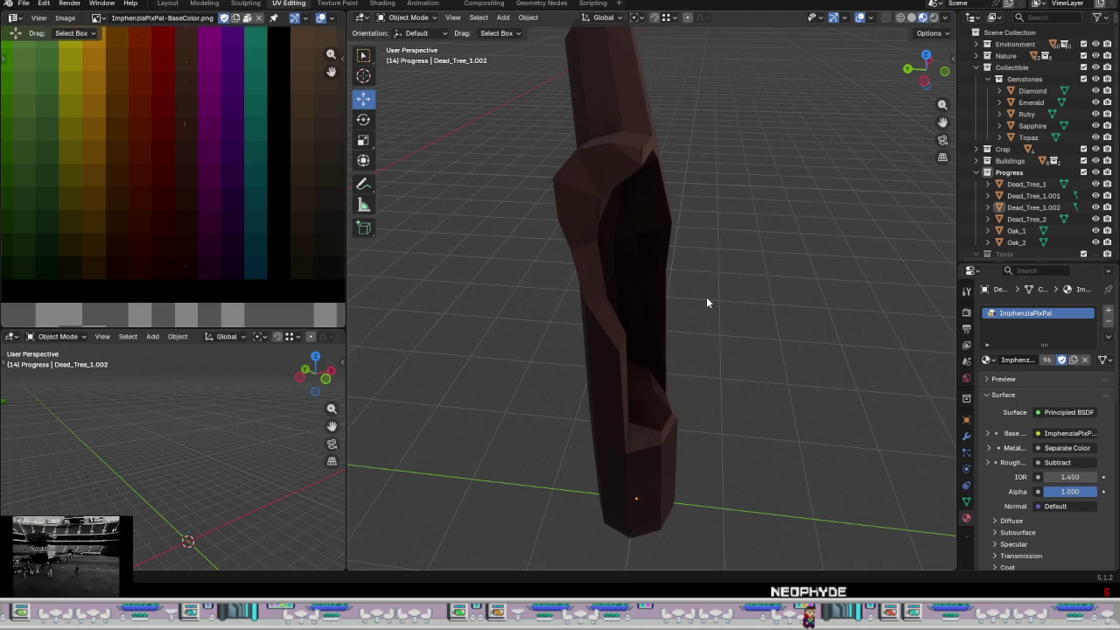
{"action": "key", "text": "Tab"}
{"action": "middle_click_drag", "start_coordinate": [198, 206], "coordinate": [205, 232]}
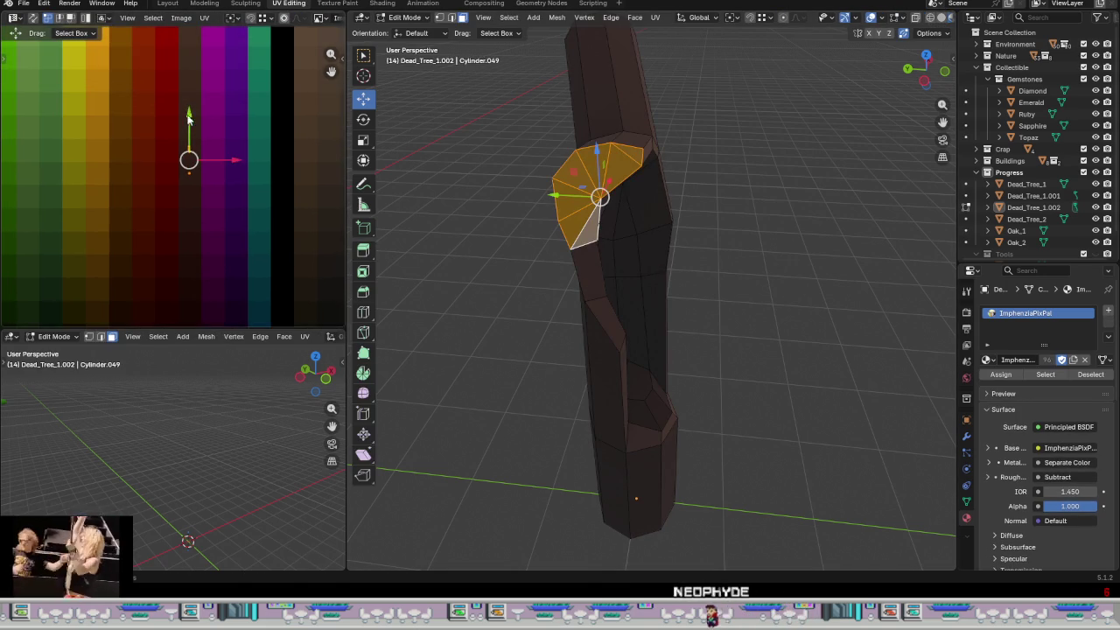
- Leave Edit Mode and zoom out to view the whole dead-tree trunk
{"action": "key", "text": "Tab"}
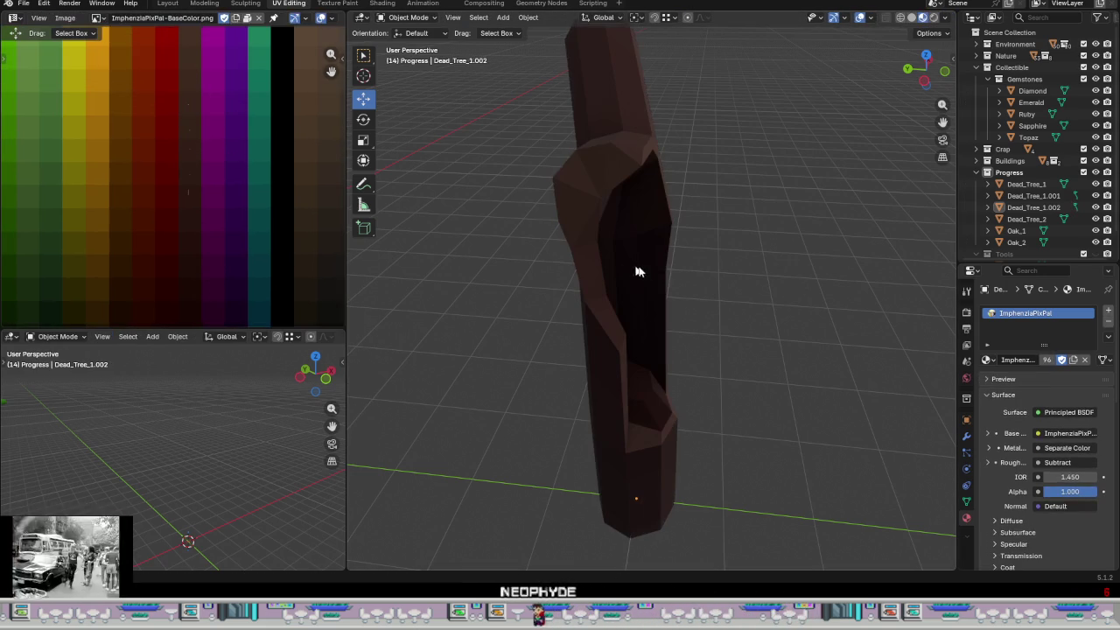
{"action": "mouse_move", "coordinate": [779, 291]}
{"action": "middle_mouse_down"}
{"action": "mouse_move", "coordinate": [616, 341]}
{"action": "mouse_move", "coordinate": [712, 369]}
{"action": "mouse_move", "coordinate": [725, 395]}
{"action": "mouse_move", "coordinate": [691, 404]}
{"action": "middle_mouse_up"}
{"action": "scroll", "coordinate": [685, 307], "scroll_direction": "down", "scroll_amount": 3}
{"action": "scroll", "coordinate": [616, 343], "scroll_direction": "down", "scroll_amount": 2}
{"action": "key", "text": "Tab"}
{"action": "key", "text": "Tab"}
{"action": "scroll", "coordinate": [726, 395], "scroll_direction": "down", "scroll_amount": 3}
{"action": "scroll", "coordinate": [692, 405], "scroll_direction": "up", "scroll_amount": 2}
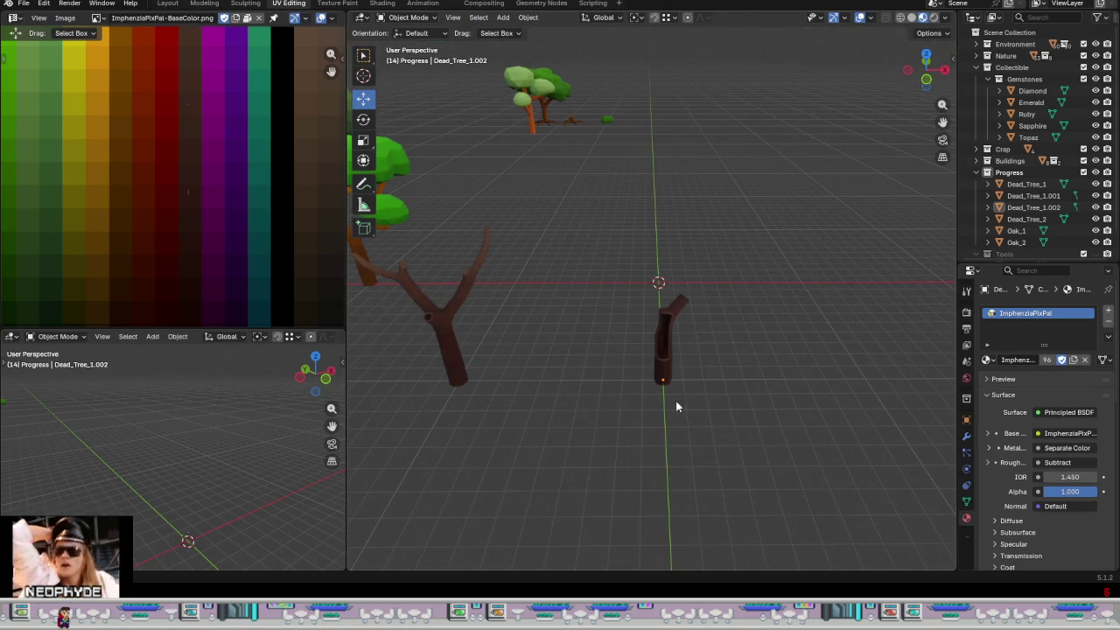
- Set snapping to Increment and move the hollow trunk left along X
{"action": "left_click", "coordinate": [661, 378]}
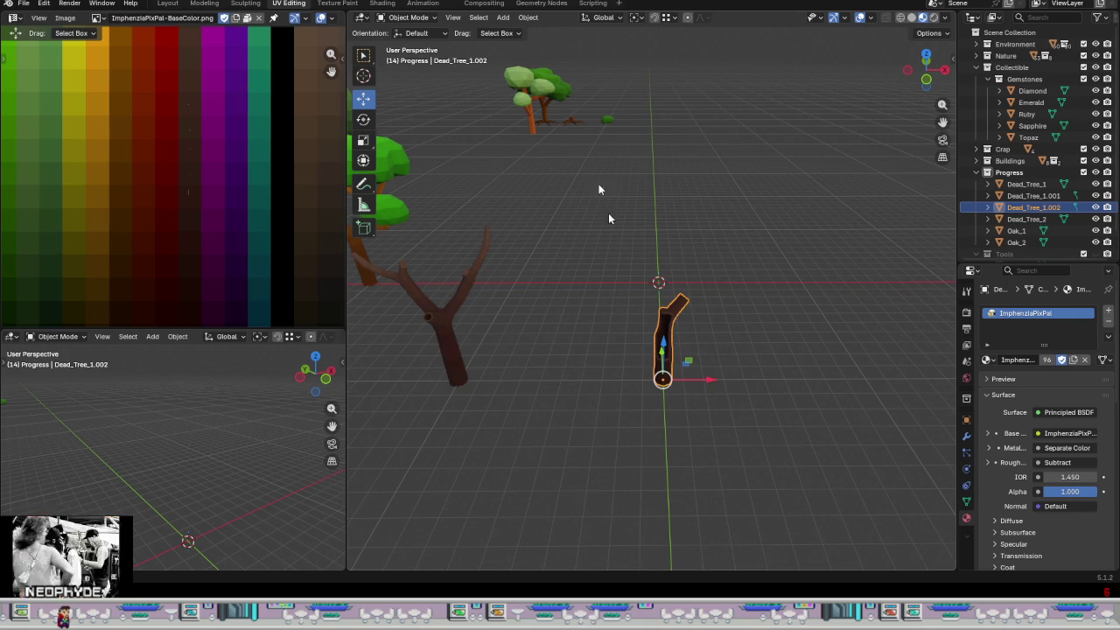
{"action": "left_click", "coordinate": [674, 17]}
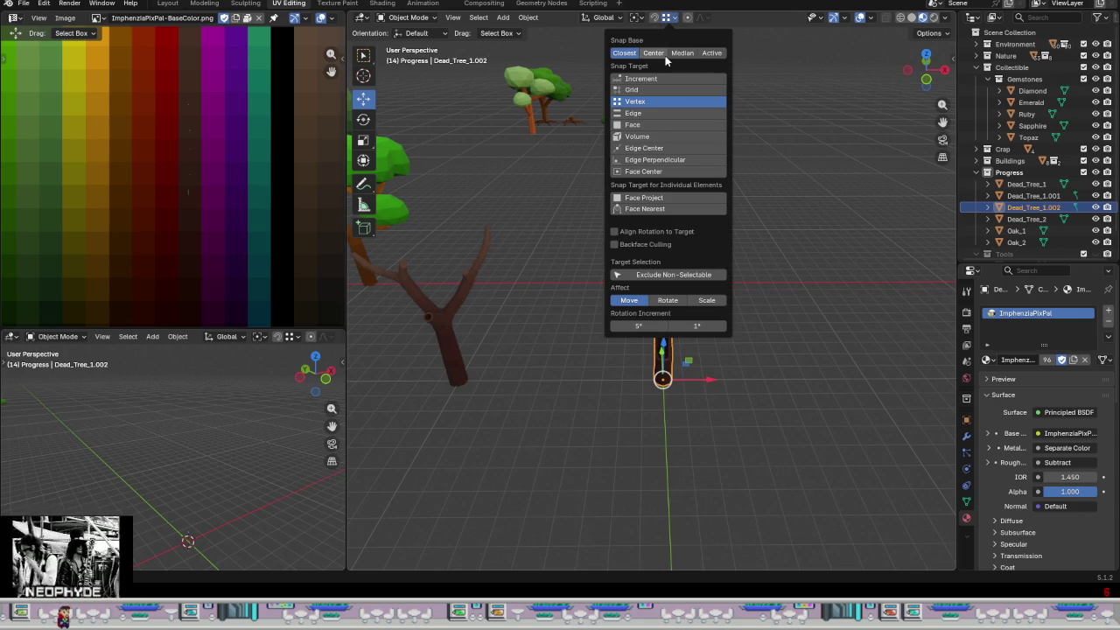
{"action": "left_click", "coordinate": [655, 78]}
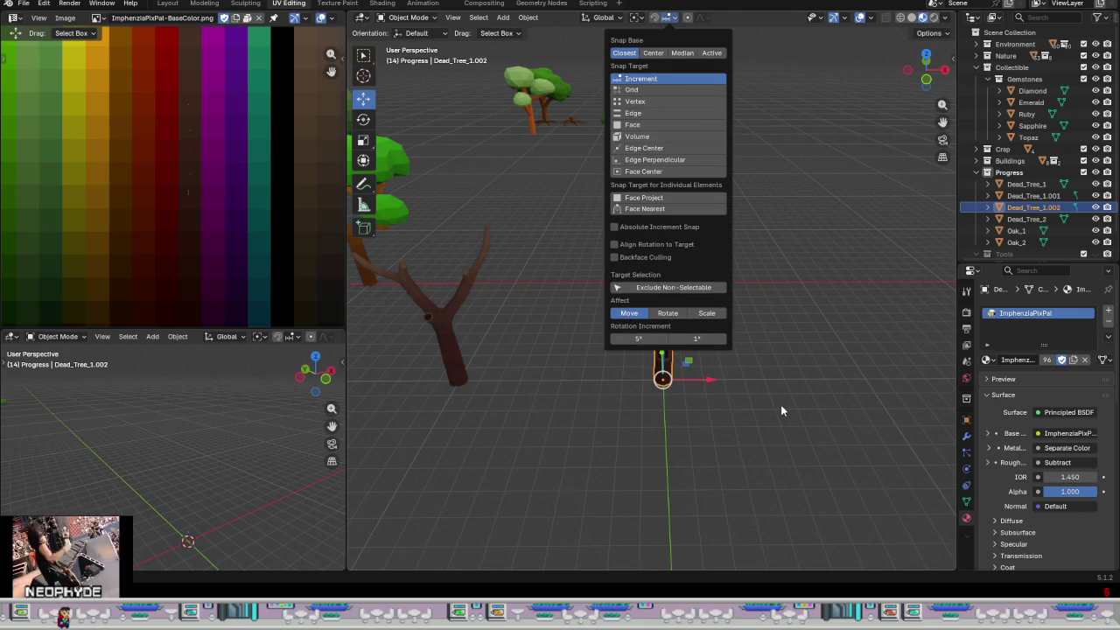
{"action": "scroll", "coordinate": [626, 385], "scroll_direction": "up", "scroll_amount": 2}
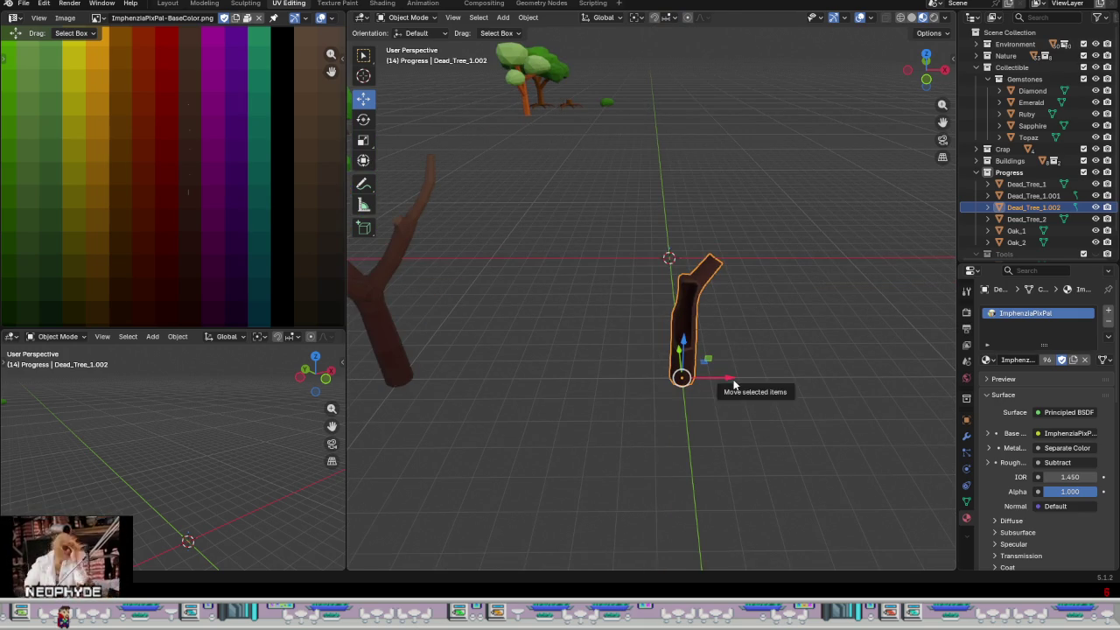
{"action": "left_click_drag", "start_coordinate": [734, 384], "coordinate": [529, 399]}
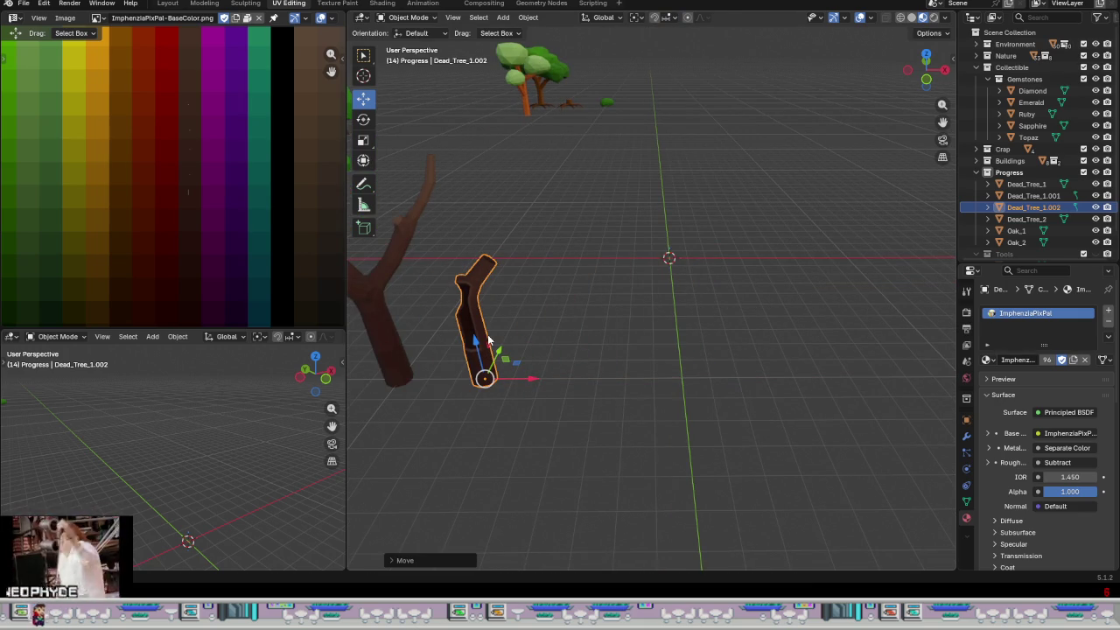
- Duplicate the trunk as Dead_Tree_1.003, slide it right on X, and enter Edit Mode
{"action": "key", "text": "shift+d"}
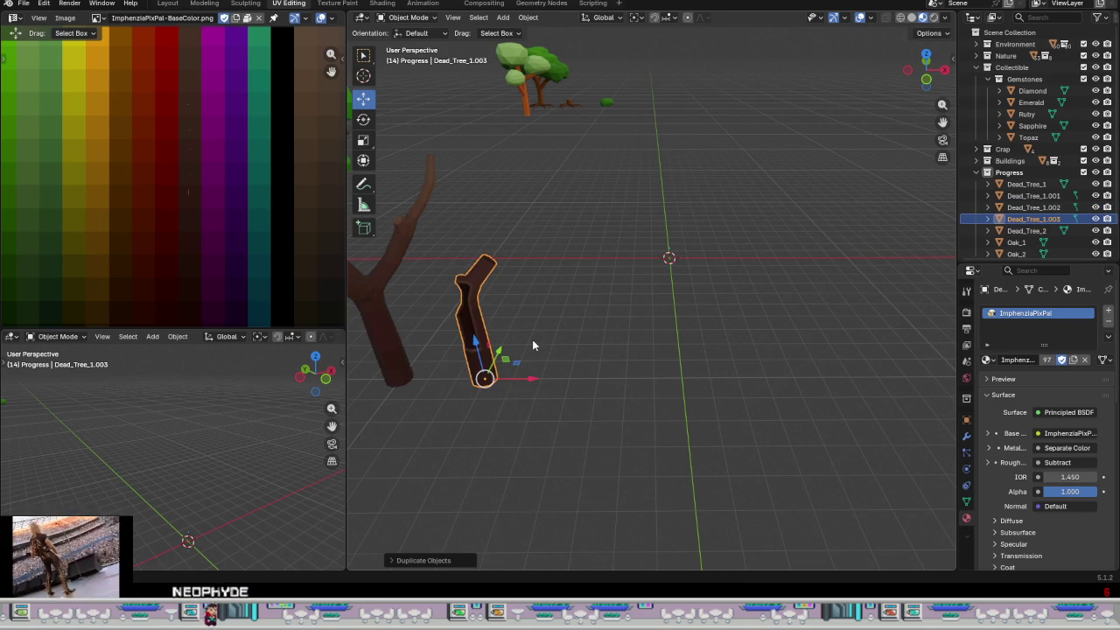
{"action": "left_click_drag", "start_coordinate": [529, 381], "coordinate": [724, 402]}
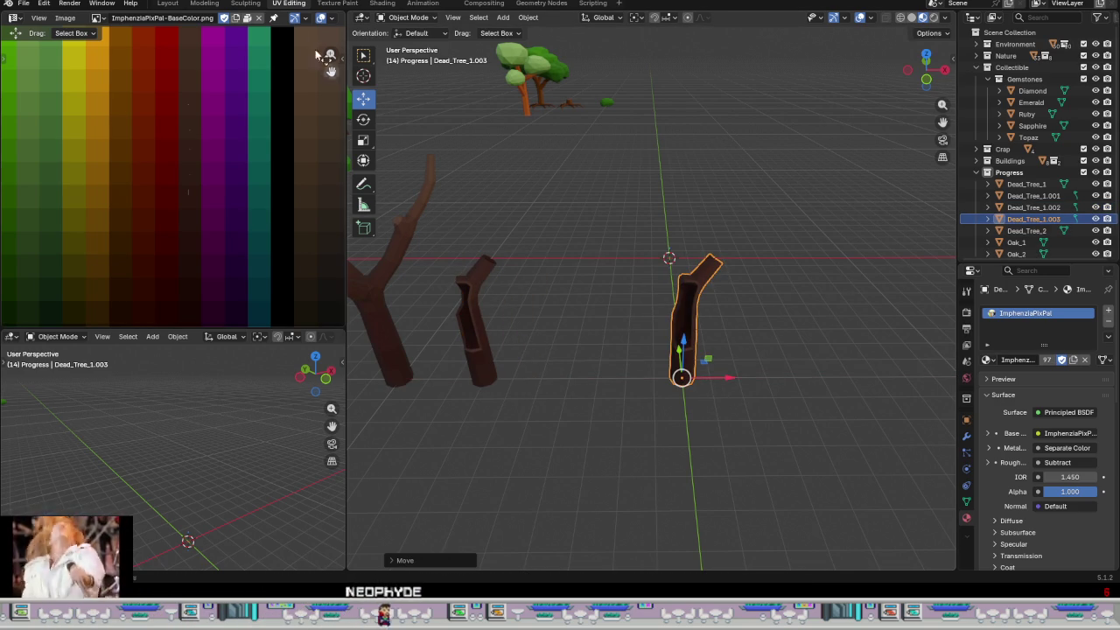
{"action": "key", "text": "KP_Decimal"}
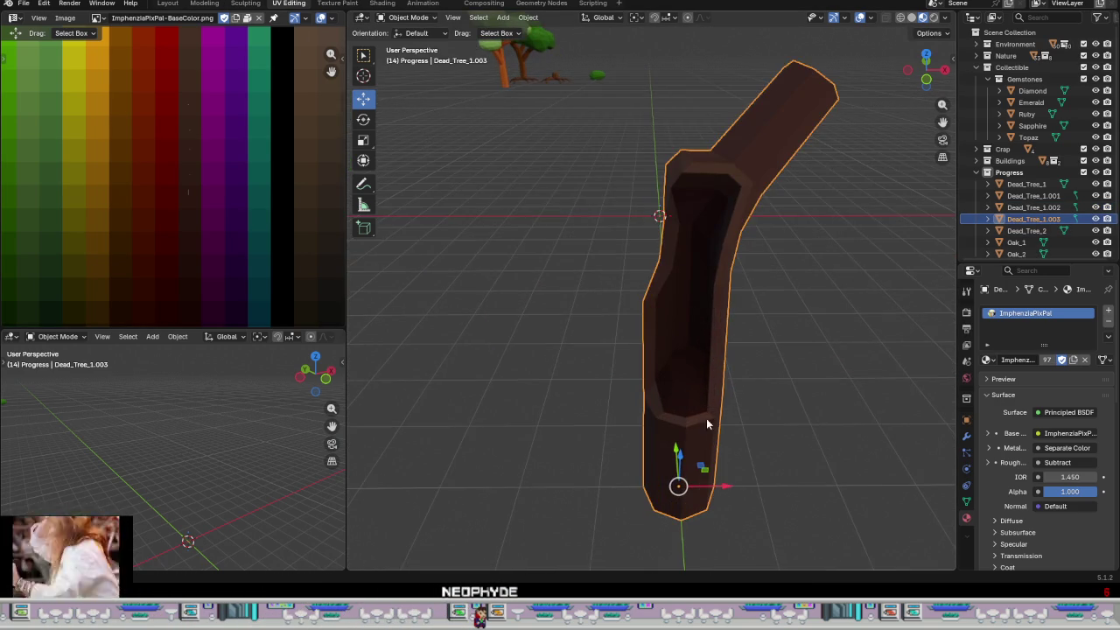
{"action": "key", "text": "Tab"}
{"action": "mouse_move", "coordinate": [737, 393]}
{"action": "middle_mouse_down"}
{"action": "mouse_move", "coordinate": [720, 365]}
{"action": "mouse_move", "coordinate": [653, 323]}
{"action": "middle_mouse_up"}
{"action": "scroll", "coordinate": [683, 335], "scroll_direction": "down", "scroll_amount": 2}
{"action": "scroll", "coordinate": [675, 326], "scroll_direction": "down", "scroll_amount": 2}
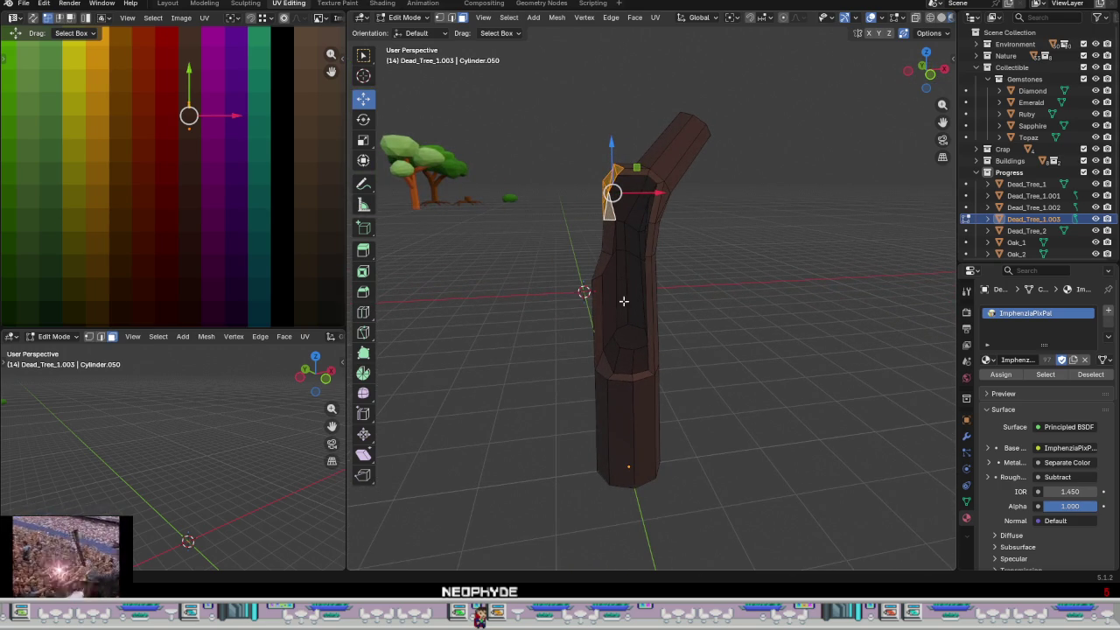
- Delete a vertical loop of trunk faces and the whole upper branch
{"action": "left_click", "coordinate": [623, 301], "text": "alt"}
{"action": "left_click", "coordinate": [604, 295], "text": "alt+shift"}
{"action": "mouse_move", "coordinate": [700, 318]}
{"action": "middle_mouse_down"}
{"action": "mouse_move", "coordinate": [850, 368]}
{"action": "mouse_move", "coordinate": [872, 352]}
{"action": "mouse_move", "coordinate": [724, 343]}
{"action": "middle_mouse_up"}
{"action": "right_click", "coordinate": [725, 343]}
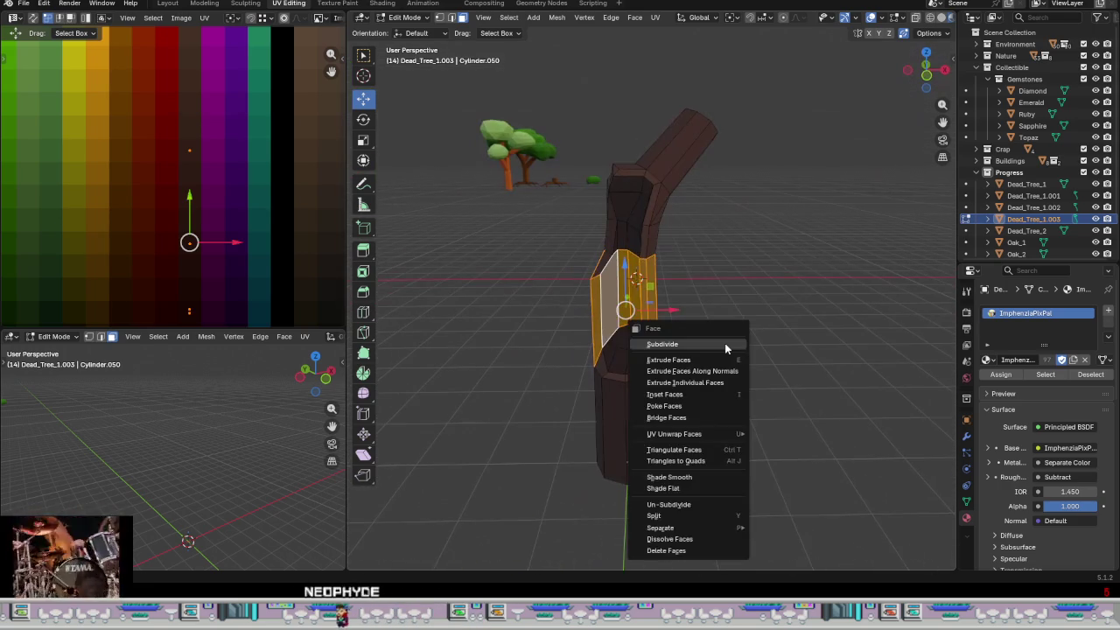
{"action": "left_click", "coordinate": [681, 552]}
{"action": "key", "text": "l"}
{"action": "right_click", "coordinate": [649, 230]}
{"action": "left_click", "coordinate": [649, 230]}
- Delete the upper trunk faces and leftover top faces, leaving an open-topped cylinder
{"action": "scroll", "coordinate": [642, 365], "scroll_direction": "up", "scroll_amount": 2}
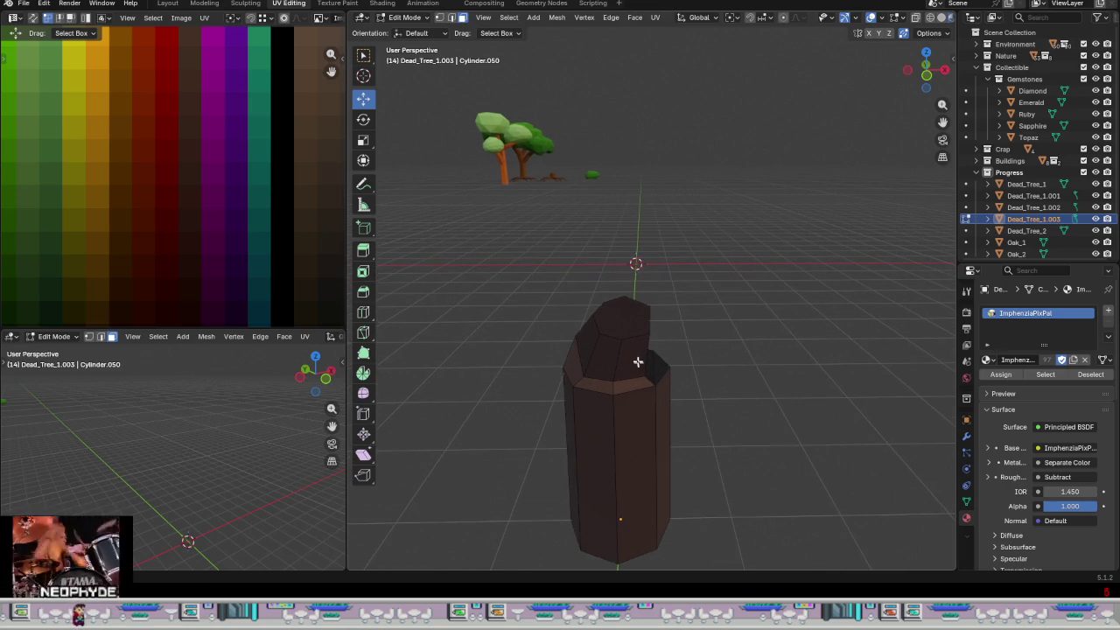
{"action": "left_click", "coordinate": [619, 325]}
{"action": "key", "text": "ctrl+KP_Add"}
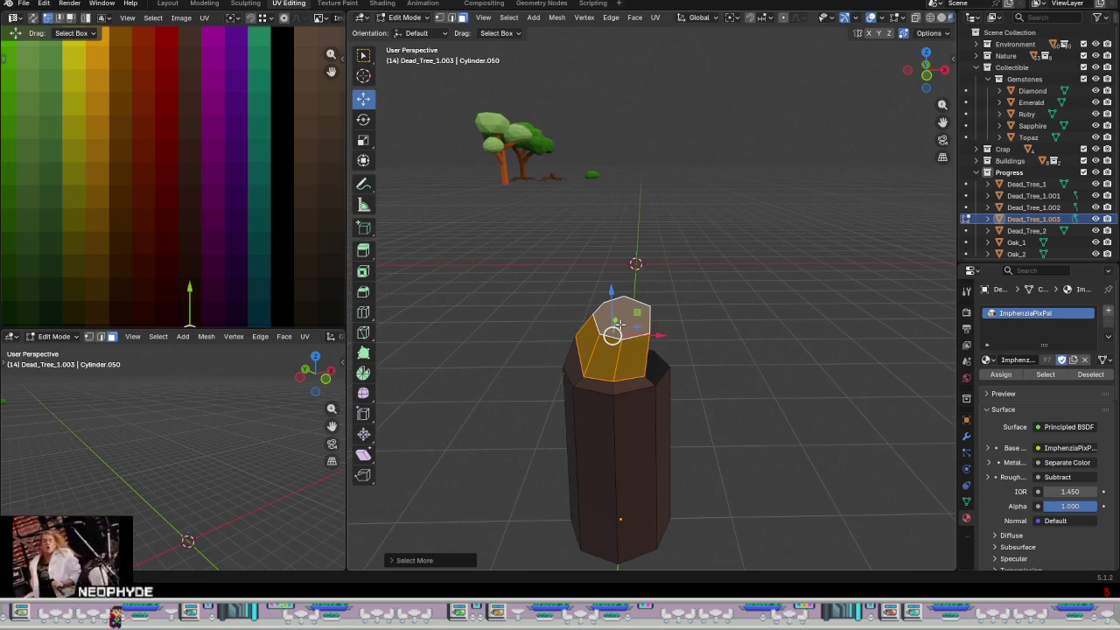
{"action": "right_click", "coordinate": [543, 365]}
{"action": "left_click", "coordinate": [560, 364]}
{"action": "mouse_move", "coordinate": [561, 364]}
{"action": "middle_mouse_down"}
{"action": "mouse_move", "coordinate": [767, 390]}
{"action": "mouse_move", "coordinate": [735, 370]}
{"action": "mouse_move", "coordinate": [586, 369]}
{"action": "middle_mouse_up"}
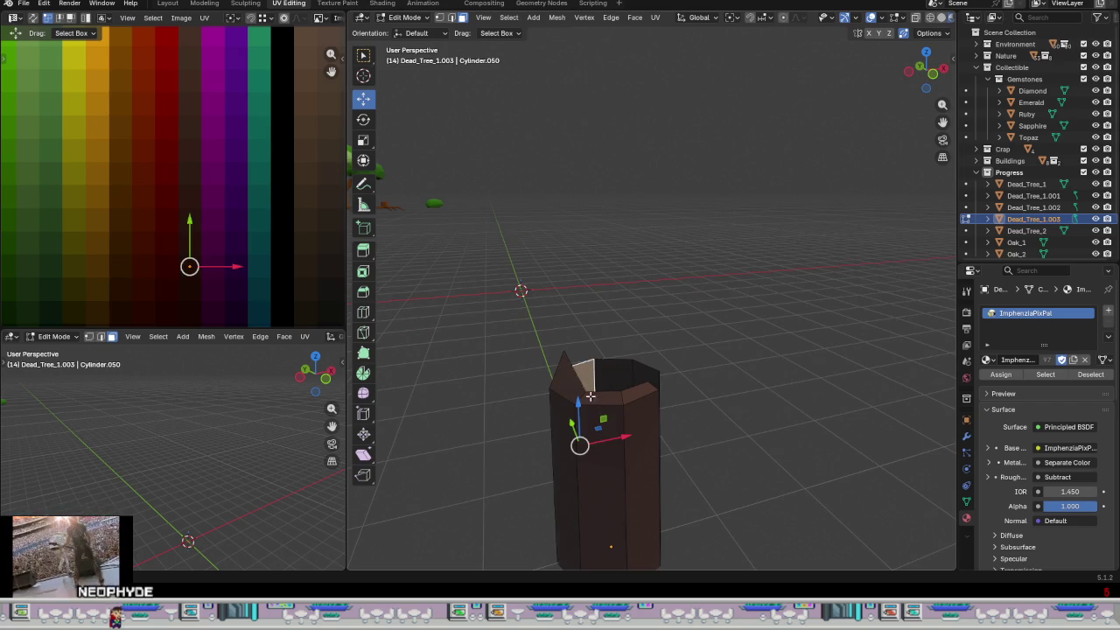
{"action": "left_click", "coordinate": [592, 398]}
{"action": "key", "text": "ctrl+KP_Add"}
{"action": "right_click", "coordinate": [762, 430]}
{"action": "left_click", "coordinate": [759, 431]}
{"action": "middle_click_drag", "start_coordinate": [744, 430], "coordinate": [642, 440]}
- Isolate the cylinder in local view and select its top edge loop
{"action": "key", "text": "KP_Divide"}
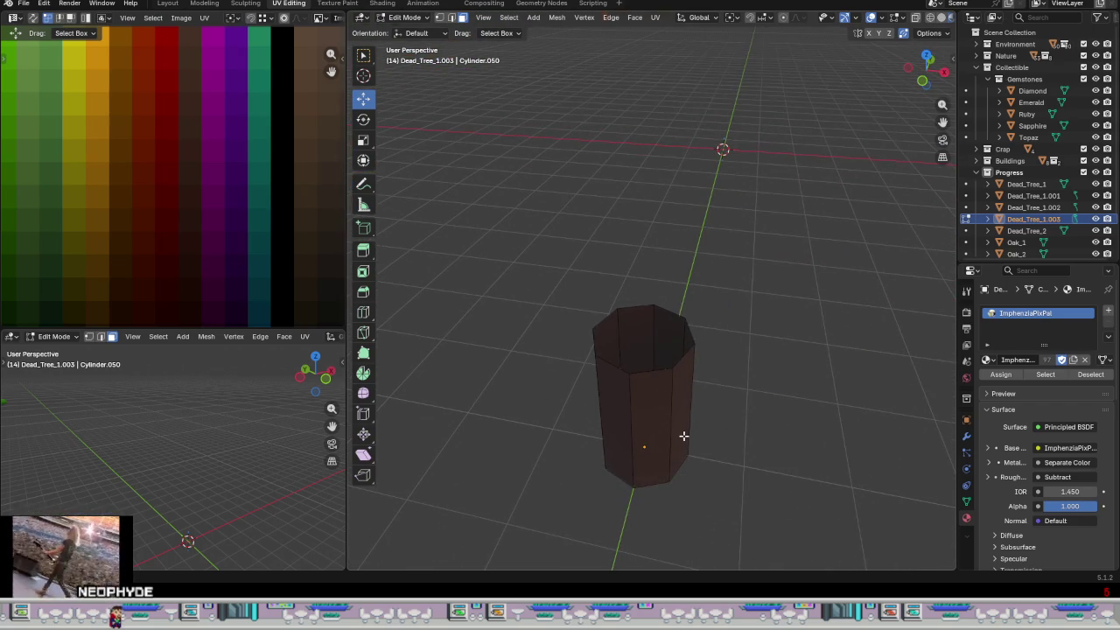
{"action": "key", "text": "2"}
{"action": "left_click", "coordinate": [649, 367], "text": "alt"}
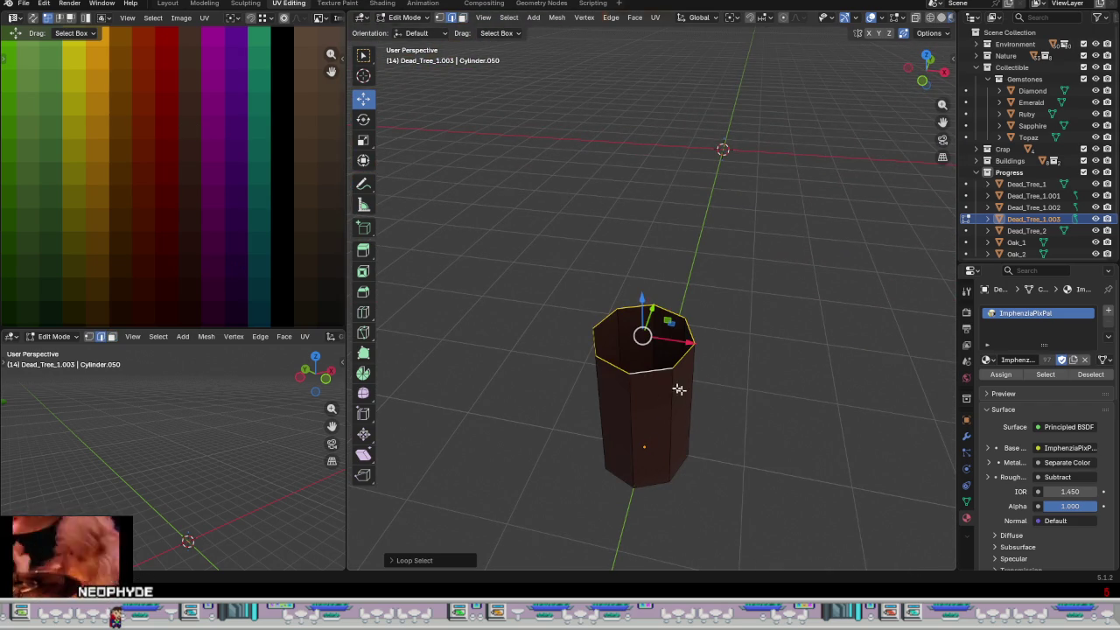
- Fill the top opening, inset the new face, and sink it to hollow the cylinder
{"action": "key", "text": "f"}
{"action": "key", "text": "3"}
{"action": "key", "text": "i"}
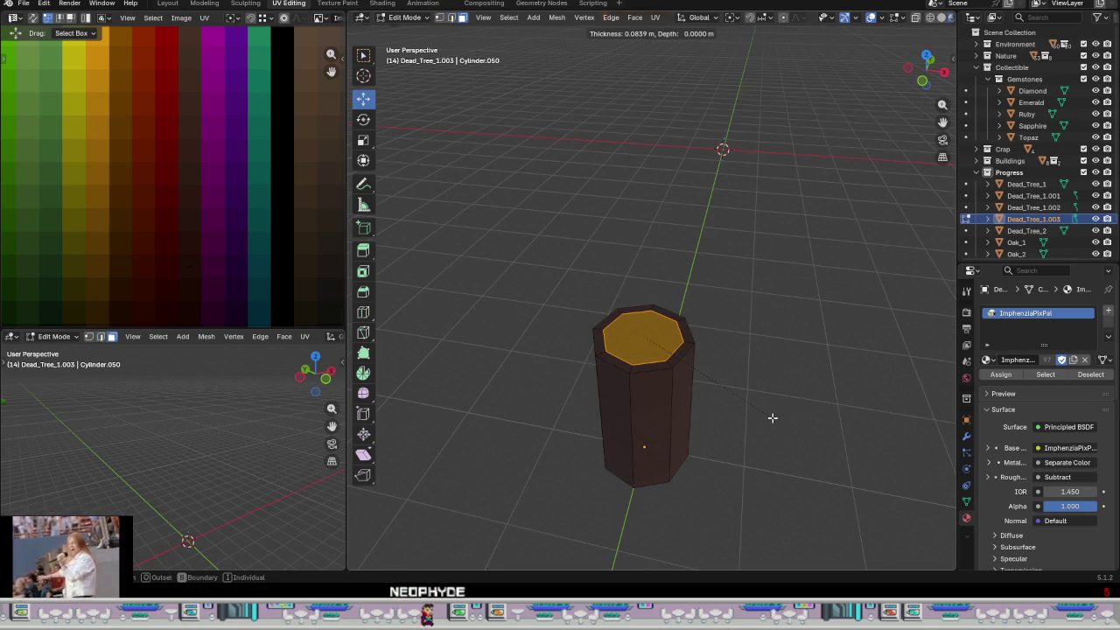
{"action": "left_click", "coordinate": [775, 417]}
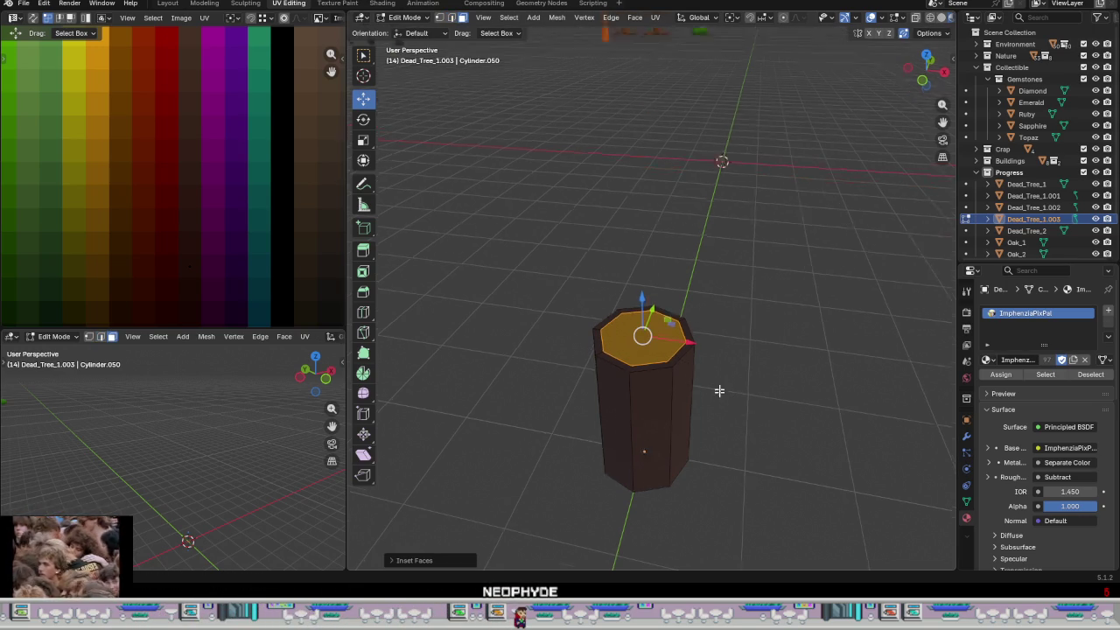
{"action": "middle_click_drag", "start_coordinate": [776, 417], "coordinate": [705, 354]}
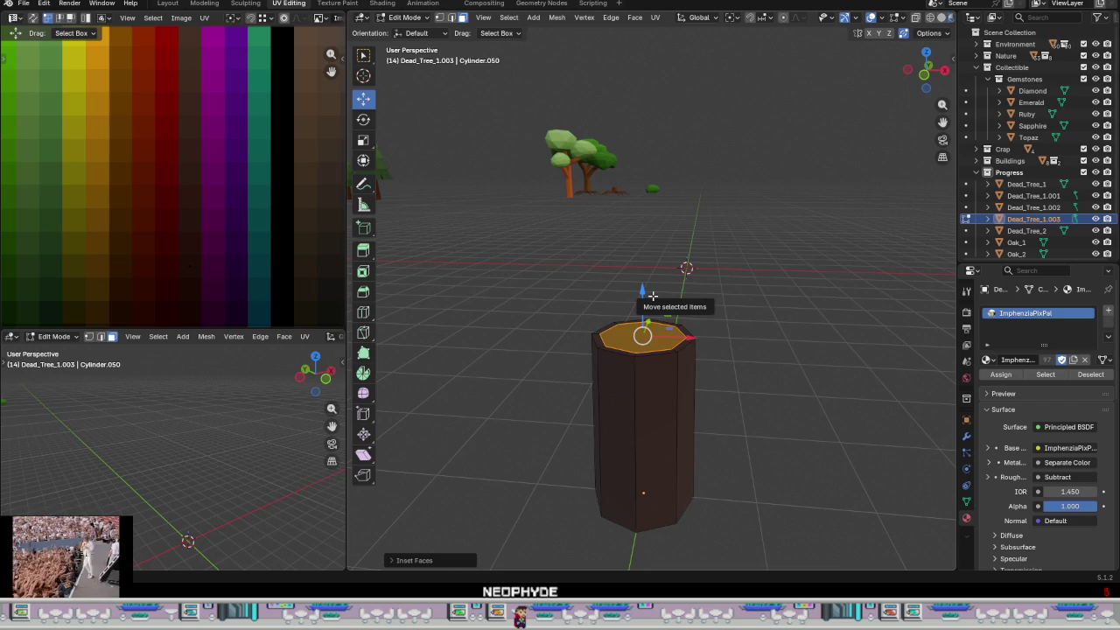
{"action": "left_click_drag", "start_coordinate": [652, 296], "coordinate": [653, 309]}
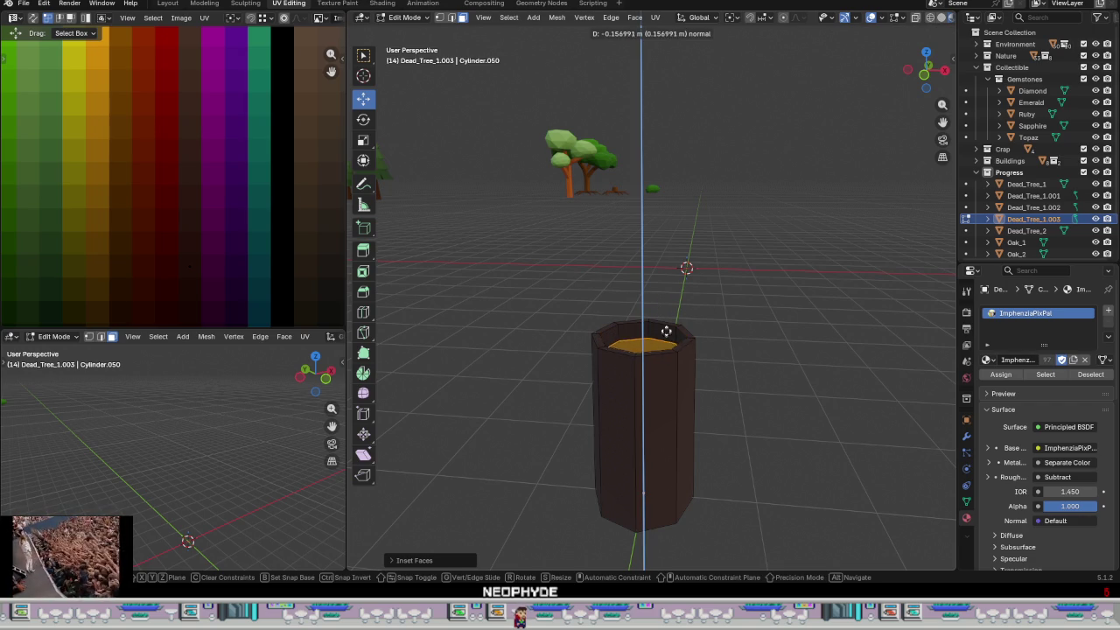
{"action": "left_click", "coordinate": [674, 302]}
- Inspect the hollowed stub from several angles, then switch to the Modeling workspace
{"action": "mouse_move", "coordinate": [674, 302]}
{"action": "middle_mouse_down"}
{"action": "mouse_move", "coordinate": [725, 405]}
{"action": "mouse_move", "coordinate": [655, 388]}
{"action": "mouse_move", "coordinate": [662, 368]}
{"action": "middle_mouse_up"}
{"action": "left_click", "coordinate": [725, 408]}
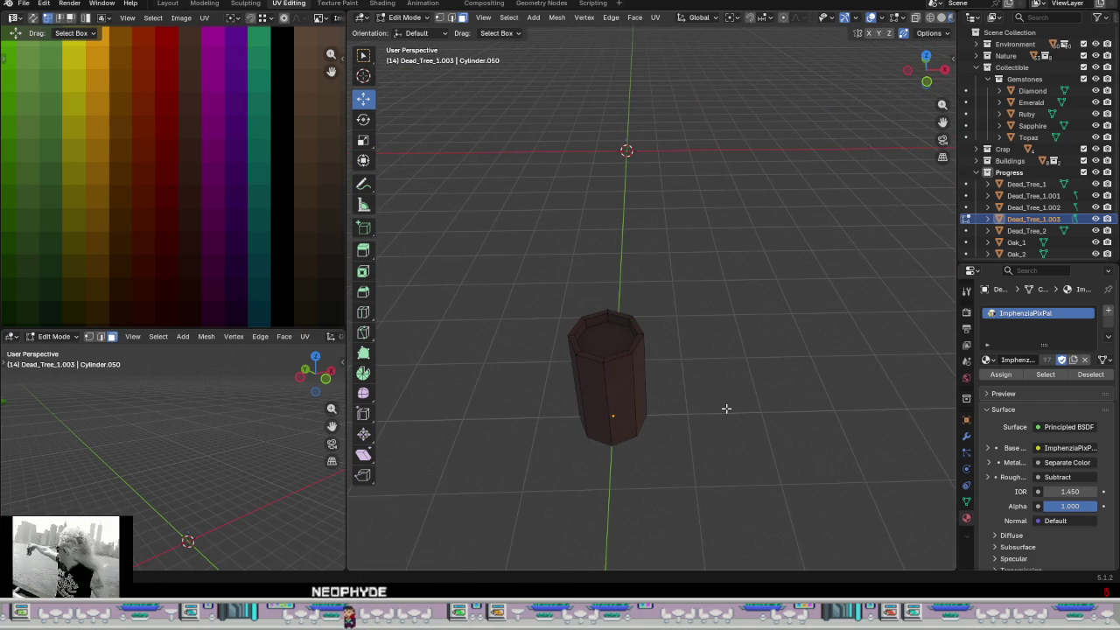
{"action": "mouse_move", "coordinate": [717, 418]}
{"action": "middle_mouse_down"}
{"action": "mouse_move", "coordinate": [665, 385]}
{"action": "mouse_move", "coordinate": [747, 408]}
{"action": "mouse_move", "coordinate": [657, 429]}
{"action": "mouse_move", "coordinate": [540, 391]}
{"action": "mouse_move", "coordinate": [645, 393]}
{"action": "mouse_move", "coordinate": [680, 414]}
{"action": "mouse_move", "coordinate": [632, 411]}
{"action": "middle_mouse_up"}
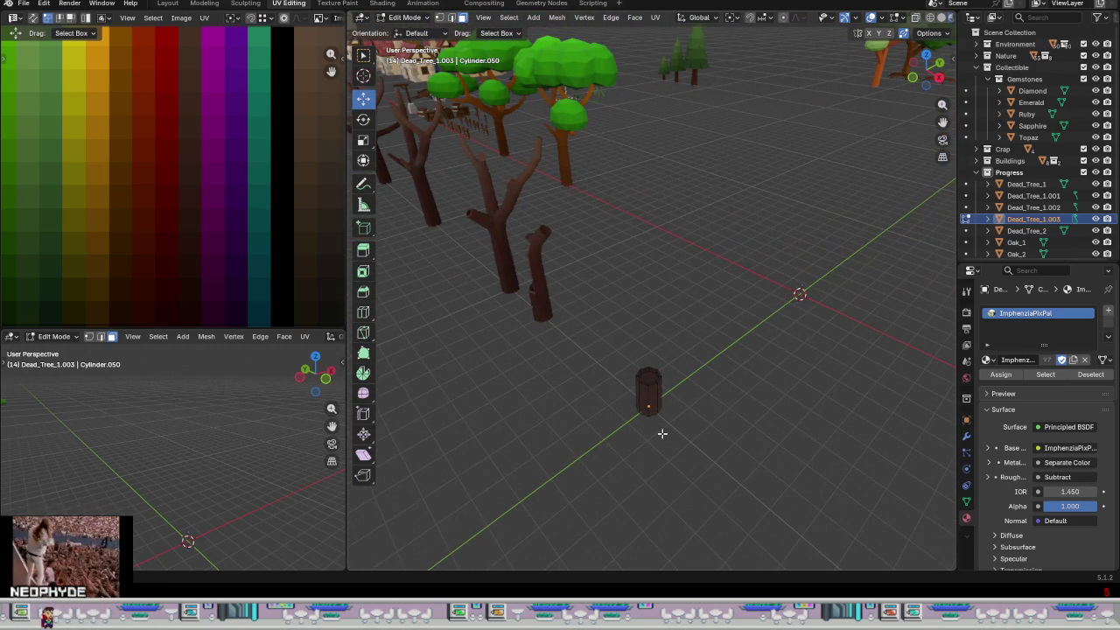
{"action": "mouse_move", "coordinate": [739, 417]}
{"action": "middle_mouse_down"}
{"action": "mouse_move", "coordinate": [636, 379]}
{"action": "mouse_move", "coordinate": [718, 380]}
{"action": "mouse_move", "coordinate": [749, 353]}
{"action": "mouse_move", "coordinate": [697, 354]}
{"action": "middle_mouse_up"}
{"action": "scroll", "coordinate": [638, 380], "scroll_direction": "up", "scroll_amount": 2}
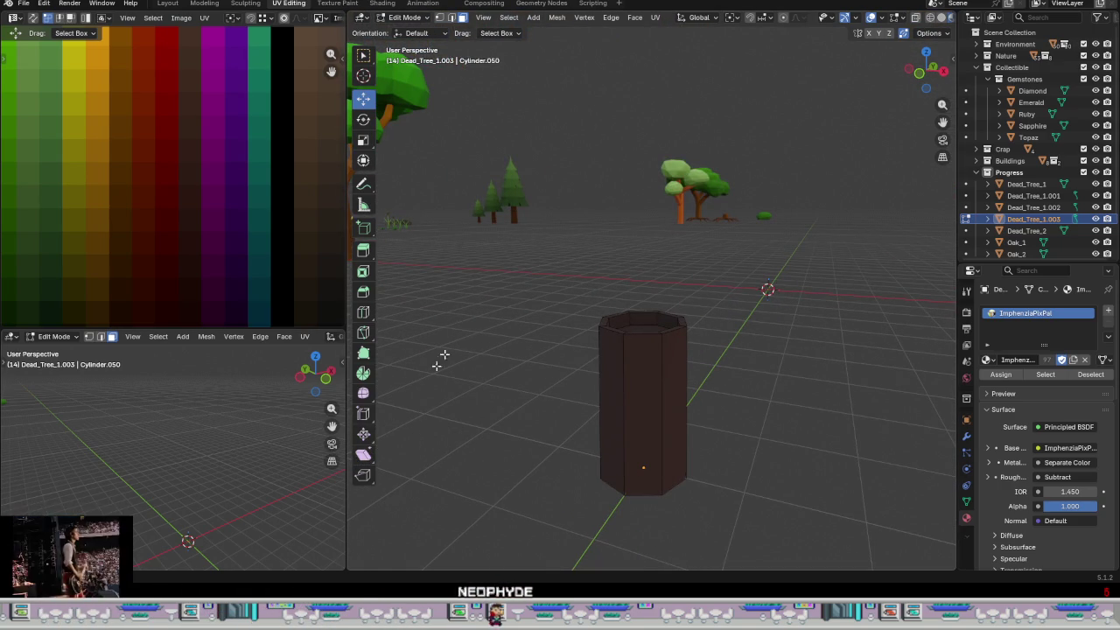
{"action": "middle_click_drag", "start_coordinate": [587, 405], "coordinate": [640, 429]}
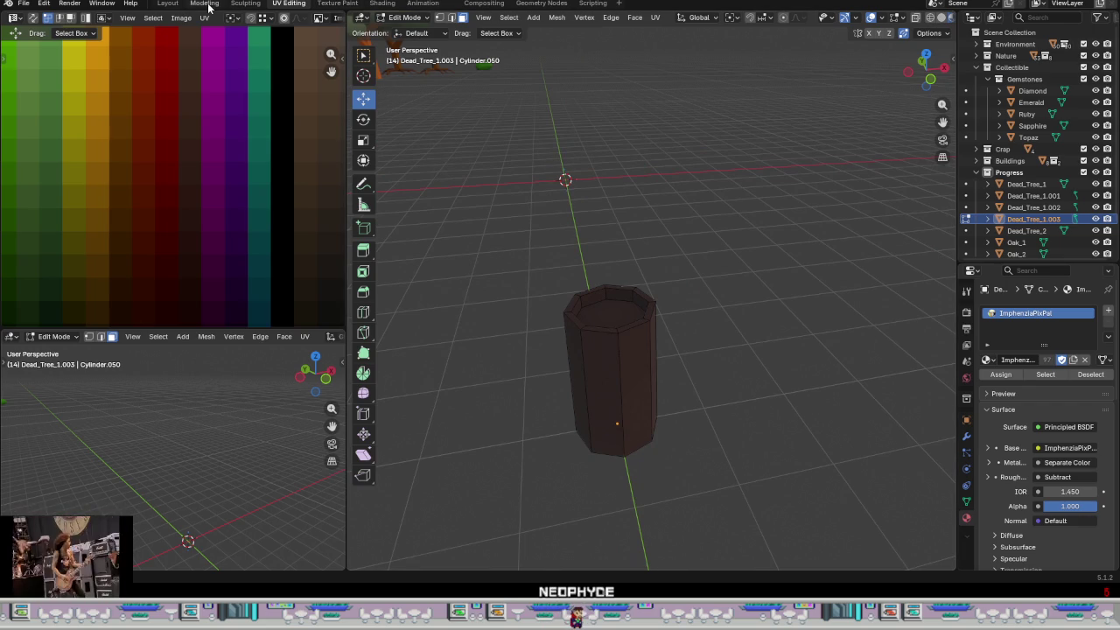
{"action": "left_click", "coordinate": [205, 3]}
- Select the whole cylinder mesh and apply a shrink/fatten along its normals
{"action": "mouse_move", "coordinate": [542, 430]}
{"action": "middle_mouse_down"}
{"action": "mouse_move", "coordinate": [392, 442]}
{"action": "mouse_move", "coordinate": [437, 425]}
{"action": "mouse_move", "coordinate": [618, 270]}
{"action": "mouse_move", "coordinate": [580, 289]}
{"action": "middle_mouse_up"}
{"action": "scroll", "coordinate": [580, 289], "scroll_direction": "up", "scroll_amount": 2}
{"action": "left_click", "coordinate": [567, 338]}
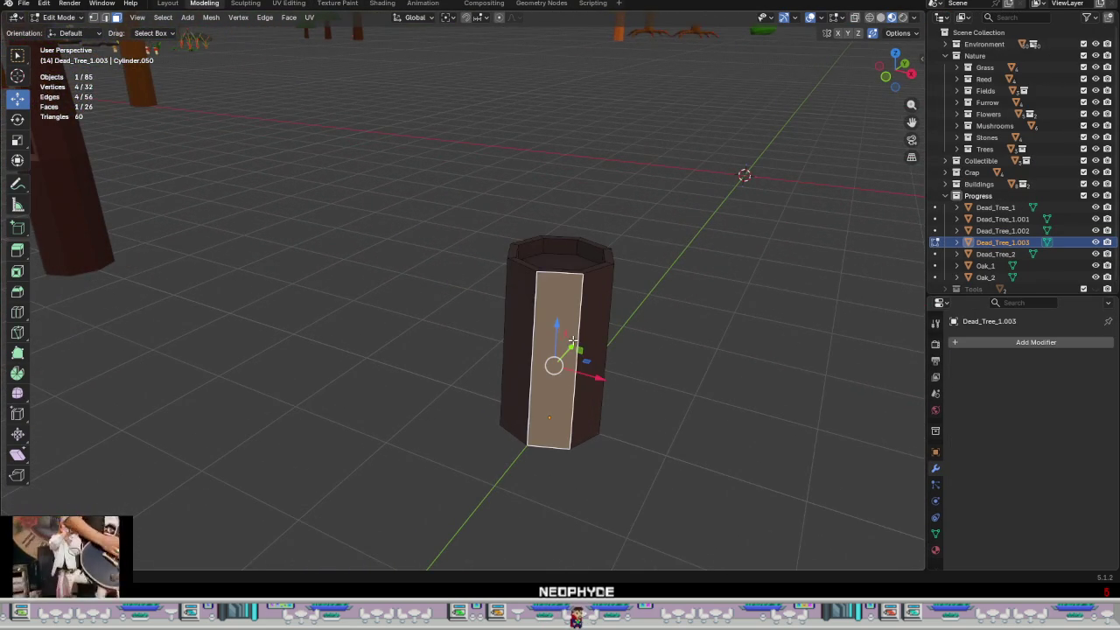
{"action": "scroll", "coordinate": [586, 347], "scroll_direction": "up", "scroll_amount": 1}
{"action": "key", "text": "ctrl+l"}
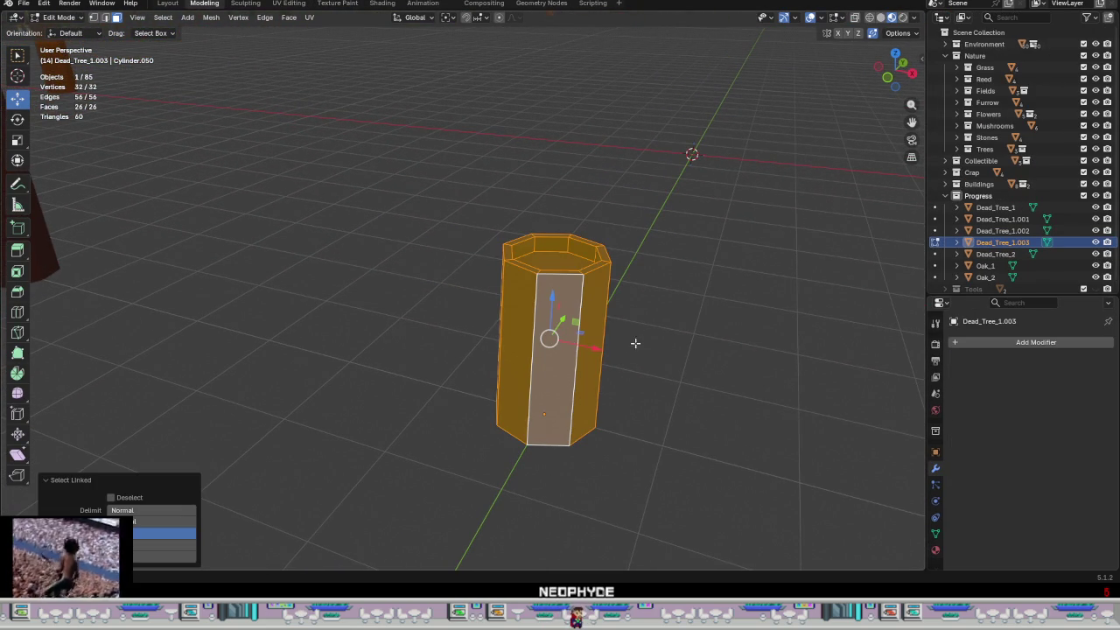
{"action": "key", "text": "alt+s"}
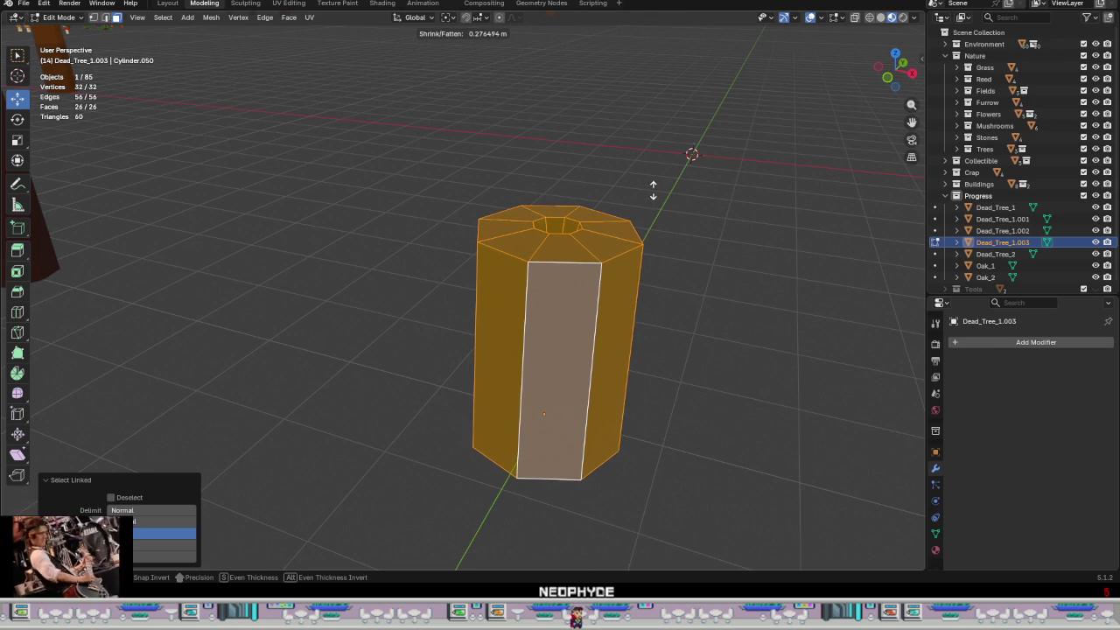
{"action": "left_click", "coordinate": [681, 241]}
- Shrink/fatten the inner top face ring by −0.271 m to leave a thin rim wall
{"action": "middle_click_drag", "start_coordinate": [681, 241], "coordinate": [584, 254]}
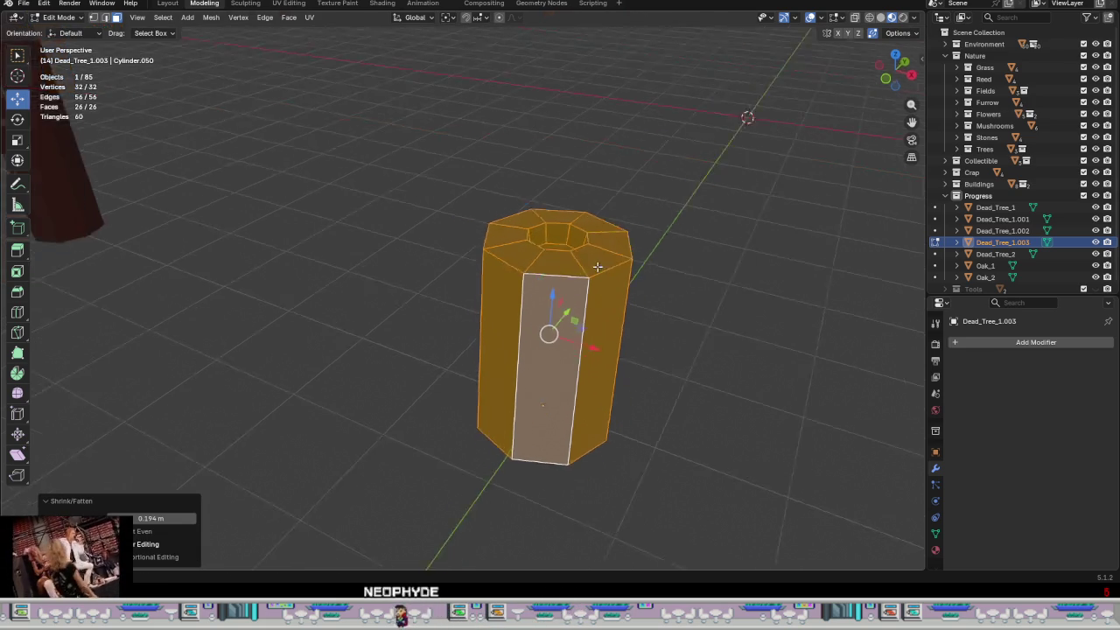
{"action": "left_click", "coordinate": [584, 254], "text": "alt"}
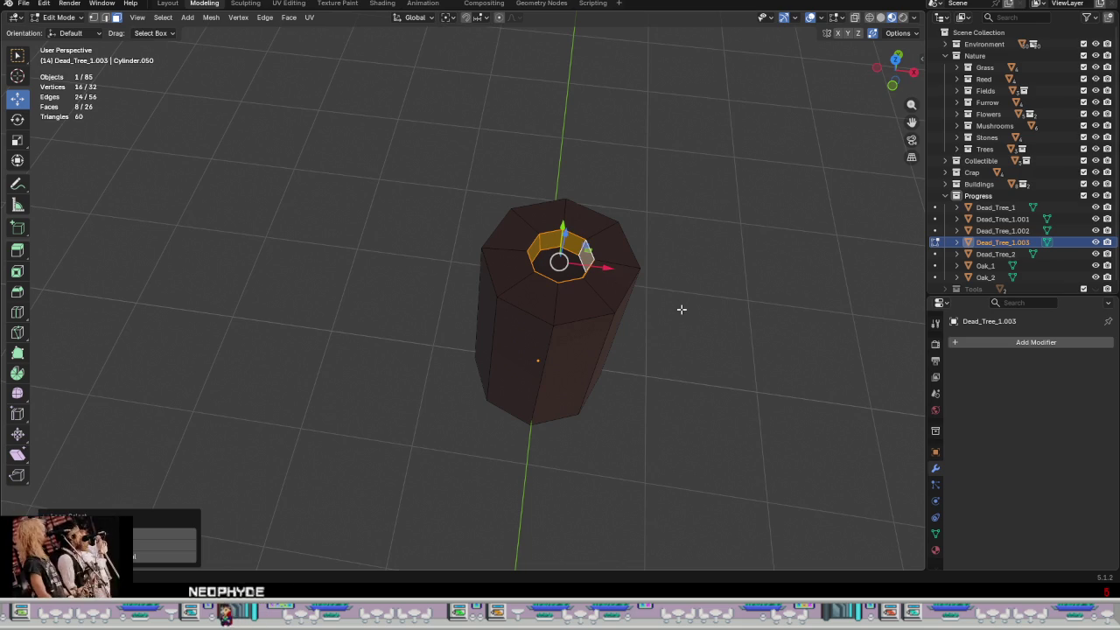
{"action": "key", "text": "alt+s"}
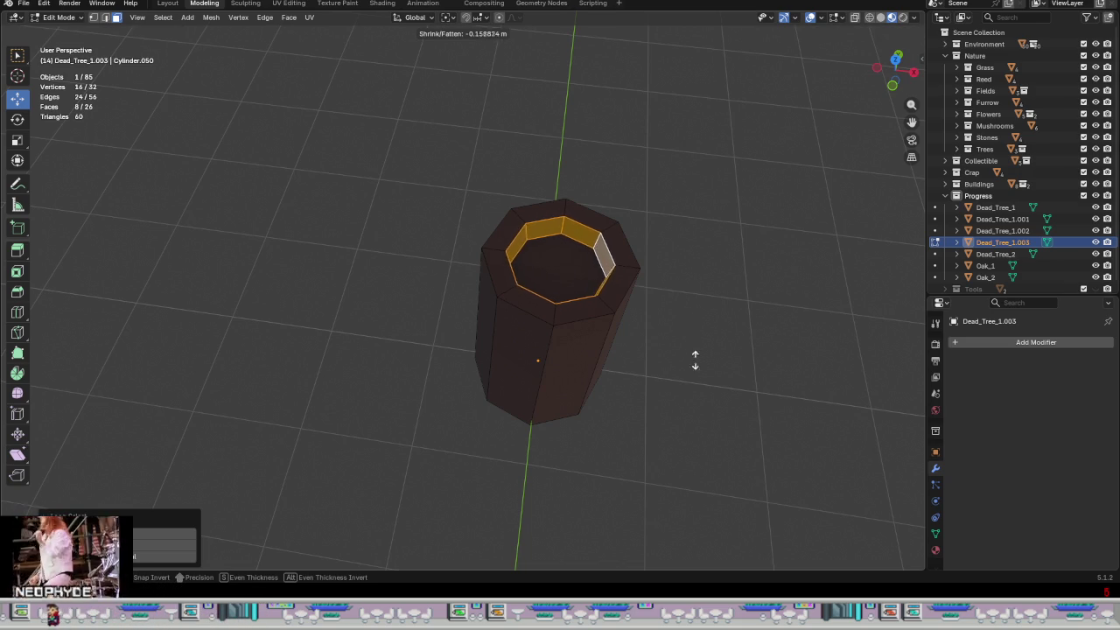
{"action": "left_click", "coordinate": [708, 436]}
{"action": "mouse_move", "coordinate": [643, 324]}
{"action": "middle_mouse_down"}
{"action": "mouse_move", "coordinate": [642, 251]}
{"action": "mouse_move", "coordinate": [647, 305]}
{"action": "mouse_move", "coordinate": [479, 268]}
{"action": "middle_mouse_up"}
{"action": "scroll", "coordinate": [647, 305], "scroll_direction": "up", "scroll_amount": 3}
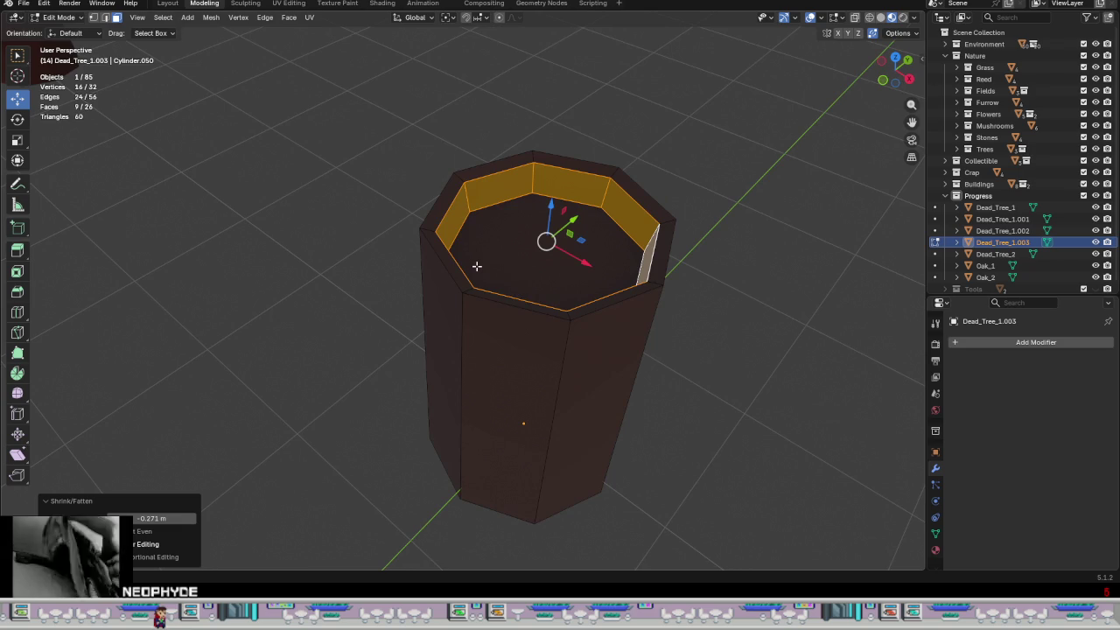
- Lower the front top-rim faces unevenly, dropping a smaller subset further
{"action": "left_click", "coordinate": [447, 202]}
{"action": "left_click", "coordinate": [453, 253], "text": "shift"}
{"action": "left_click", "coordinate": [502, 300], "text": "shift"}
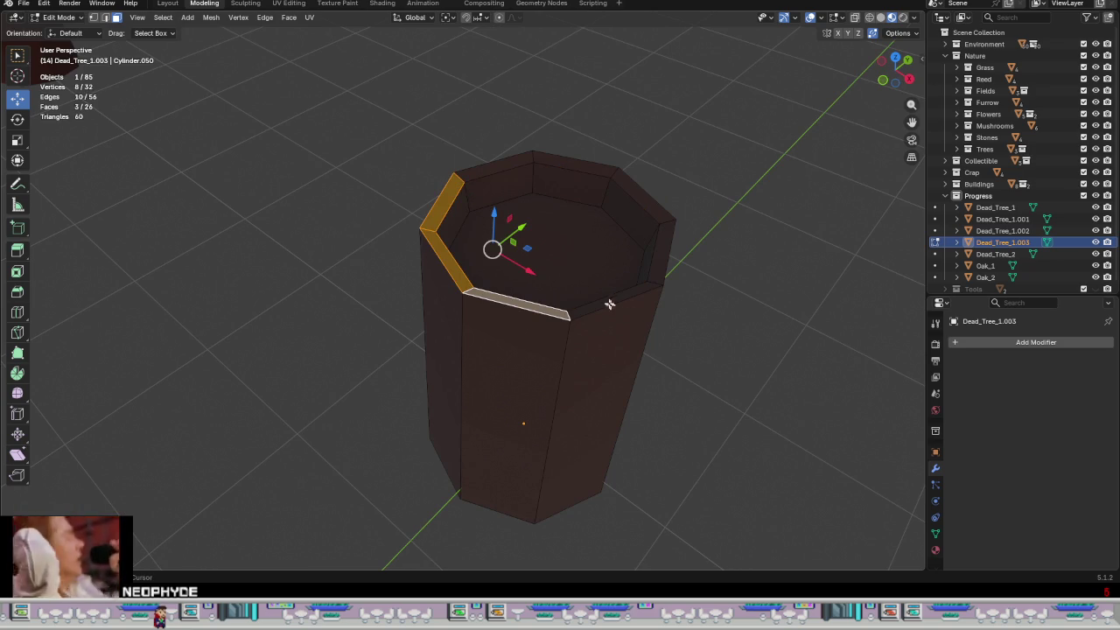
{"action": "left_click", "coordinate": [610, 302], "text": "shift"}
{"action": "left_click", "coordinate": [660, 262], "text": "shift"}
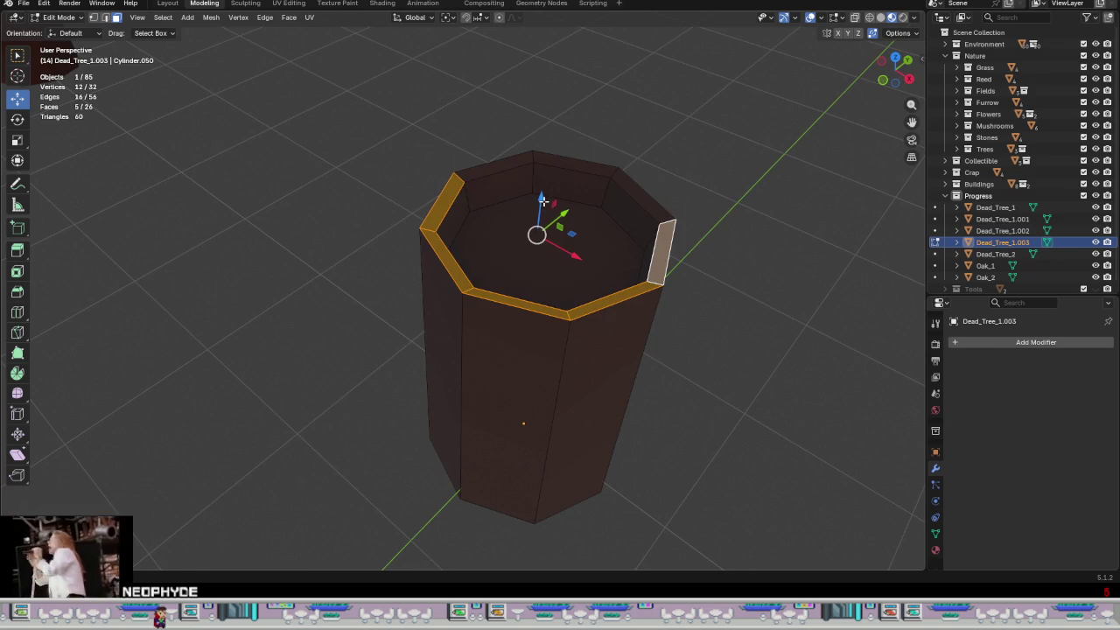
{"action": "left_click_drag", "start_coordinate": [543, 200], "coordinate": [615, 276]}
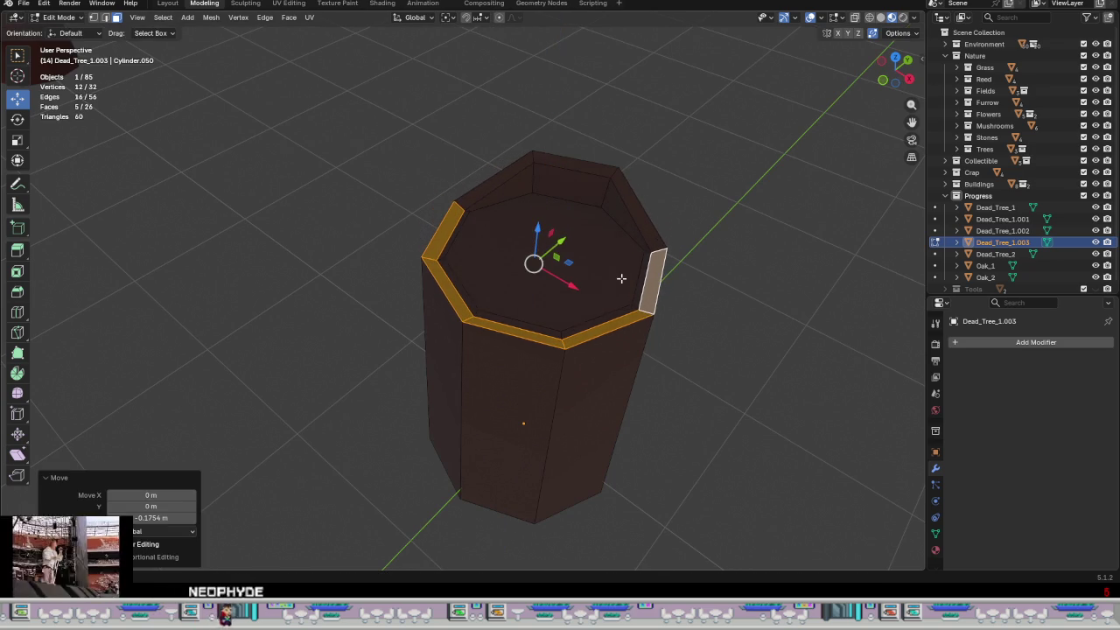
{"action": "middle_click_drag", "start_coordinate": [615, 277], "coordinate": [652, 293]}
{"action": "left_click", "coordinate": [656, 302], "text": "shift"}
{"action": "left_click", "coordinate": [656, 305], "text": "shift"}
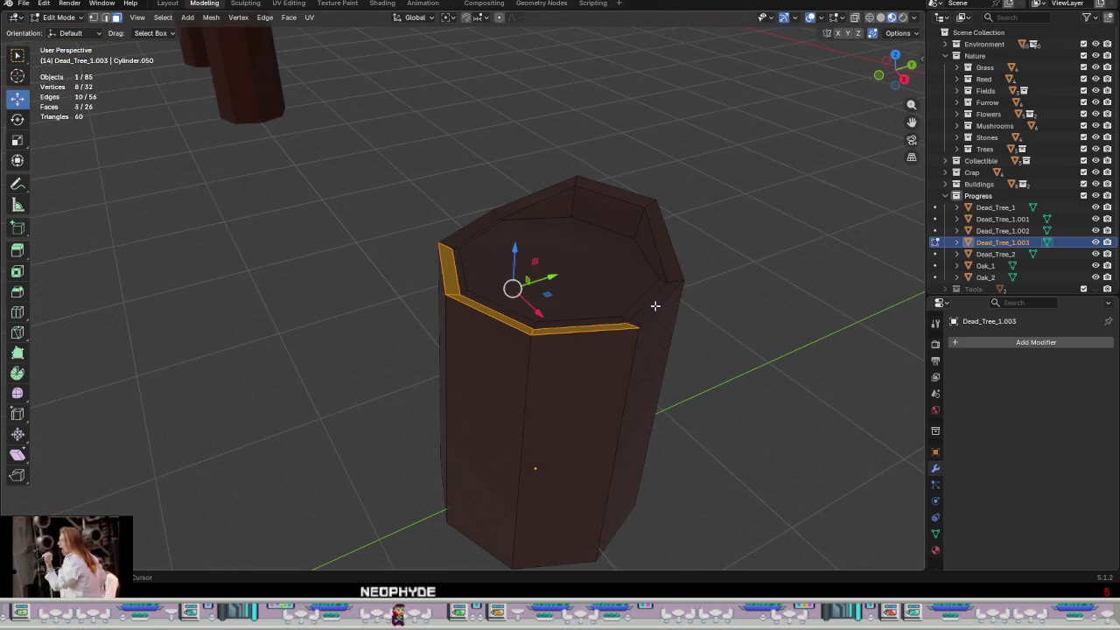
{"action": "left_click_drag", "start_coordinate": [514, 249], "coordinate": [514, 302]}
{"action": "middle_click_drag", "start_coordinate": [514, 302], "coordinate": [501, 310]}
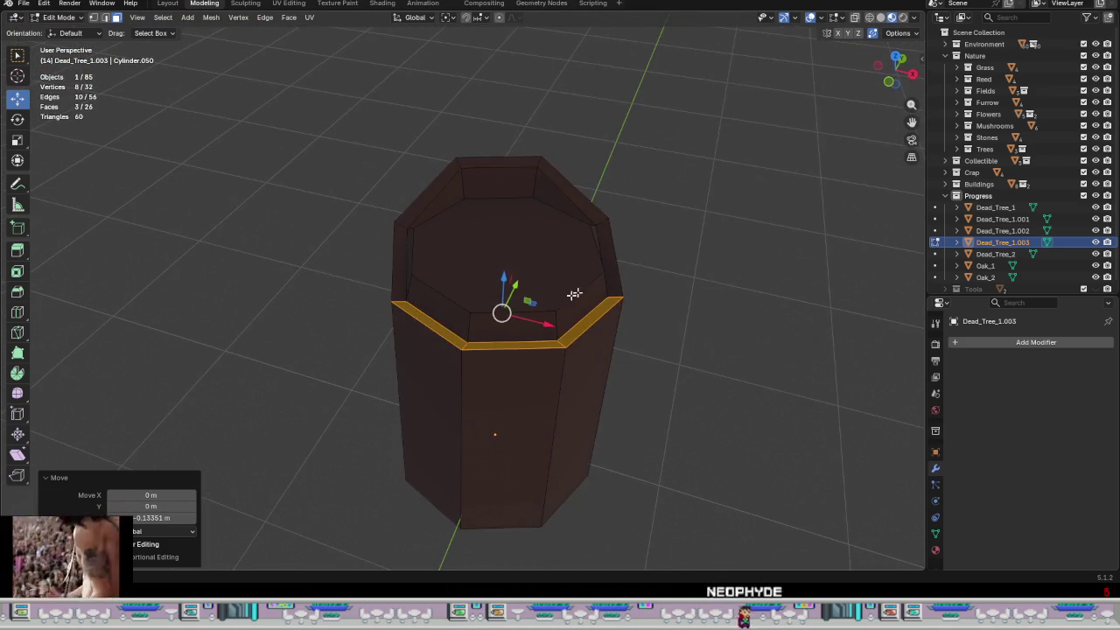
- Sink the inner floor face downward, then nudge it back up slightly
{"action": "left_click", "coordinate": [506, 249]}
{"action": "middle_click_drag", "start_coordinate": [506, 250], "coordinate": [501, 243]}
{"action": "left_click_drag", "start_coordinate": [504, 240], "coordinate": [514, 245]}
{"action": "mouse_move", "coordinate": [515, 245]}
{"action": "middle_mouse_down"}
{"action": "mouse_move", "coordinate": [781, 309]}
{"action": "mouse_move", "coordinate": [508, 248]}
{"action": "middle_mouse_up"}
{"action": "left_click_drag", "start_coordinate": [508, 248], "coordinate": [512, 260]}
{"action": "middle_click_drag", "start_coordinate": [512, 260], "coordinate": [425, 313]}
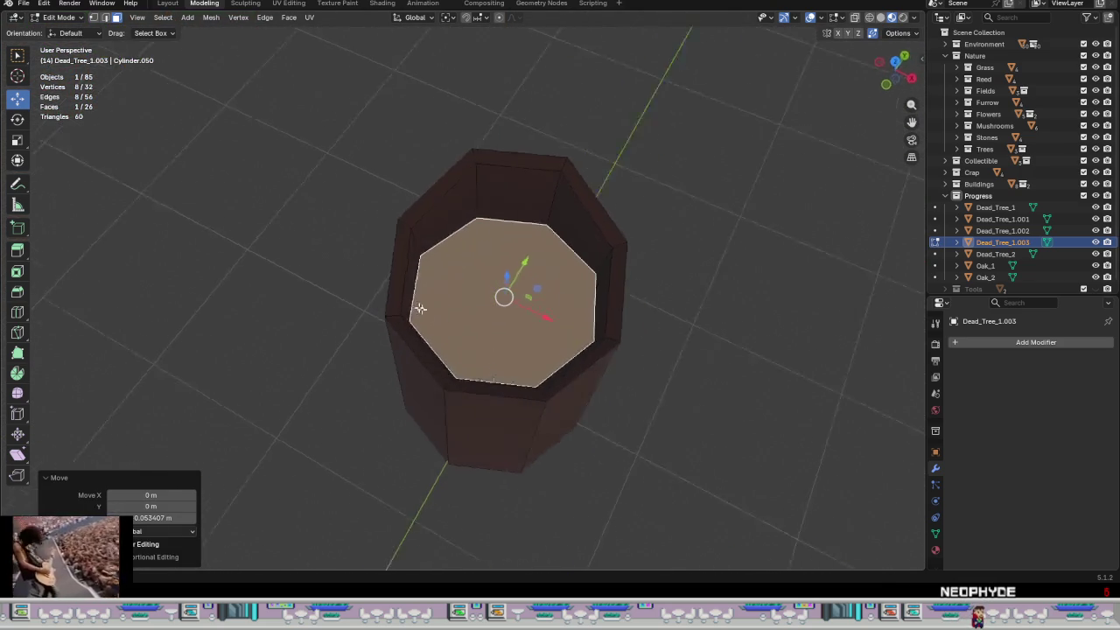
- Raise the selected inner-rim vertices 0.0787 m along Z
{"action": "key", "text": "1"}
{"action": "left_click", "coordinate": [426, 251]}
{"action": "middle_click_drag", "start_coordinate": [512, 285], "coordinate": [588, 307]}
{"action": "left_click", "coordinate": [603, 254], "text": "shift"}
{"action": "left_click", "coordinate": [566, 208], "text": "shift"}
{"action": "left_click", "coordinate": [527, 175], "text": "shift"}
{"action": "left_click", "coordinate": [457, 196], "text": "shift"}
{"action": "mouse_move", "coordinate": [457, 196]}
{"action": "middle_mouse_down"}
{"action": "mouse_move", "coordinate": [552, 247]}
{"action": "mouse_move", "coordinate": [550, 285]}
{"action": "mouse_move", "coordinate": [499, 200]}
{"action": "middle_mouse_up"}
{"action": "left_click", "coordinate": [556, 286], "text": "shift"}
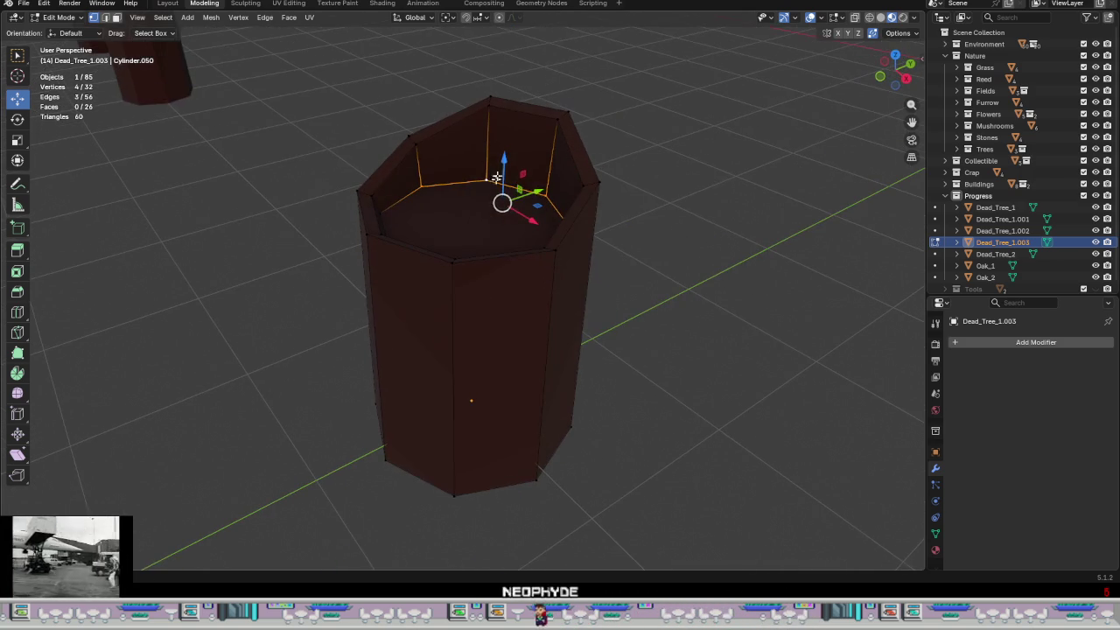
{"action": "key", "text": "g"}
{"action": "key", "text": "z"}
{"action": "left_click", "coordinate": [502, 144]}
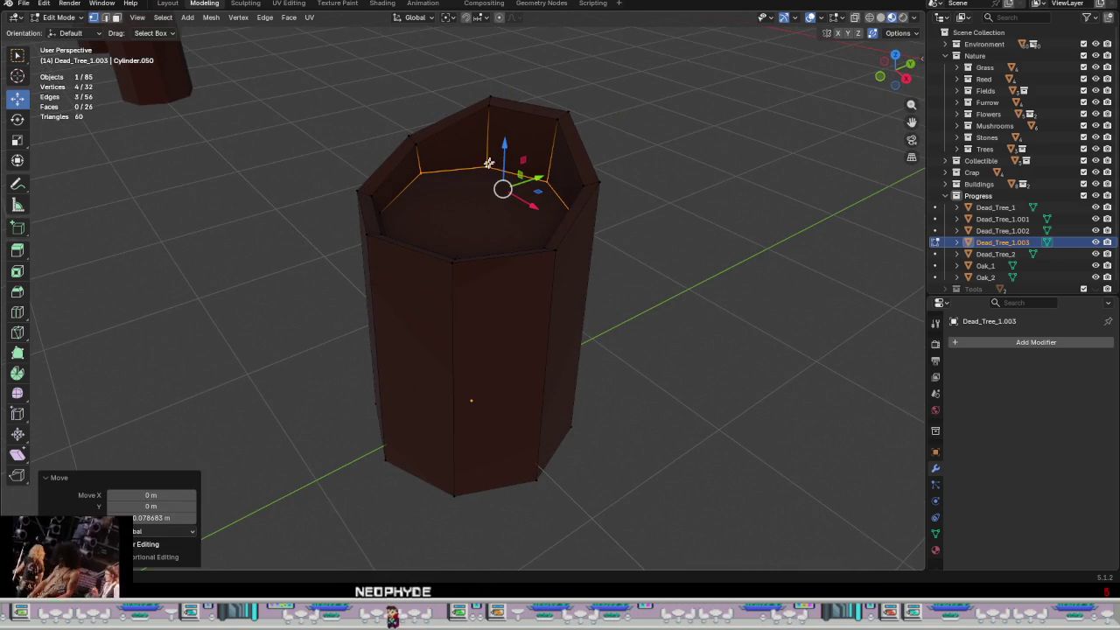
- Connect four floor vertices to split the inner floor with new edges
{"action": "mouse_move", "coordinate": [502, 144]}
{"action": "middle_mouse_down"}
{"action": "mouse_move", "coordinate": [475, 237]}
{"action": "mouse_move", "coordinate": [505, 239]}
{"action": "middle_mouse_up"}
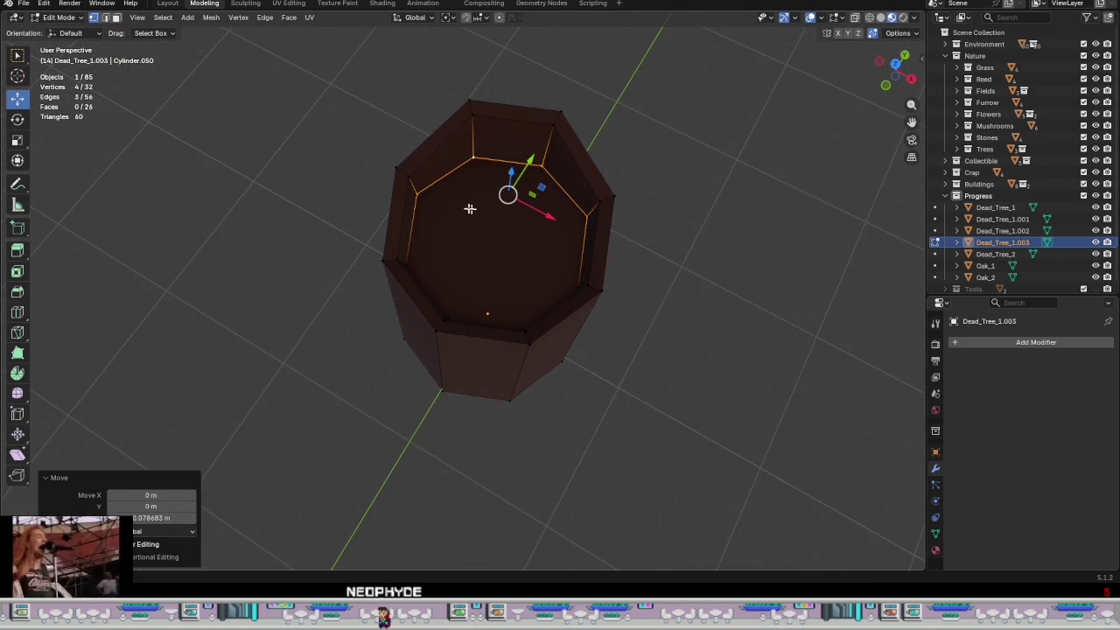
{"action": "left_click", "coordinate": [417, 192]}
{"action": "left_click", "coordinate": [595, 205], "text": "shift"}
{"action": "left_click", "coordinate": [580, 287], "text": "shift"}
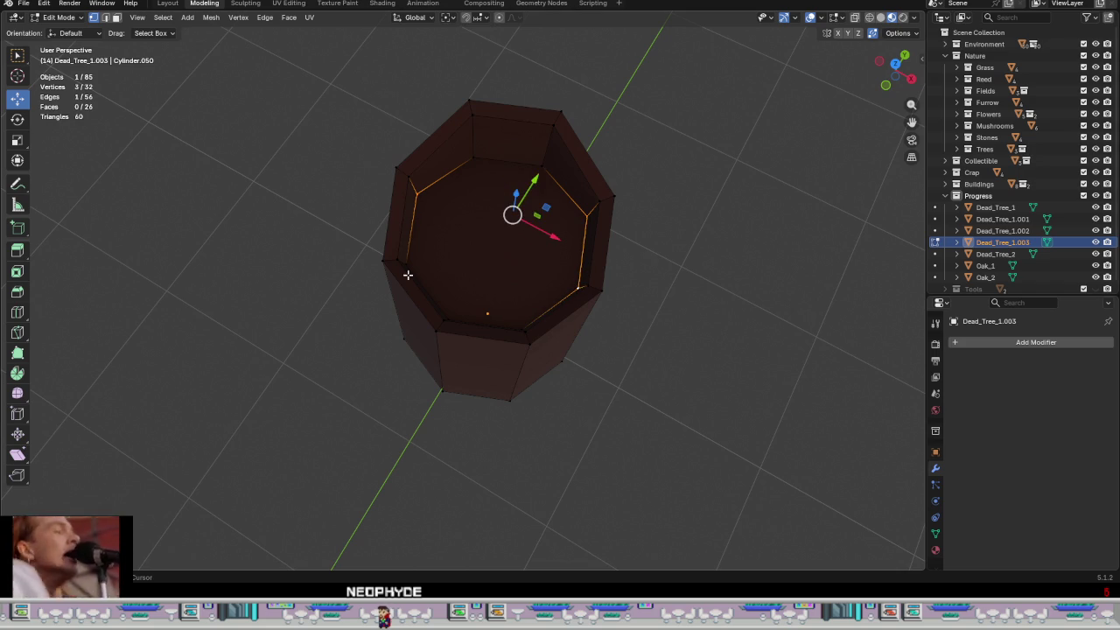
{"action": "left_click", "coordinate": [406, 264], "text": "shift"}
{"action": "key", "text": "f"}
{"action": "key", "text": "ctrl+z"}
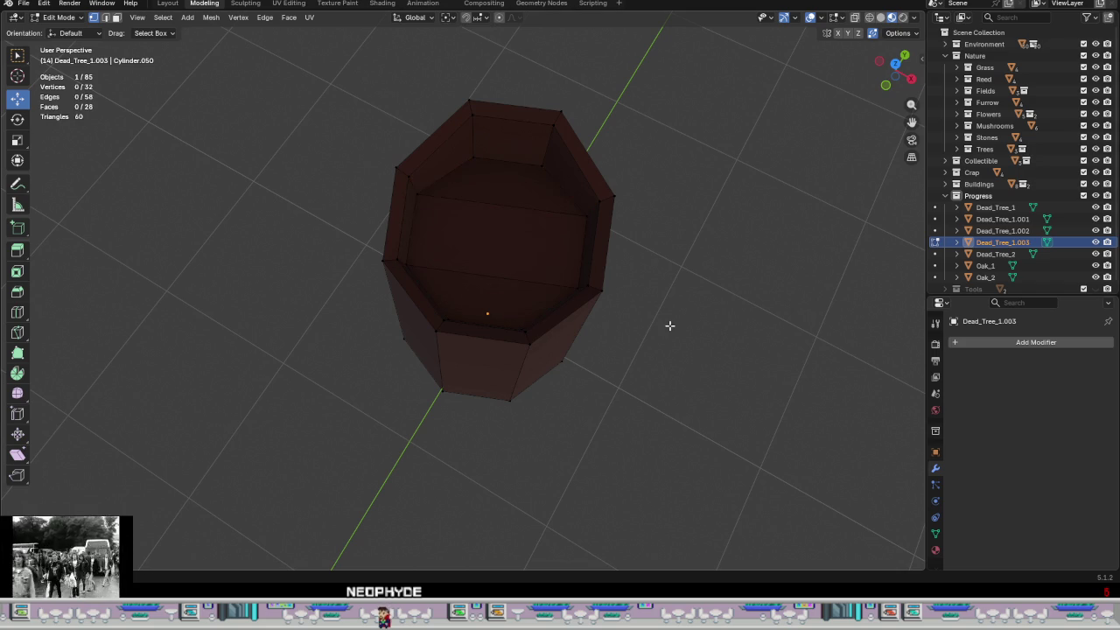
- Preview the trunk in Object Mode, then move to the UV Editing workspace
{"action": "key", "text": "Tab"}
{"action": "mouse_move", "coordinate": [669, 324]}
{"action": "middle_mouse_down"}
{"action": "mouse_move", "coordinate": [793, 270]}
{"action": "mouse_move", "coordinate": [730, 300]}
{"action": "mouse_move", "coordinate": [583, 255]}
{"action": "mouse_move", "coordinate": [628, 271]}
{"action": "mouse_move", "coordinate": [645, 306]}
{"action": "mouse_move", "coordinate": [560, 310]}
{"action": "middle_mouse_up"}
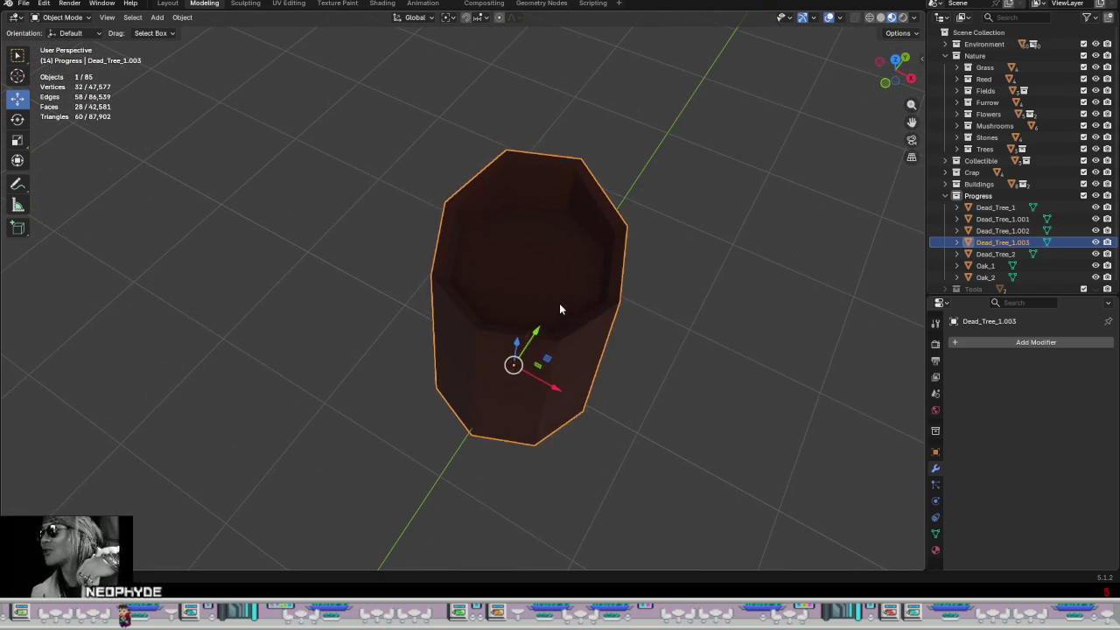
{"action": "key", "text": "Tab"}
{"action": "left_click", "coordinate": [289, 5]}
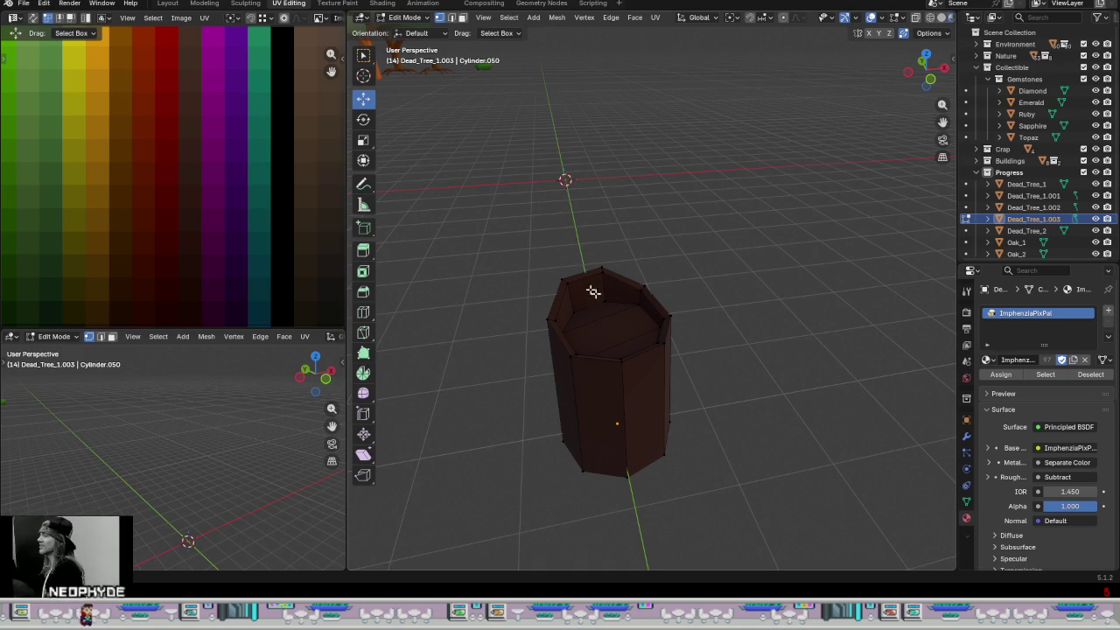
- Move the hollow's floor-face UVs onto a dark red palette swatch and preview it
{"action": "middle_click_drag", "start_coordinate": [619, 332], "coordinate": [605, 345]}
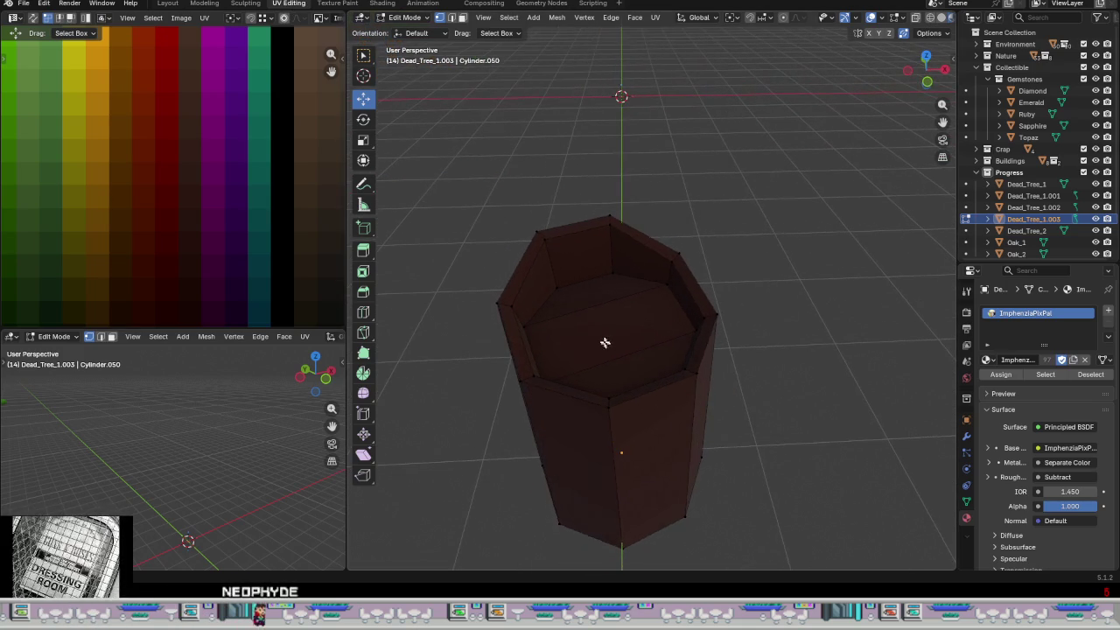
{"action": "key", "text": "3"}
{"action": "left_click", "coordinate": [583, 271]}
{"action": "left_click", "coordinate": [599, 295]}
{"action": "left_click", "coordinate": [620, 318], "text": "shift"}
{"action": "left_click", "coordinate": [635, 337], "text": "shift"}
{"action": "left_click", "coordinate": [650, 368], "text": "shift"}
{"action": "left_click", "coordinate": [629, 351], "text": "shift"}
{"action": "scroll", "coordinate": [258, 219], "scroll_direction": "down", "scroll_amount": 1}
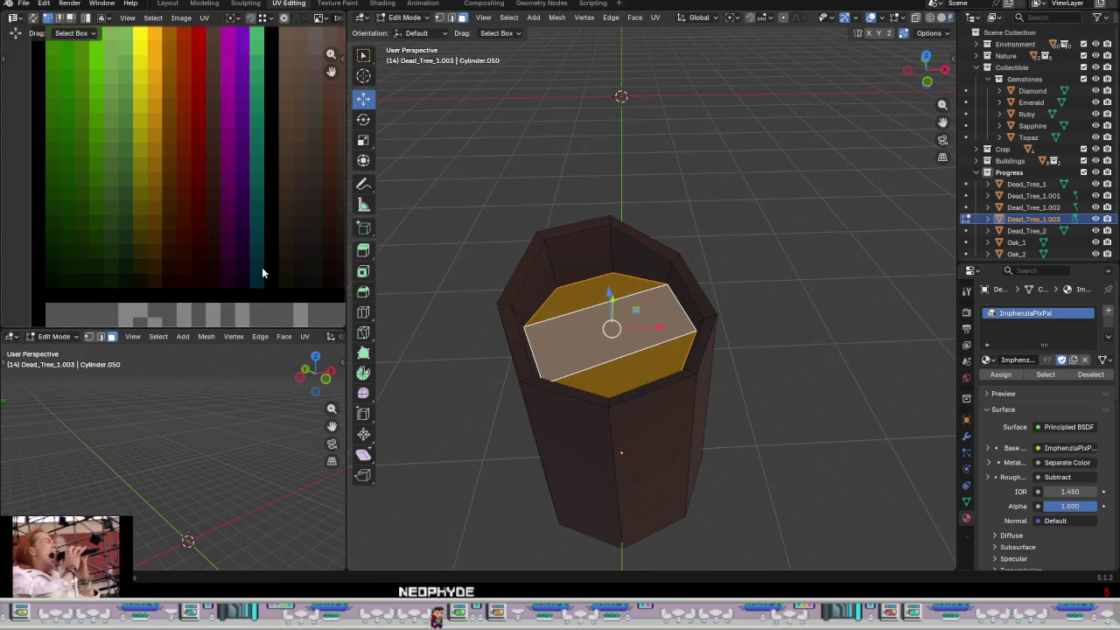
{"action": "left_click_drag", "start_coordinate": [261, 268], "coordinate": [105, 170]}
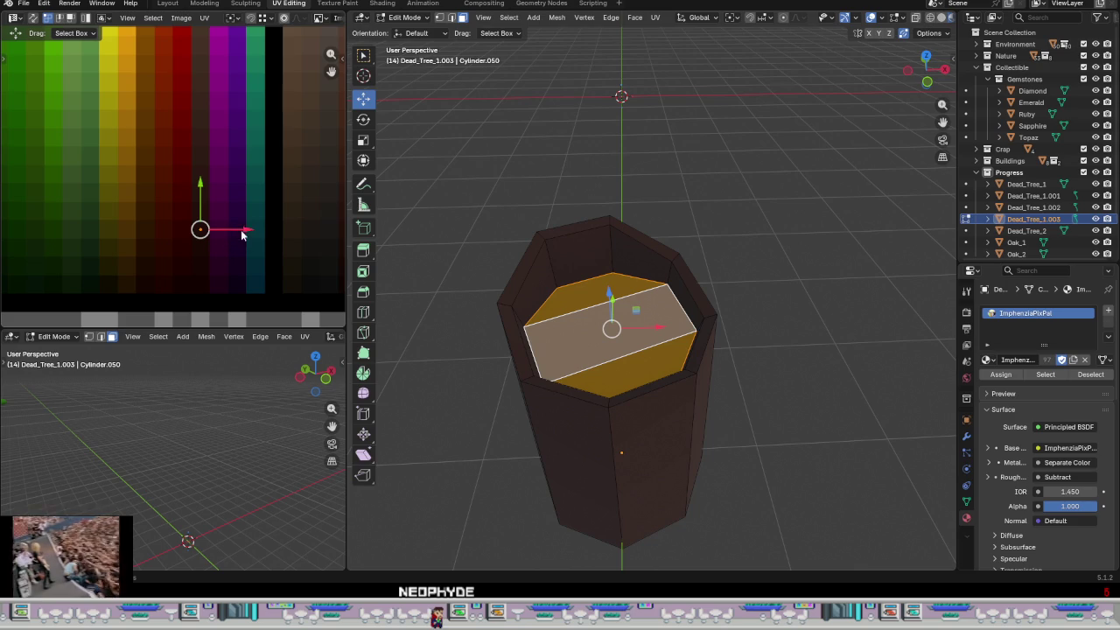
{"action": "left_click_drag", "start_coordinate": [251, 236], "coordinate": [210, 239]}
{"action": "key", "text": "Tab"}
{"action": "mouse_move", "coordinate": [665, 346]}
{"action": "middle_mouse_down"}
{"action": "mouse_move", "coordinate": [622, 364]}
{"action": "mouse_move", "coordinate": [665, 358]}
{"action": "middle_mouse_up"}
{"action": "key", "text": "Tab"}
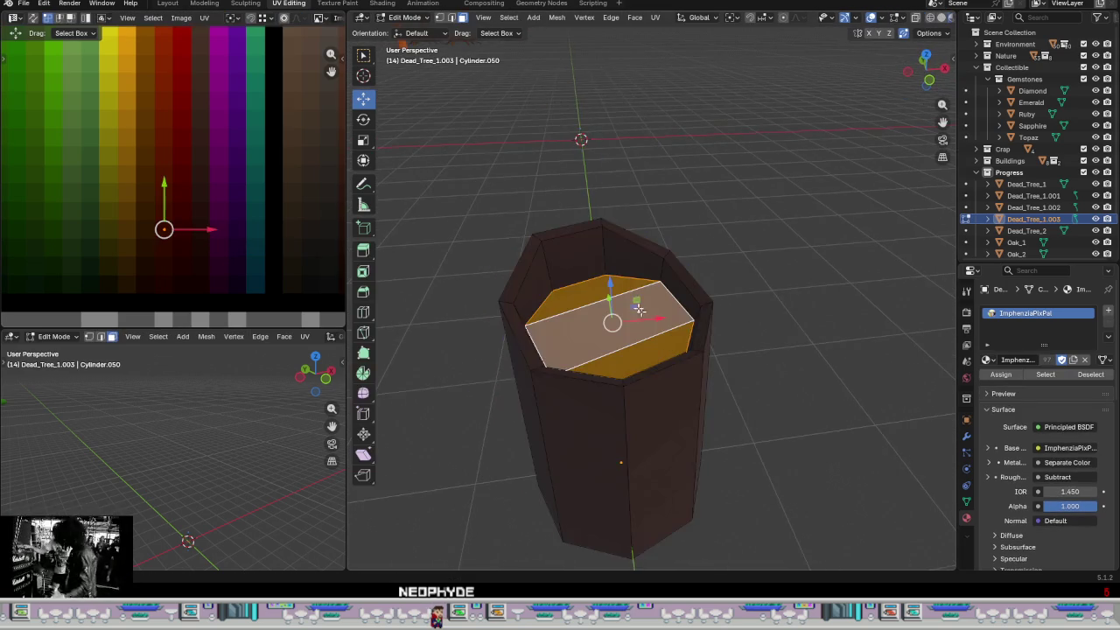
- Shift the inner wall loop's UVs to a darker swatch and pick up the top rim UVs
{"action": "scroll", "coordinate": [659, 263], "scroll_direction": "up", "scroll_amount": 2}
{"action": "left_click", "coordinate": [671, 262], "text": "alt"}
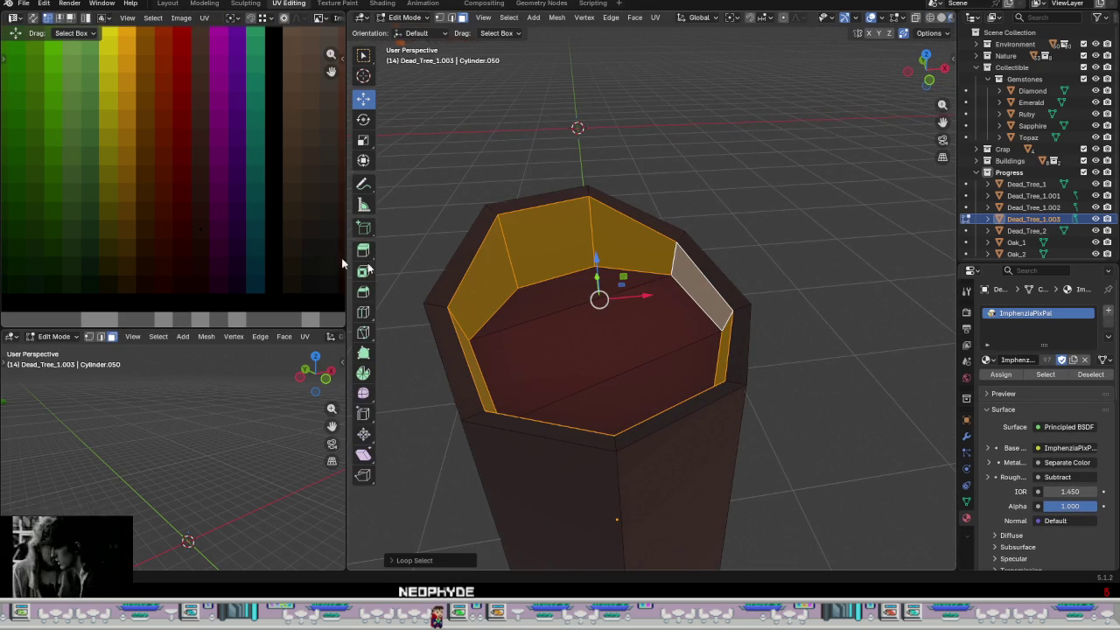
{"action": "mouse_move", "coordinate": [233, 265]}
{"action": "left_mouse_down"}
{"action": "mouse_move", "coordinate": [163, 202]}
{"action": "mouse_move", "coordinate": [226, 233]}
{"action": "left_mouse_up"}
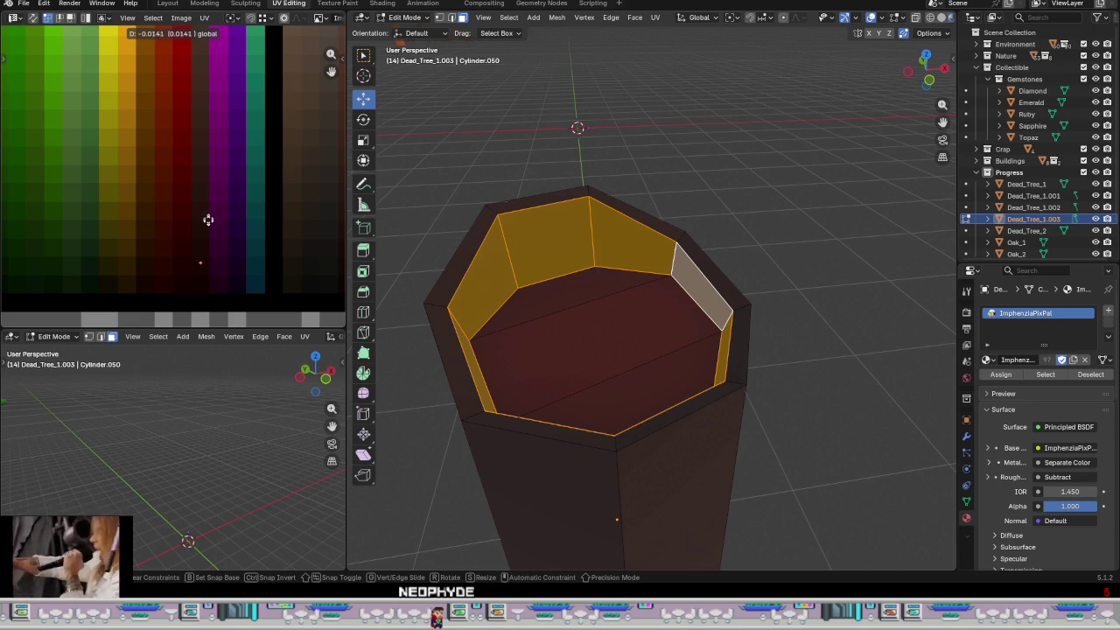
{"action": "left_click", "coordinate": [440, 288], "text": "alt"}
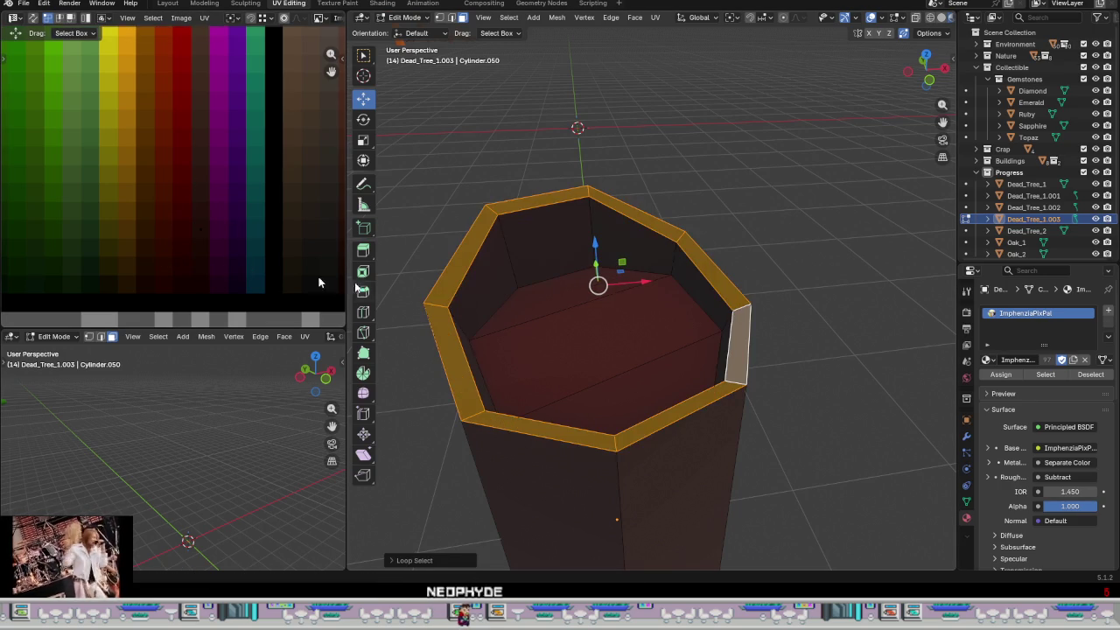
{"action": "left_click_drag", "start_coordinate": [204, 237], "coordinate": [151, 203]}
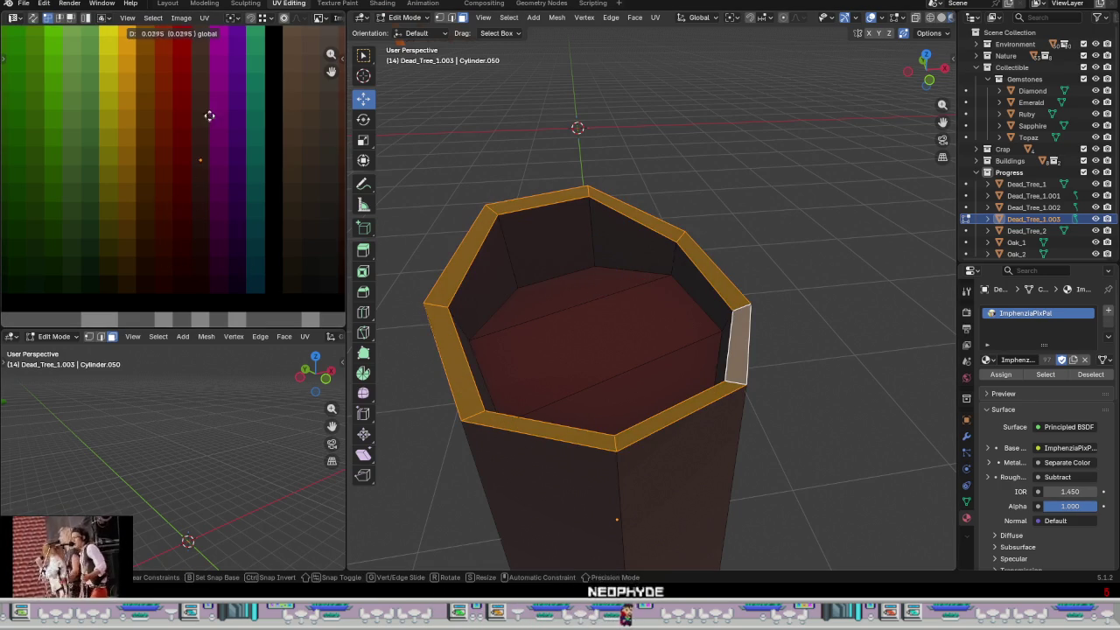
{"action": "key", "text": "Tab"}
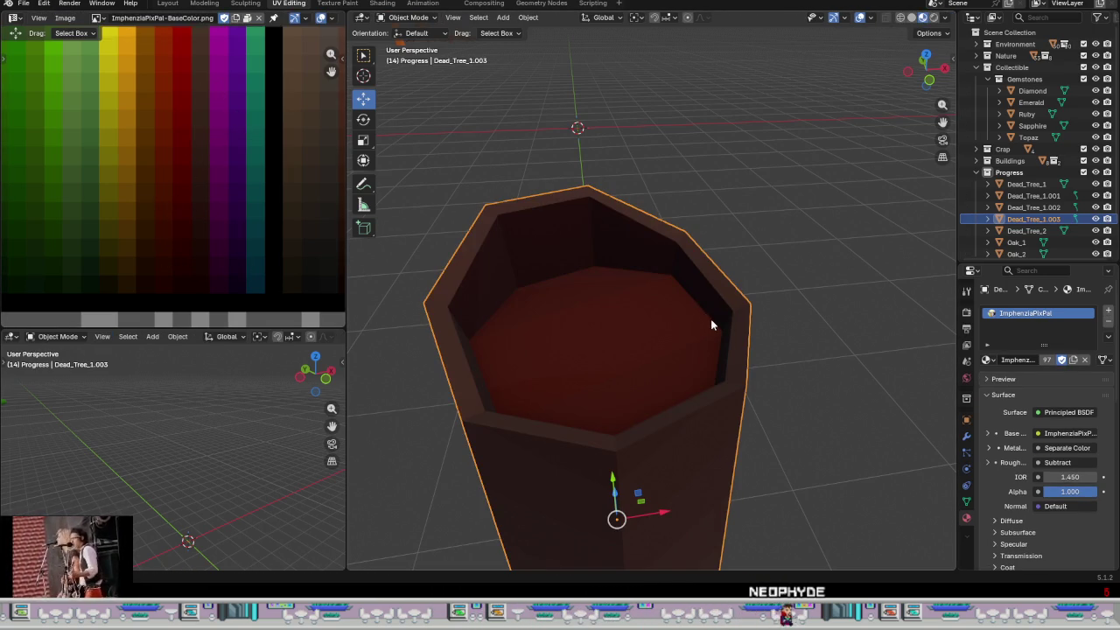
- Move the top rim UVs onto their own palette shade and return to Object Mode
{"action": "key", "text": "Tab"}
{"action": "key", "text": "g"}
{"action": "left_click", "coordinate": [203, 318]}
{"action": "key", "text": "Tab"}
- Leave local view and orbit to compare the hollow trunk with the scene's trees
{"action": "scroll", "coordinate": [767, 468], "scroll_direction": "down", "scroll_amount": 3}
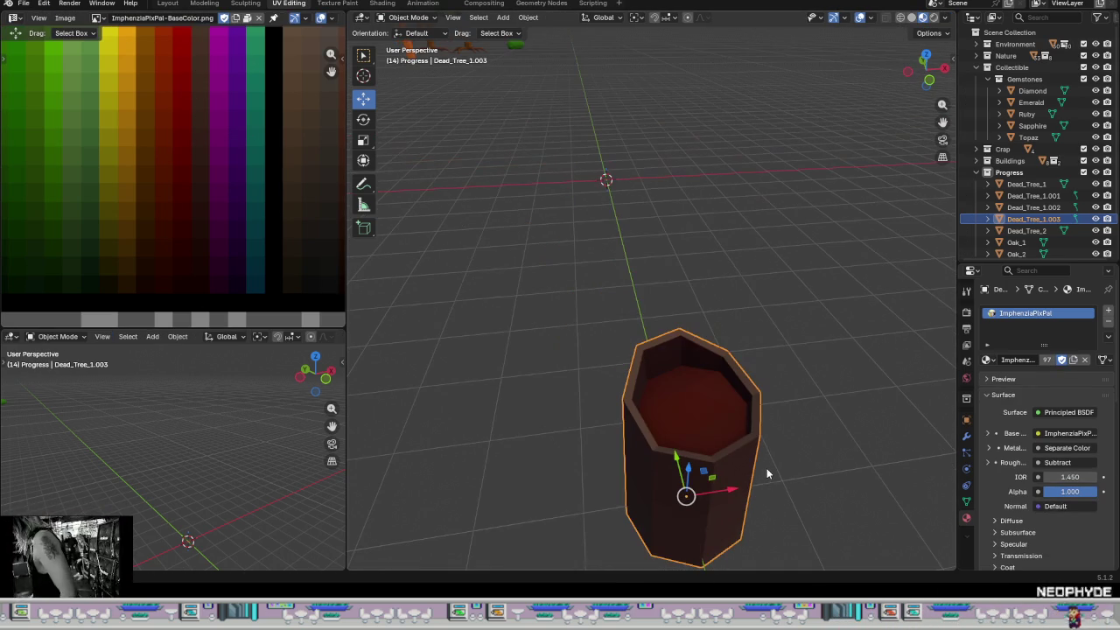
{"action": "left_click", "coordinate": [789, 459]}
{"action": "key", "text": "KP_Divide"}
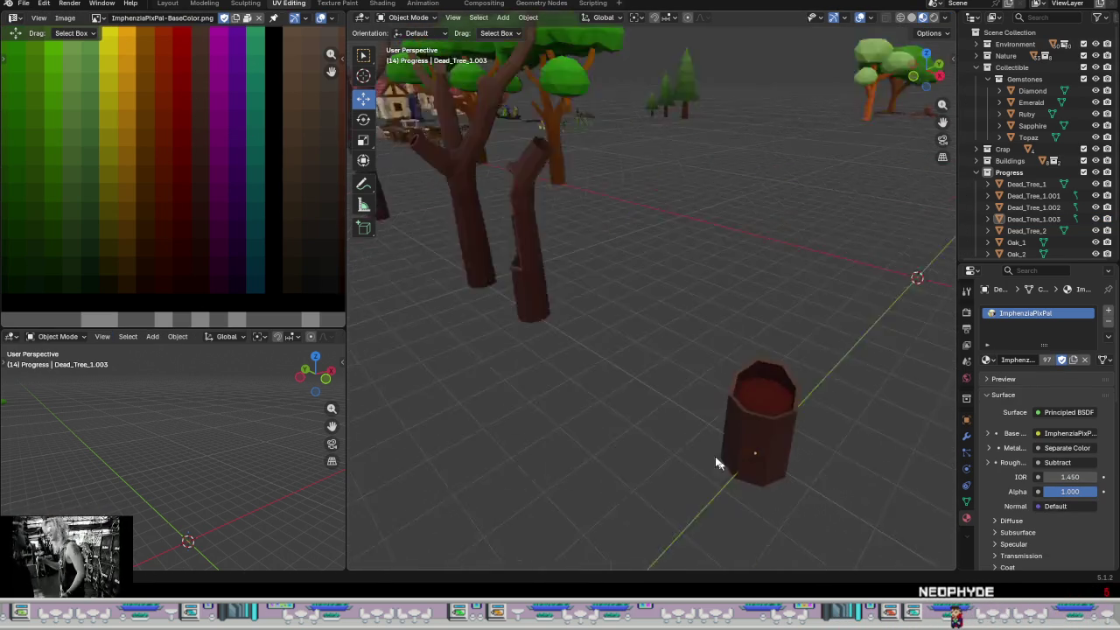
{"action": "mouse_move", "coordinate": [769, 462]}
{"action": "middle_mouse_down"}
{"action": "mouse_move", "coordinate": [641, 381]}
{"action": "mouse_move", "coordinate": [707, 433]}
{"action": "mouse_move", "coordinate": [686, 416]}
{"action": "middle_mouse_up"}
{"action": "scroll", "coordinate": [642, 380], "scroll_direction": "up", "scroll_amount": 3}
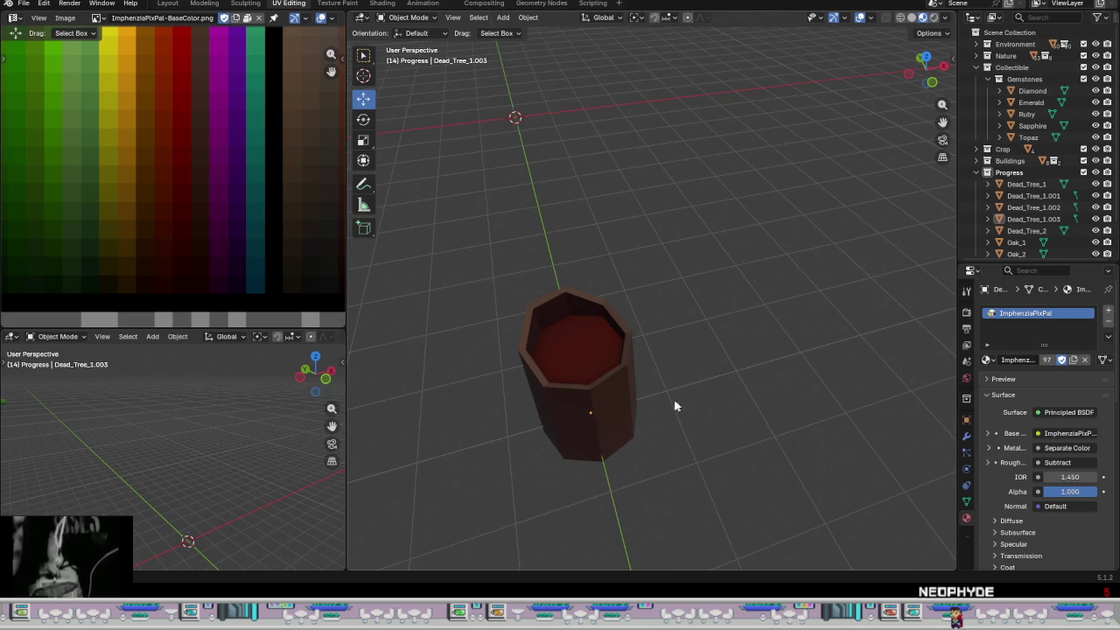
{"action": "scroll", "coordinate": [675, 455], "scroll_direction": "down", "scroll_amount": 2}
{"action": "mouse_move", "coordinate": [661, 450]}
{"action": "middle_mouse_down"}
{"action": "mouse_move", "coordinate": [607, 467]}
{"action": "mouse_move", "coordinate": [561, 411]}
{"action": "mouse_move", "coordinate": [553, 423]}
{"action": "mouse_move", "coordinate": [643, 444]}
{"action": "mouse_move", "coordinate": [677, 427]}
{"action": "mouse_move", "coordinate": [662, 459]}
{"action": "middle_mouse_up"}
{"action": "scroll", "coordinate": [553, 427], "scroll_direction": "up", "scroll_amount": 1}
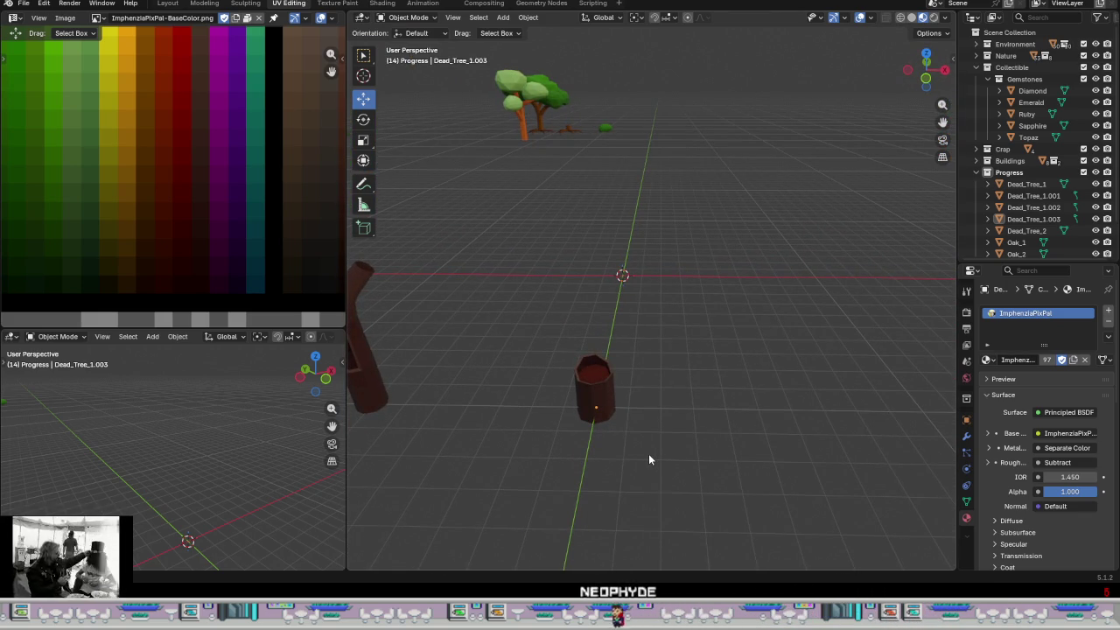
{"action": "middle_click_drag", "start_coordinate": [644, 466], "coordinate": [557, 474]}
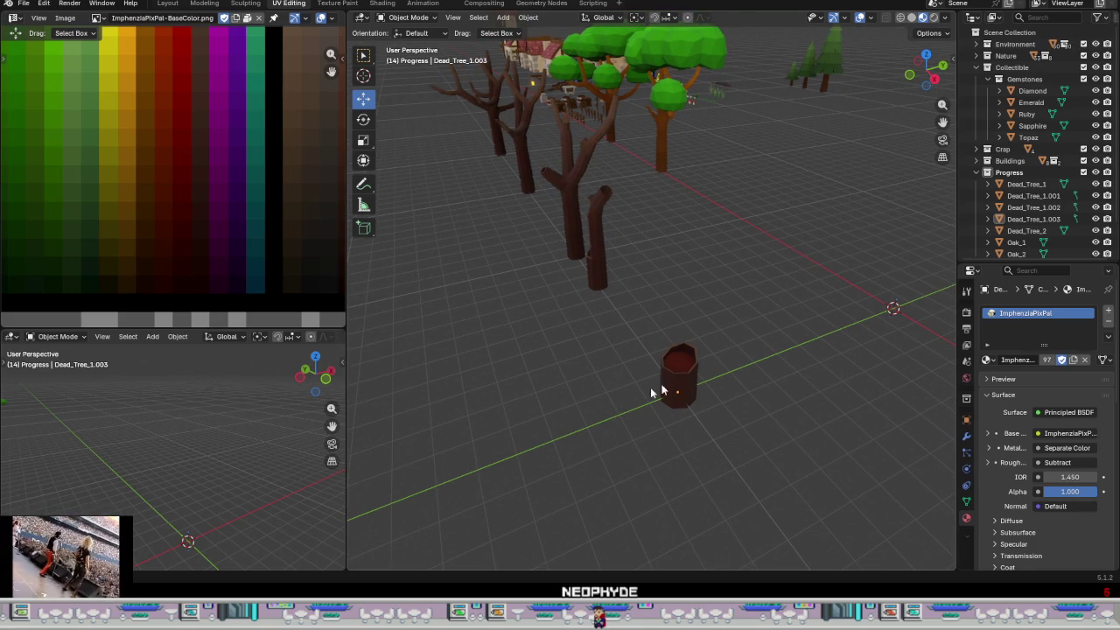
- Return to the Modeling workspace with the hollow trunk Dead_Tree_1.003 selected
{"action": "left_click", "coordinate": [212, 6]}
{"action": "left_click", "coordinate": [533, 336]}
{"action": "scroll", "coordinate": [533, 351], "scroll_direction": "down", "scroll_amount": 4}
{"action": "mouse_move", "coordinate": [578, 331]}
{"action": "middle_mouse_down"}
{"action": "mouse_move", "coordinate": [643, 271]}
{"action": "mouse_move", "coordinate": [575, 350]}
{"action": "mouse_move", "coordinate": [533, 355]}
{"action": "mouse_move", "coordinate": [542, 349]}
{"action": "middle_mouse_up"}
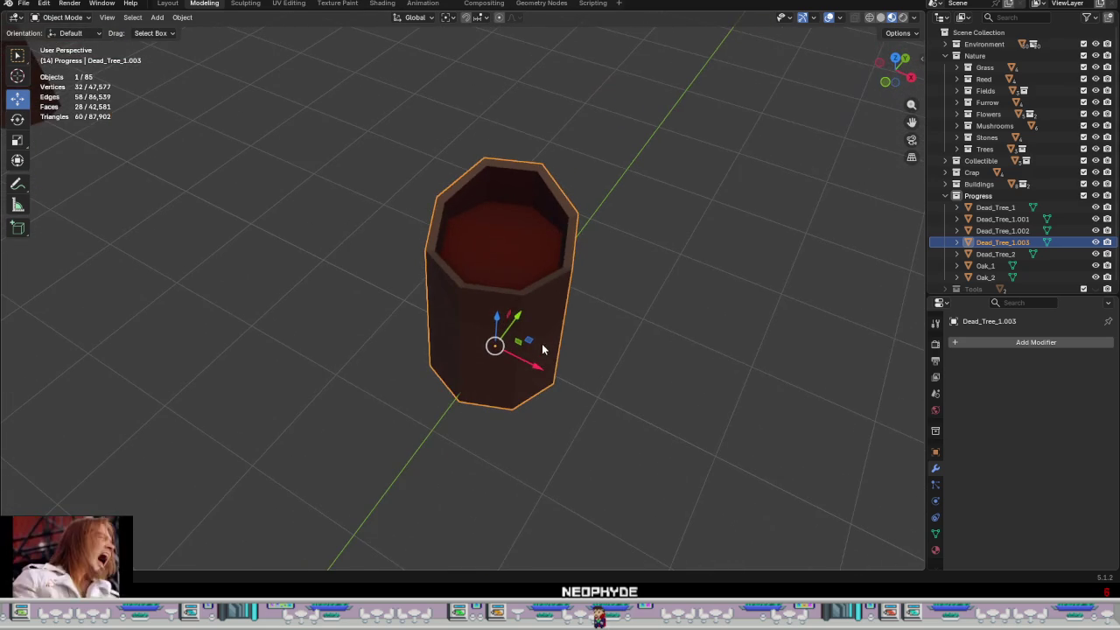
- Dissolve the inner edge ring of the hollow, leaving 24 vertices and 20 faces
{"action": "scroll", "coordinate": [544, 339], "scroll_direction": "down", "scroll_amount": 2}
{"action": "key", "text": "Tab"}
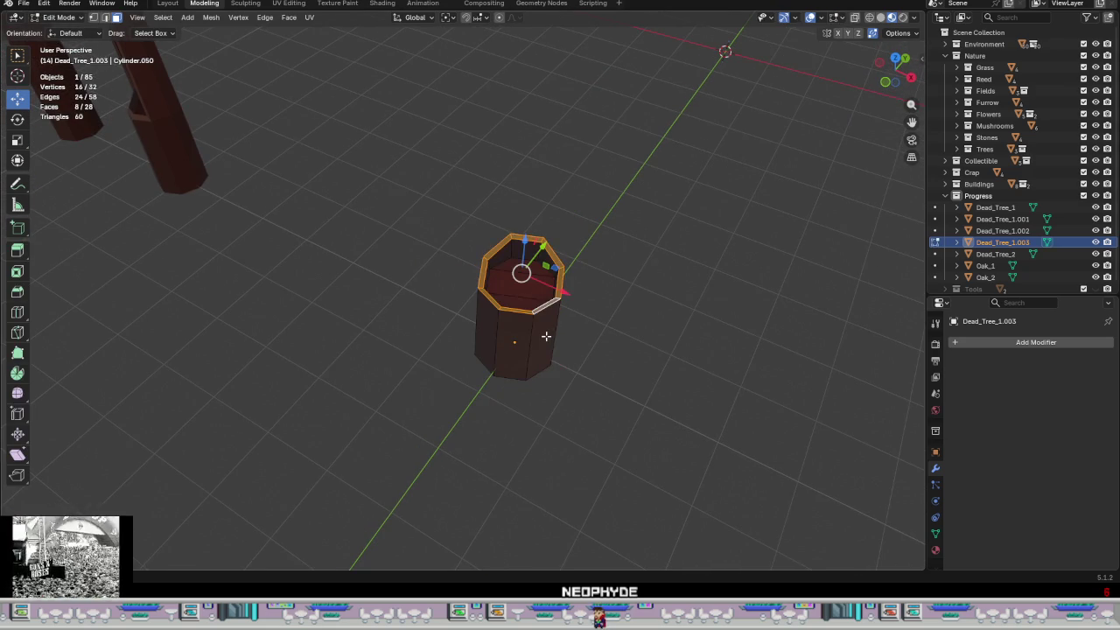
{"action": "scroll", "coordinate": [521, 274], "scroll_direction": "up", "scroll_amount": 2}
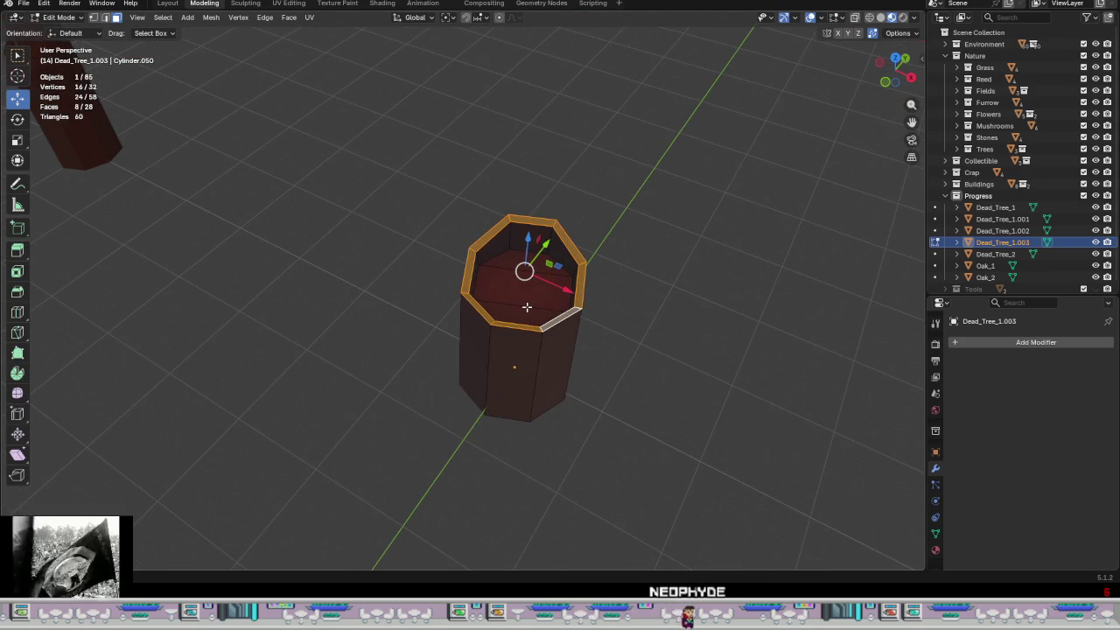
{"action": "left_click", "coordinate": [525, 306]}
{"action": "middle_click_drag", "start_coordinate": [520, 307], "coordinate": [548, 312]}
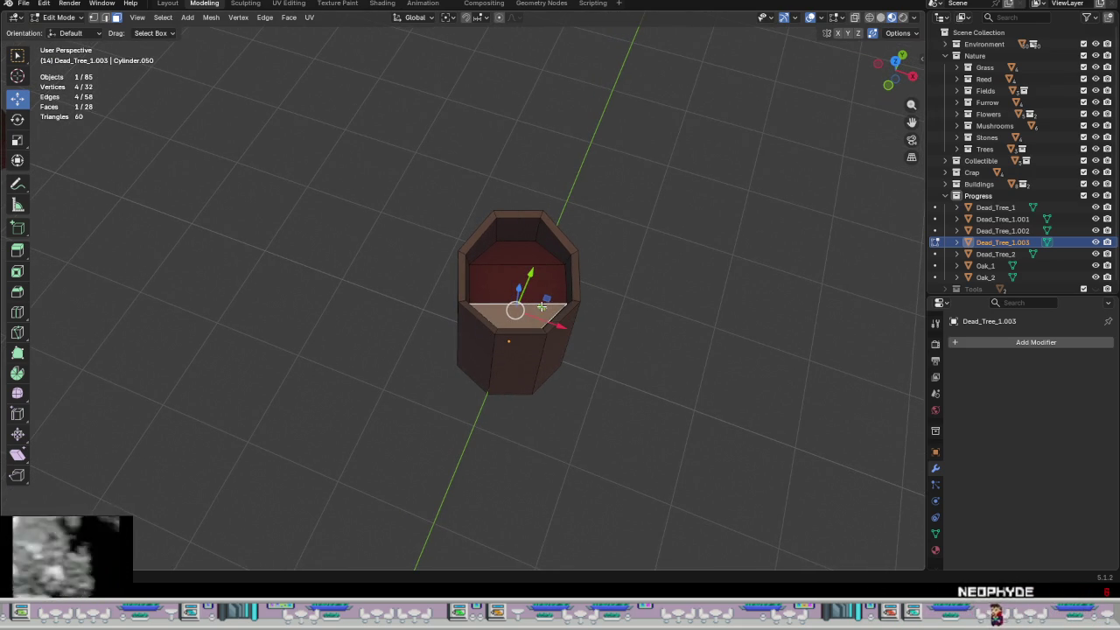
{"action": "key", "text": "2"}
{"action": "left_click", "coordinate": [543, 250], "text": "alt"}
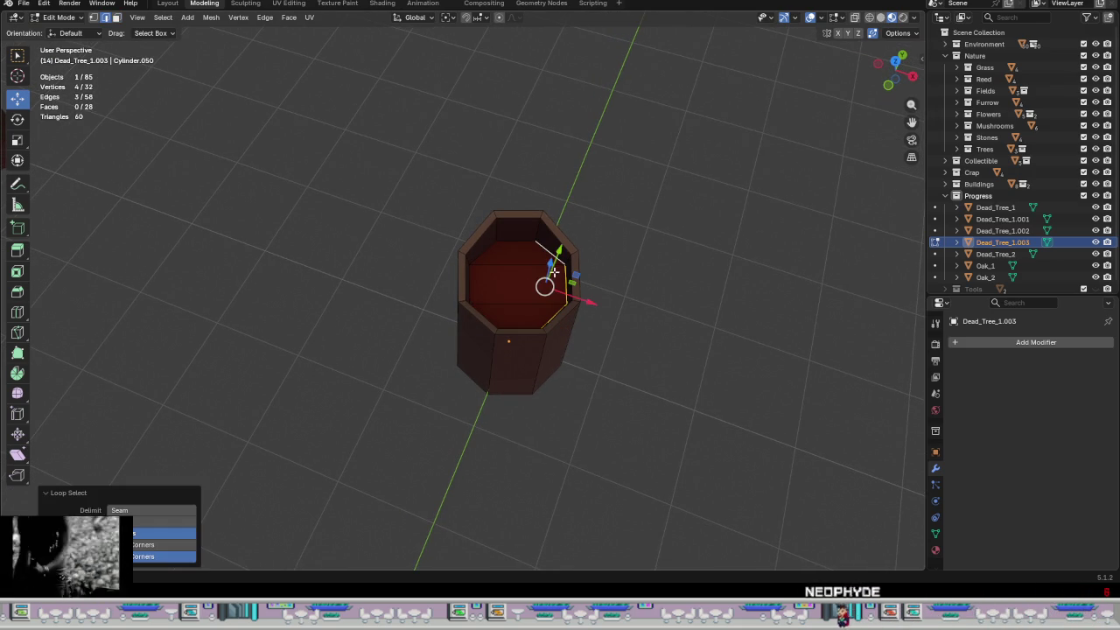
{"action": "mouse_move", "coordinate": [566, 272]}
{"action": "middle_mouse_down"}
{"action": "mouse_move", "coordinate": [382, 253]}
{"action": "mouse_move", "coordinate": [553, 245]}
{"action": "middle_mouse_up"}
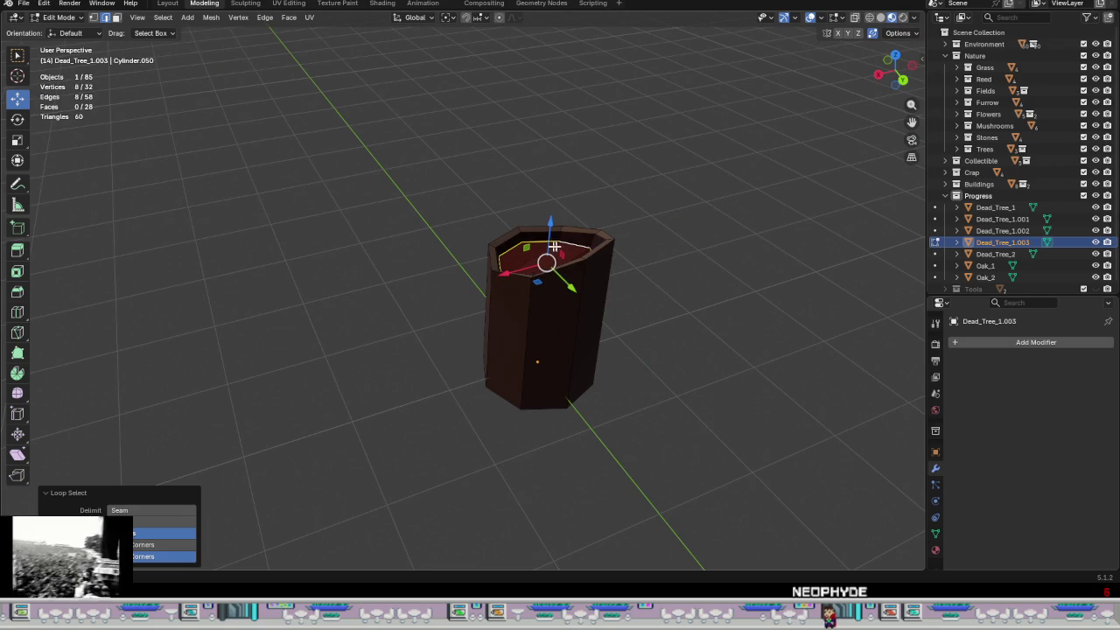
{"action": "middle_click_drag", "start_coordinate": [559, 256], "coordinate": [744, 285]}
{"action": "key", "text": "ctrl+e"}
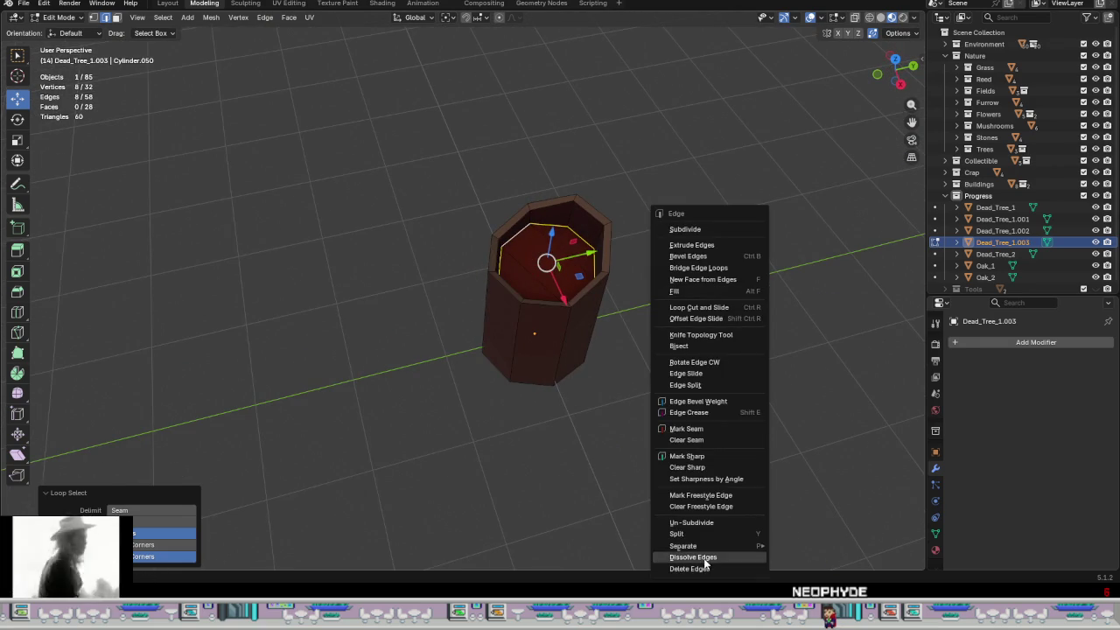
{"action": "left_click", "coordinate": [706, 561]}
- Select the inner rim edges on both sides of the hollow
{"action": "mouse_move", "coordinate": [554, 359]}
{"action": "middle_mouse_down"}
{"action": "mouse_move", "coordinate": [627, 327]}
{"action": "mouse_move", "coordinate": [627, 337]}
{"action": "mouse_move", "coordinate": [543, 291]}
{"action": "middle_mouse_up"}
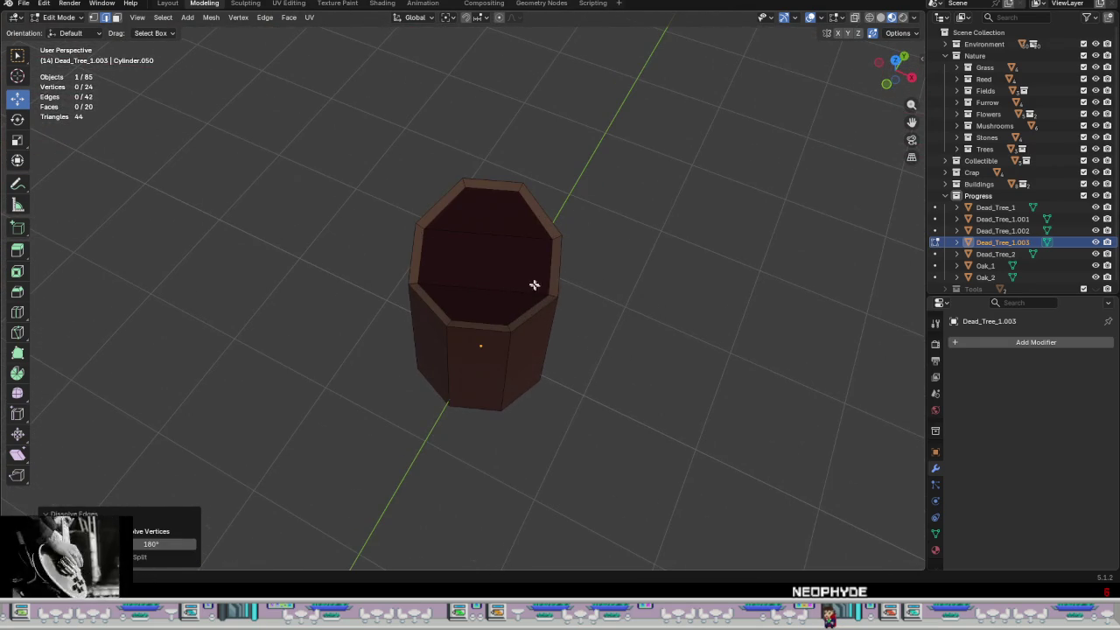
{"action": "left_click", "coordinate": [545, 272], "text": "alt"}
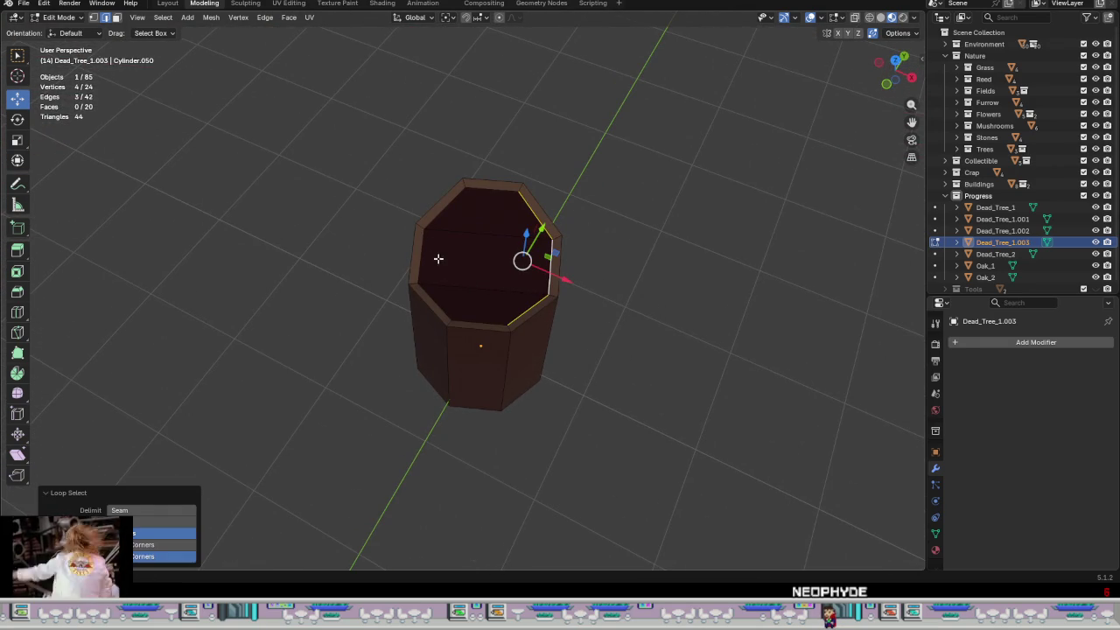
{"action": "left_click", "coordinate": [436, 250], "text": "alt+shift"}
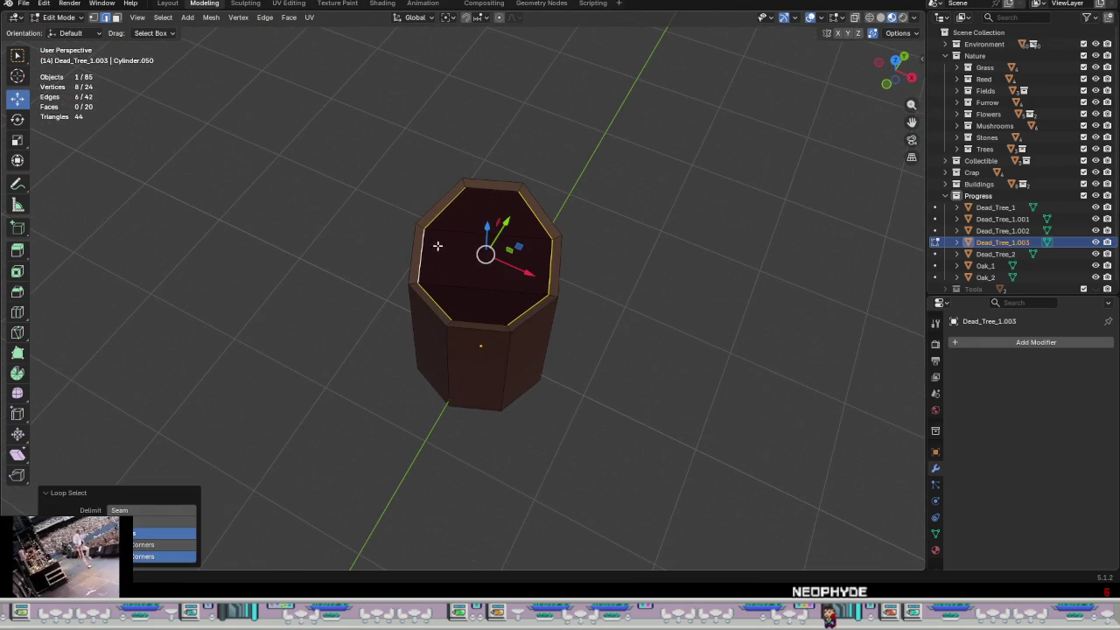
{"action": "key", "text": "ctrl+e"}
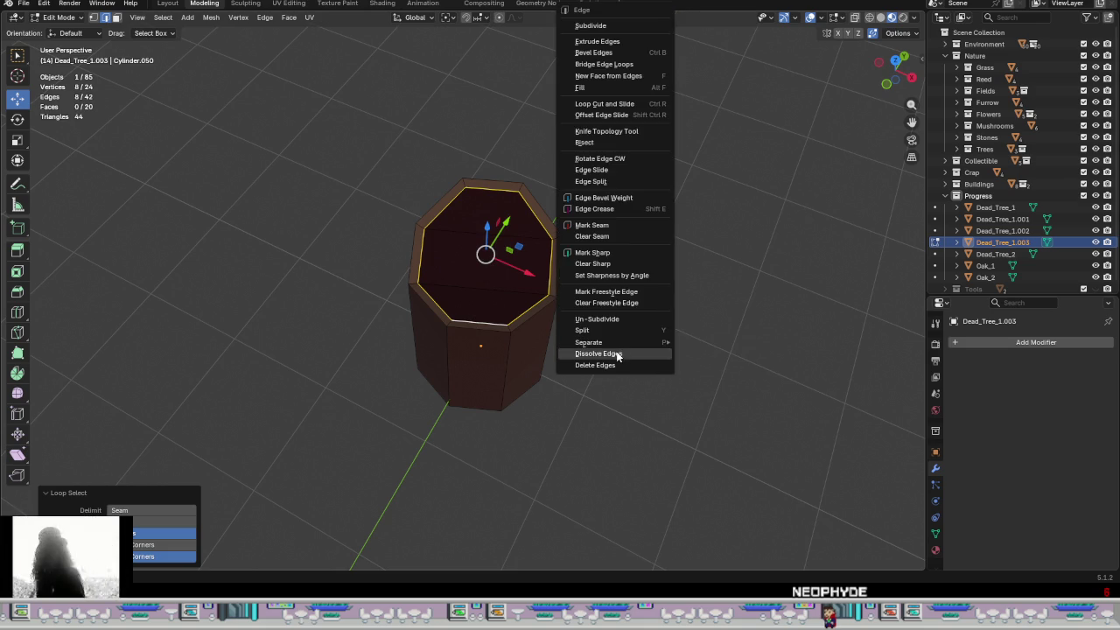
- Dissolve the rim edges to close the top, then flatten the three top faces with S Z 0
{"action": "left_click", "coordinate": [617, 355]}
{"action": "mouse_move", "coordinate": [600, 333]}
{"action": "middle_mouse_down"}
{"action": "mouse_move", "coordinate": [630, 332]}
{"action": "mouse_move", "coordinate": [450, 268]}
{"action": "middle_mouse_up"}
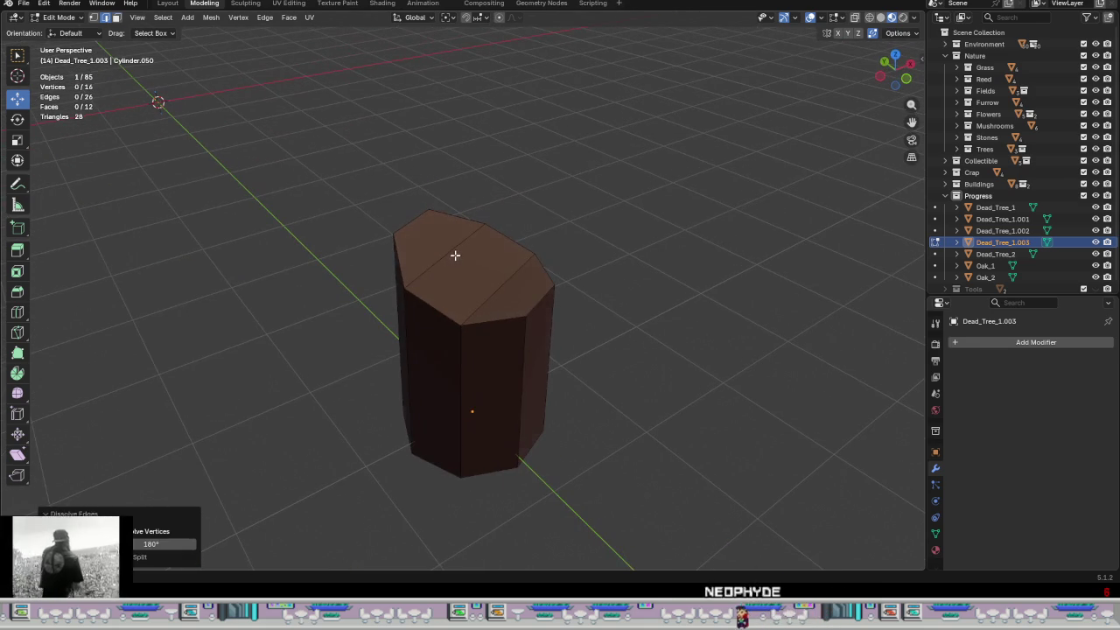
{"action": "key", "text": "3"}
{"action": "left_click", "coordinate": [437, 237]}
{"action": "left_click", "coordinate": [463, 251], "text": "shift"}
{"action": "left_click", "coordinate": [529, 289], "text": "shift"}
{"action": "key", "text": "s"}
{"action": "key", "text": "z"}
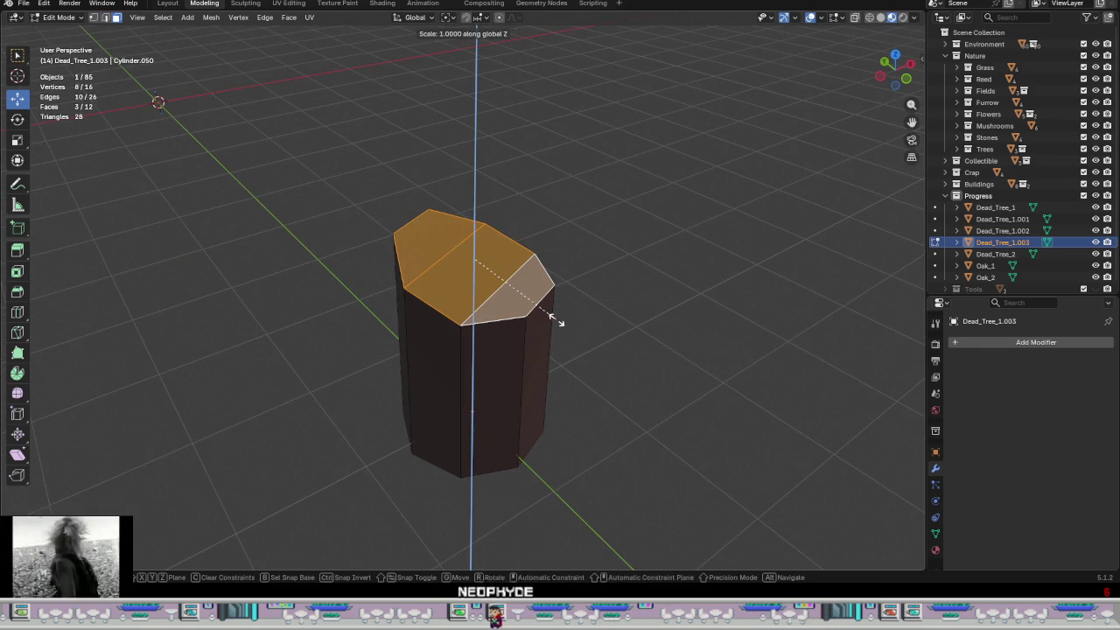
{"action": "key", "text": "0"}
{"action": "key", "text": "Return"}
- Dissolve the leftover top edge so the stump has one octagonal top face
{"action": "scroll", "coordinate": [491, 332], "scroll_direction": "down", "scroll_amount": 2}
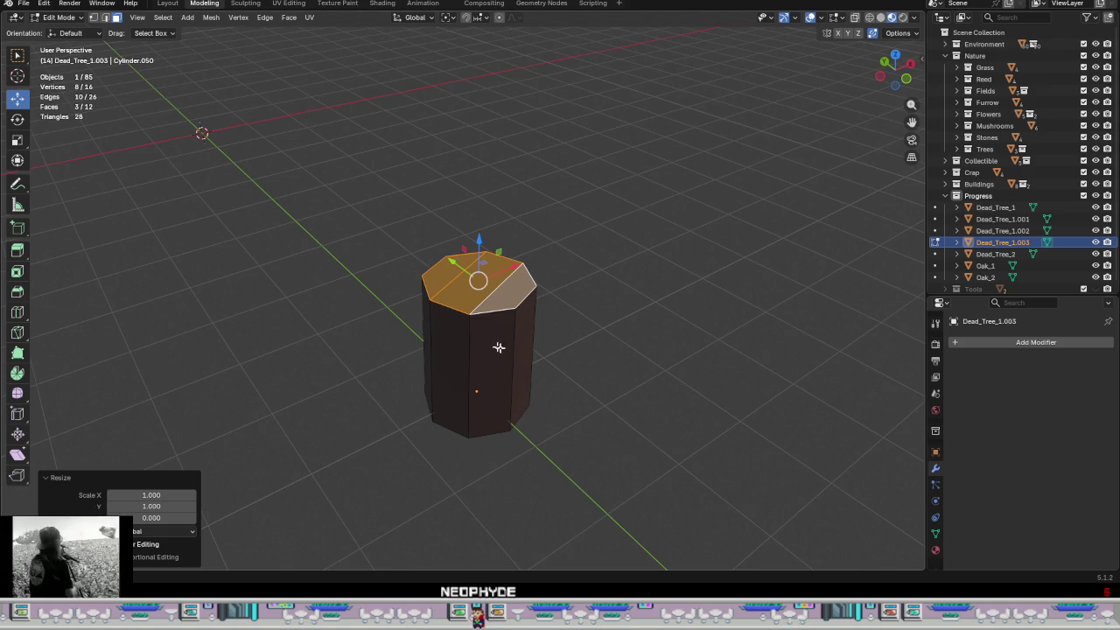
{"action": "key", "text": "l"}
{"action": "middle_click_drag", "start_coordinate": [532, 354], "coordinate": [477, 350]}
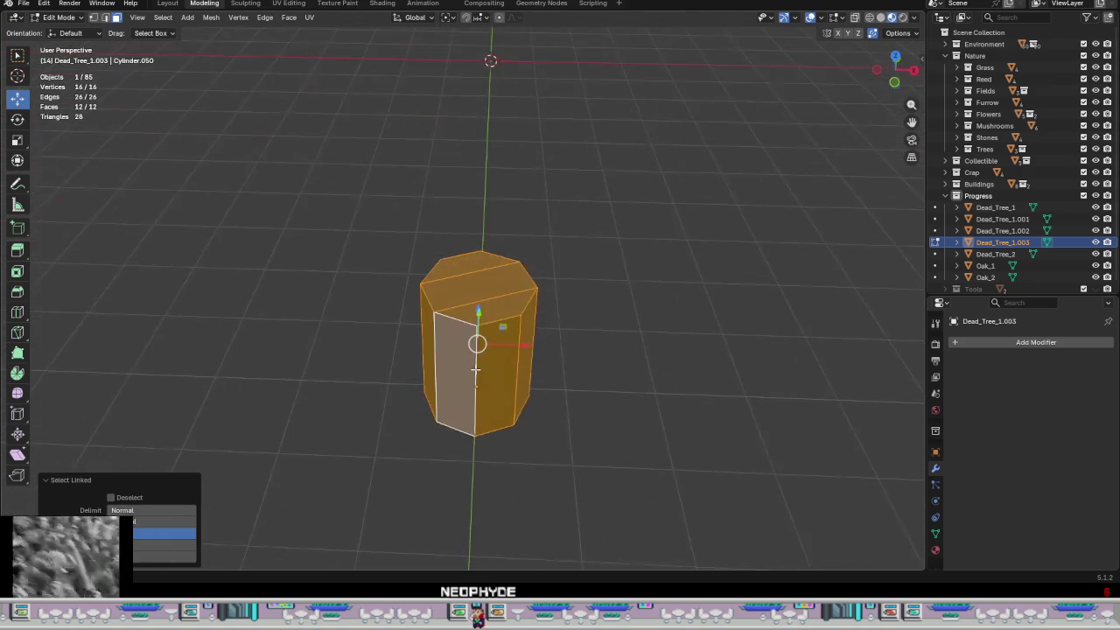
{"action": "key", "text": "2"}
{"action": "left_click", "coordinate": [482, 318]}
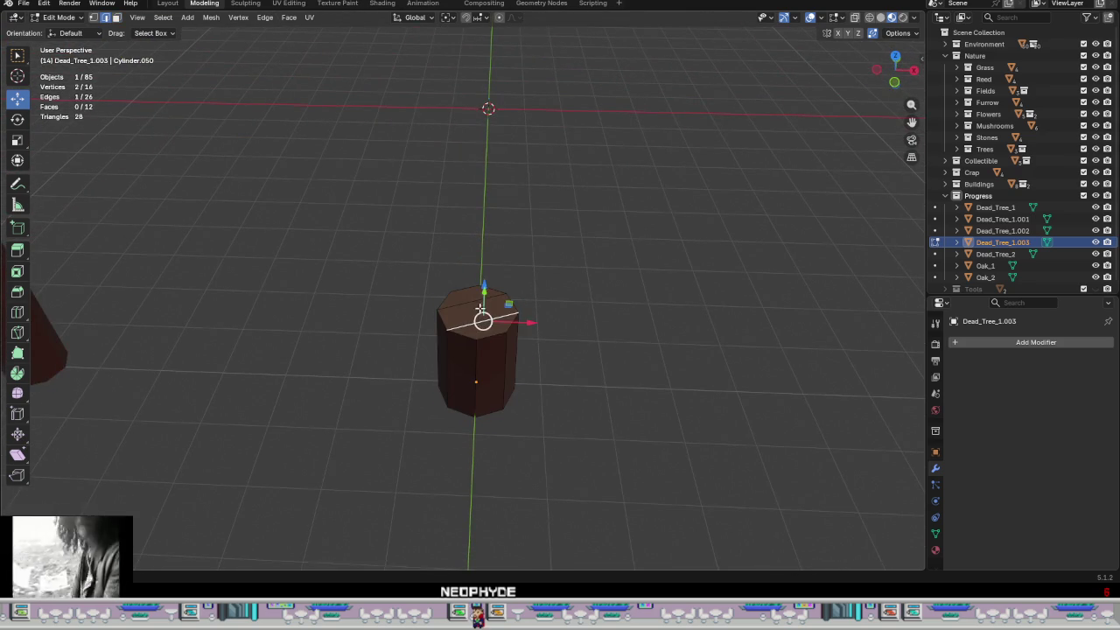
{"action": "key", "text": "ctrl+e"}
{"action": "left_click", "coordinate": [516, 354]}
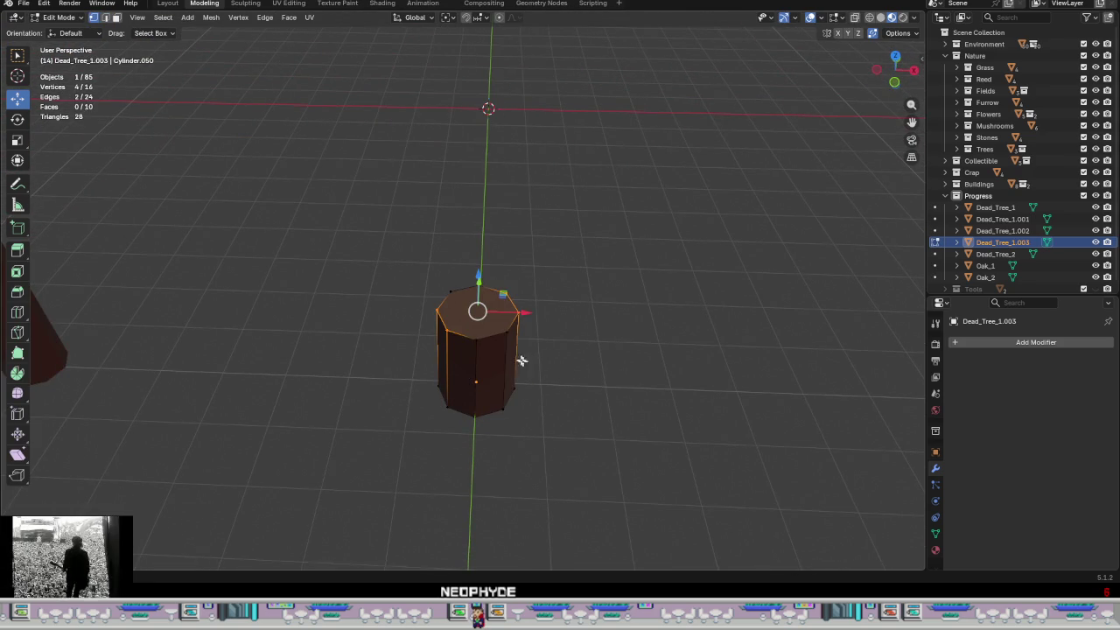
{"action": "scroll", "coordinate": [522, 360], "scroll_direction": "up", "scroll_amount": 2}
{"action": "scroll", "coordinate": [521, 361], "scroll_direction": "down", "scroll_amount": 2}
{"action": "mouse_move", "coordinate": [521, 361]}
{"action": "middle_mouse_down"}
{"action": "mouse_move", "coordinate": [560, 383]}
{"action": "mouse_move", "coordinate": [551, 396]}
{"action": "mouse_move", "coordinate": [498, 376]}
{"action": "mouse_move", "coordinate": [505, 322]}
{"action": "middle_mouse_up"}
- Extrude the top face upward 2.003 m into a tall octagonal column
{"action": "key", "text": "3"}
{"action": "left_click", "coordinate": [496, 318]}
{"action": "scroll", "coordinate": [507, 341], "scroll_direction": "down", "scroll_amount": 3}
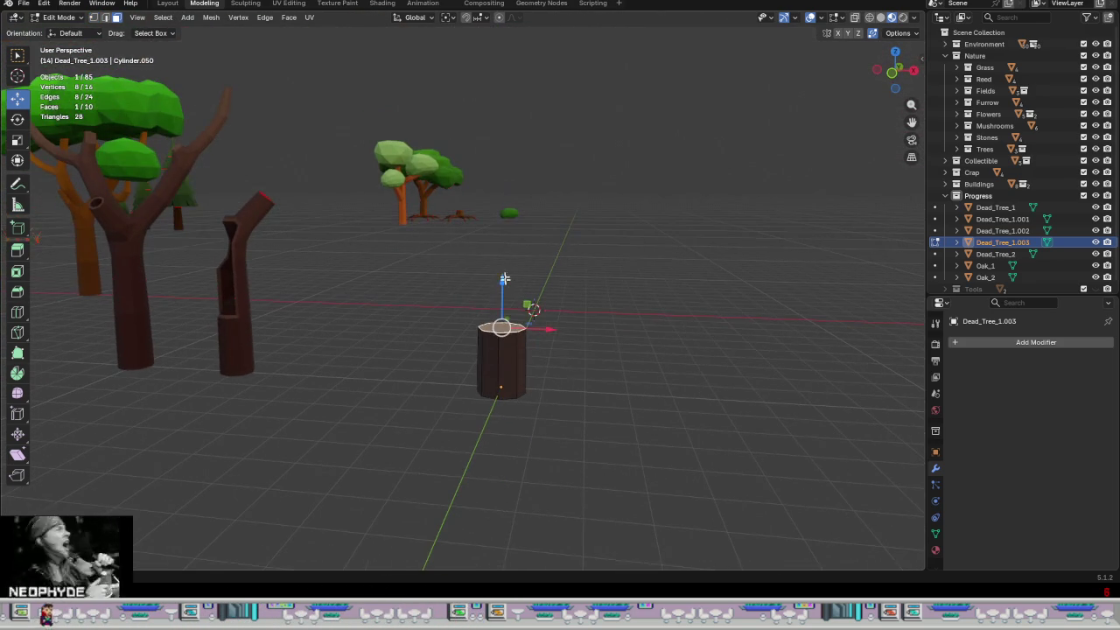
{"action": "key", "text": "e"}
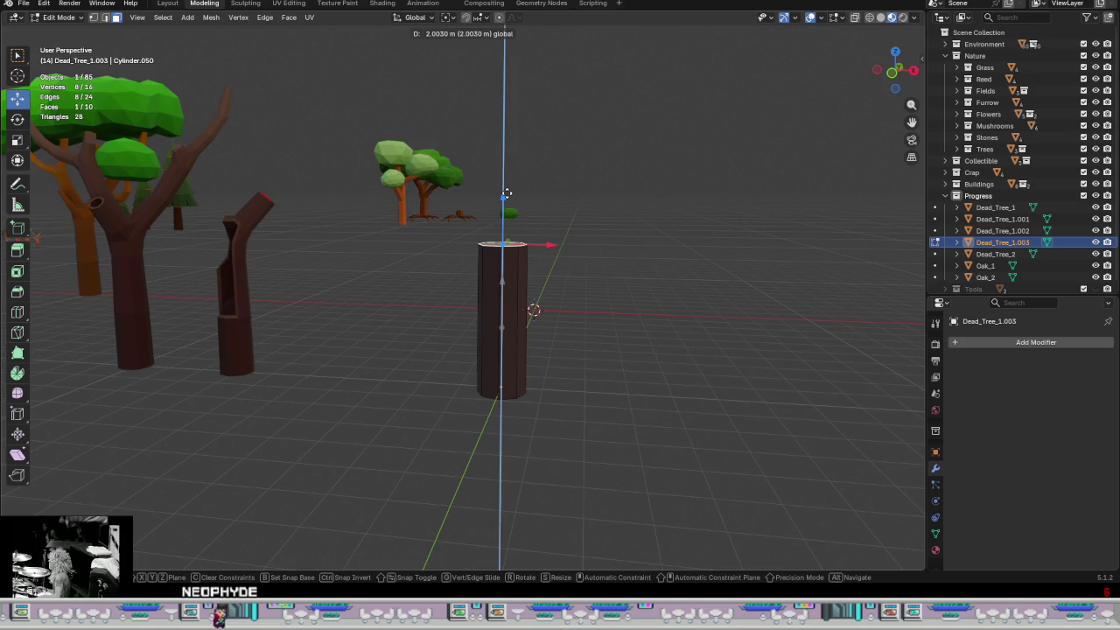
{"action": "left_click", "coordinate": [505, 194]}
{"action": "mouse_move", "coordinate": [499, 242]}
{"action": "middle_mouse_down"}
{"action": "mouse_move", "coordinate": [500, 380]}
{"action": "mouse_move", "coordinate": [487, 429]}
{"action": "mouse_move", "coordinate": [482, 280]}
{"action": "middle_mouse_up"}
{"action": "scroll", "coordinate": [477, 314], "scroll_direction": "up", "scroll_amount": 3}
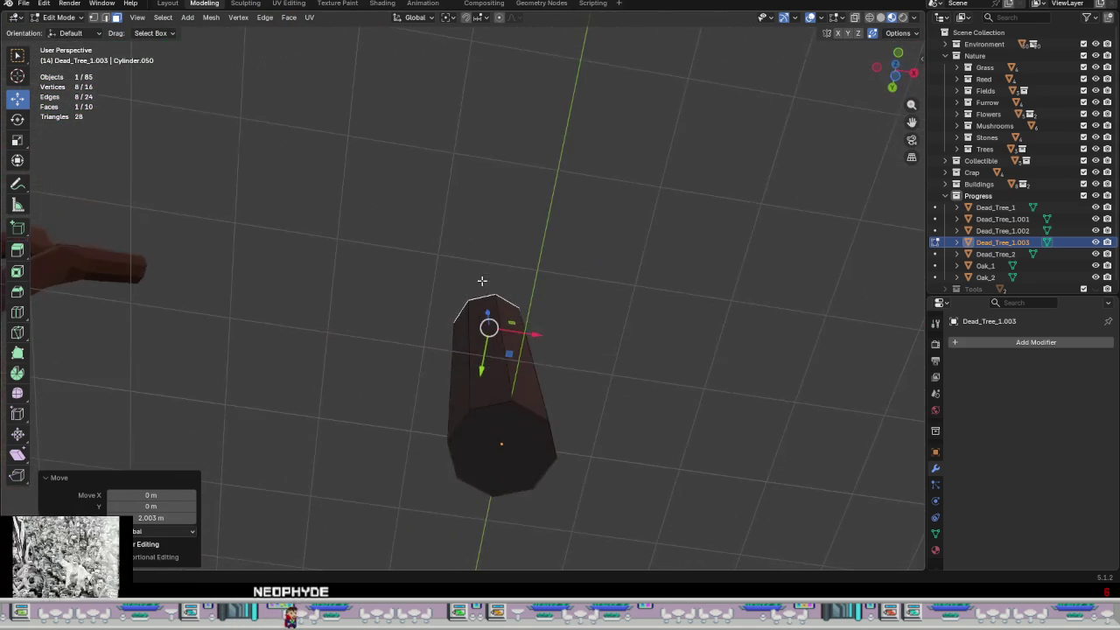
- Delete the column's bottom face, leaving 9 faces
{"action": "left_click", "coordinate": [523, 454], "text": "shift"}
{"action": "mouse_move", "coordinate": [622, 437]}
{"action": "middle_mouse_down"}
{"action": "mouse_move", "coordinate": [575, 488]}
{"action": "mouse_move", "coordinate": [581, 567]}
{"action": "mouse_move", "coordinate": [585, 551]}
{"action": "mouse_move", "coordinate": [525, 496]}
{"action": "middle_mouse_up"}
{"action": "left_click", "coordinate": [497, 488], "text": "shift"}
{"action": "left_click", "coordinate": [501, 487]}
{"action": "right_click", "coordinate": [637, 500]}
{"action": "left_click", "coordinate": [601, 563]}
{"action": "mouse_move", "coordinate": [616, 400]}
{"action": "middle_mouse_down"}
{"action": "mouse_move", "coordinate": [602, 469]}
{"action": "mouse_move", "coordinate": [501, 399]}
{"action": "middle_mouse_up"}
{"action": "left_click", "coordinate": [494, 385]}
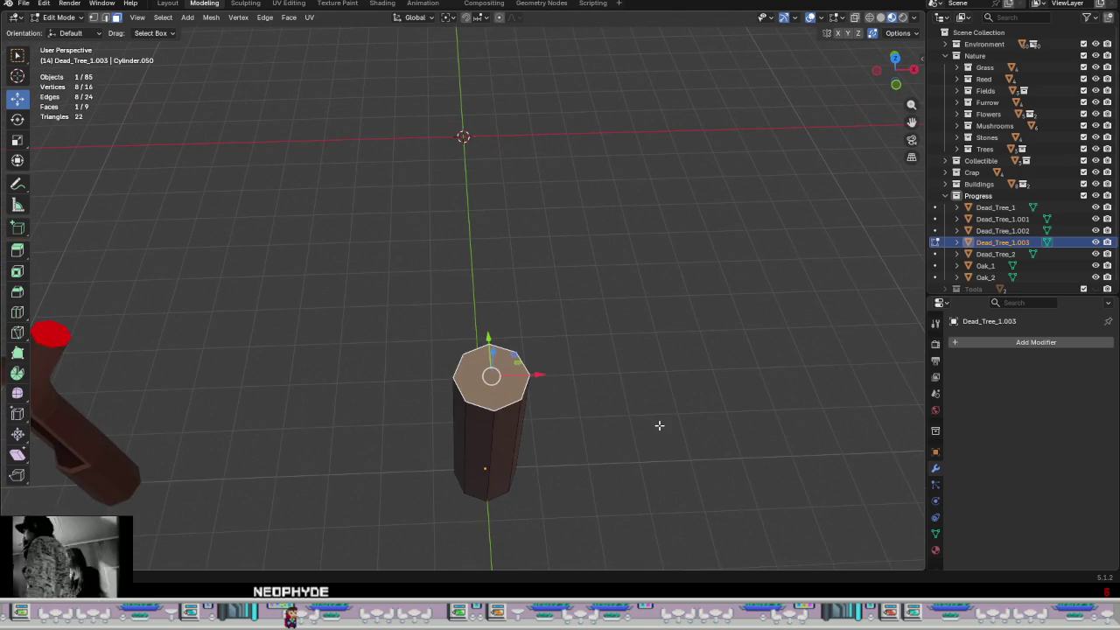
- Inset the column's top face 0.1048 m, giving 24 vertices and 17 faces
{"action": "key", "text": "i"}
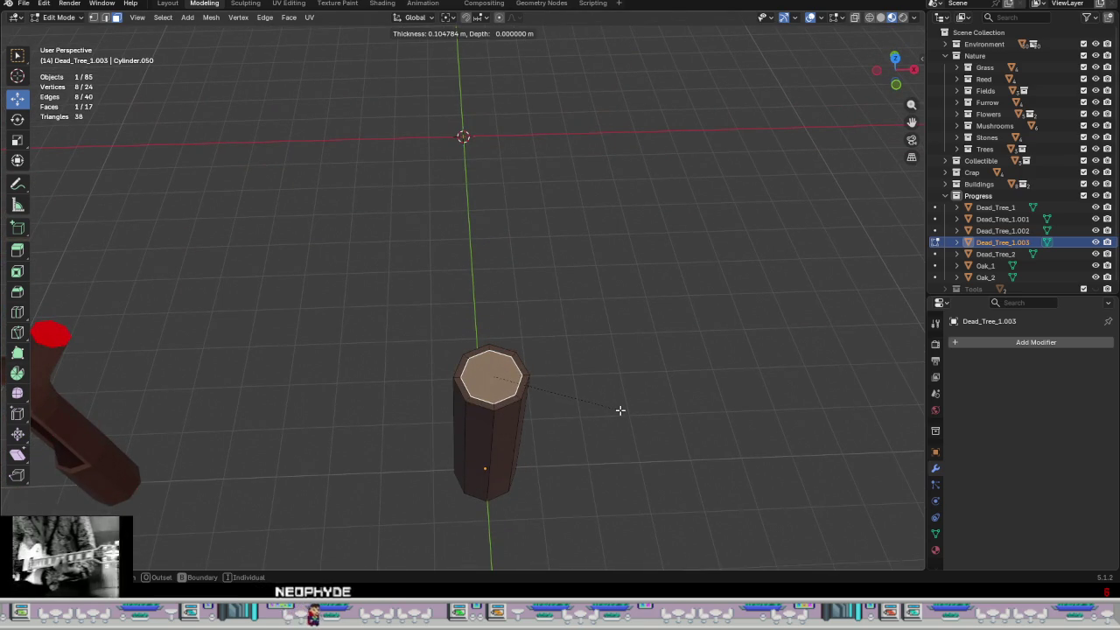
{"action": "left_click", "coordinate": [619, 411]}
{"action": "right_click", "coordinate": [557, 396]}
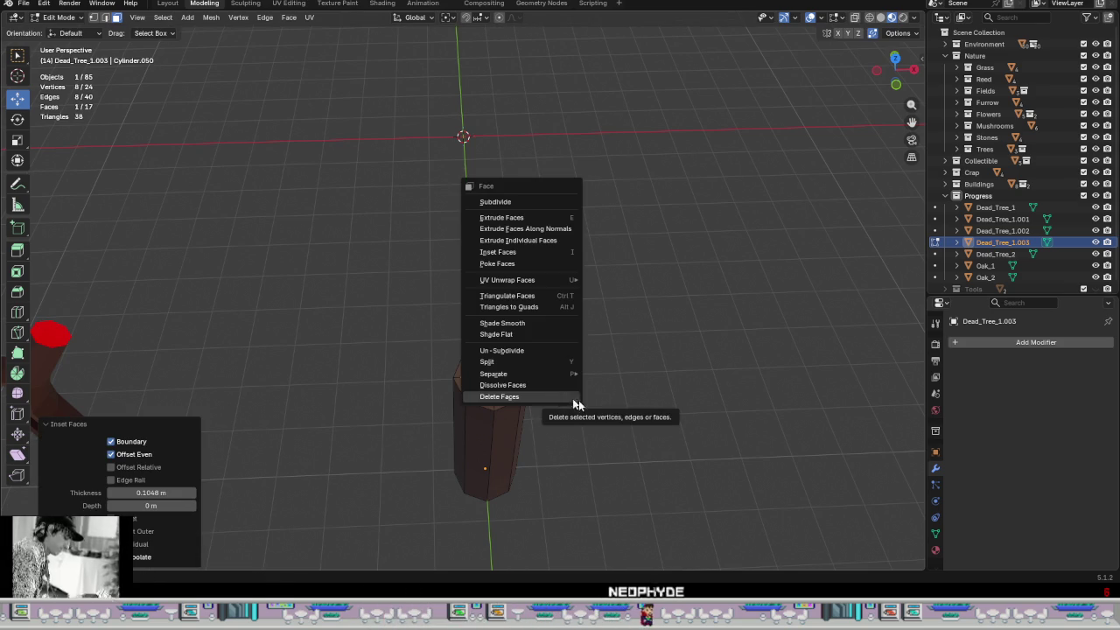
{"action": "mouse_move", "coordinate": [578, 395]}
{"action": "middle_mouse_down"}
{"action": "mouse_move", "coordinate": [580, 445]}
{"action": "mouse_move", "coordinate": [478, 368]}
{"action": "middle_mouse_up"}
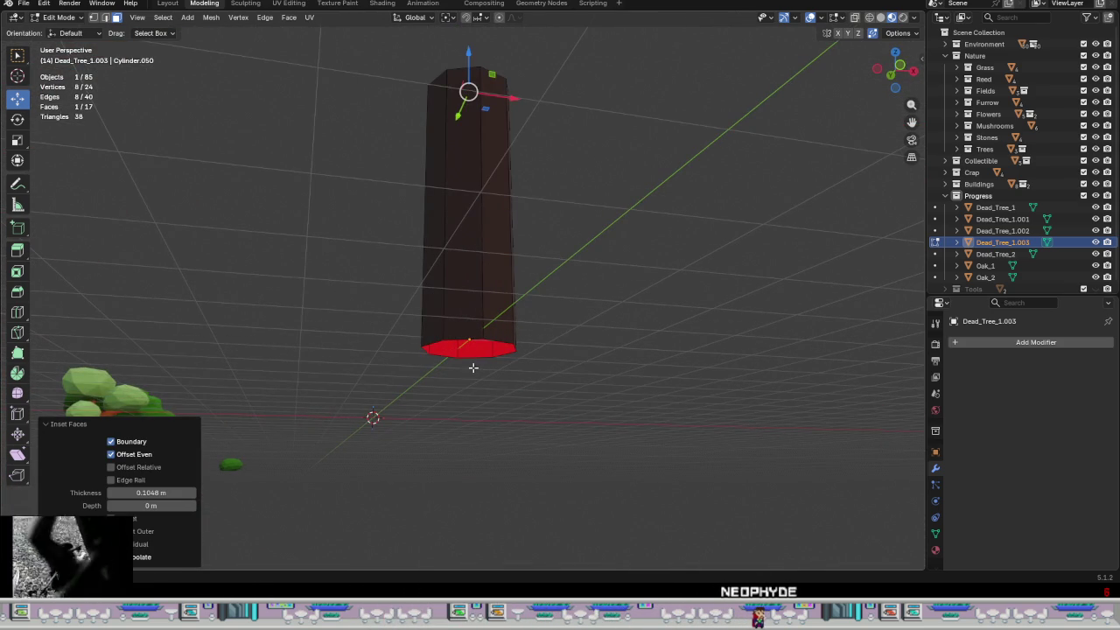
- Extrude the inset face into the trunk, then down to the trunk's bottom with Vertex snapping
{"action": "key", "text": "e"}
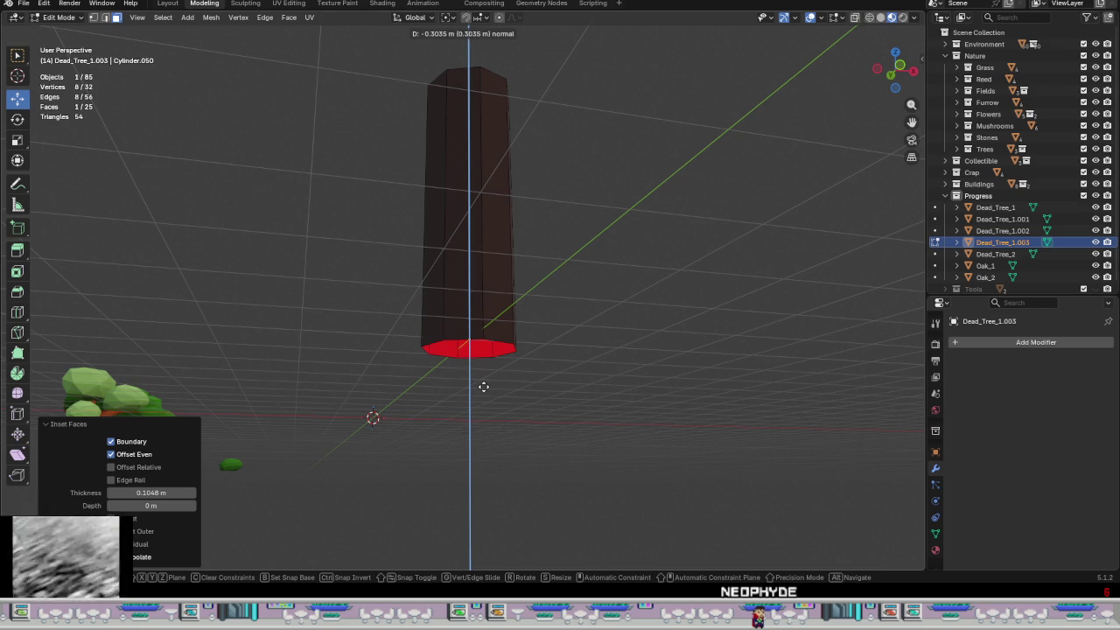
{"action": "left_click", "coordinate": [483, 386]}
{"action": "left_click", "coordinate": [485, 18]}
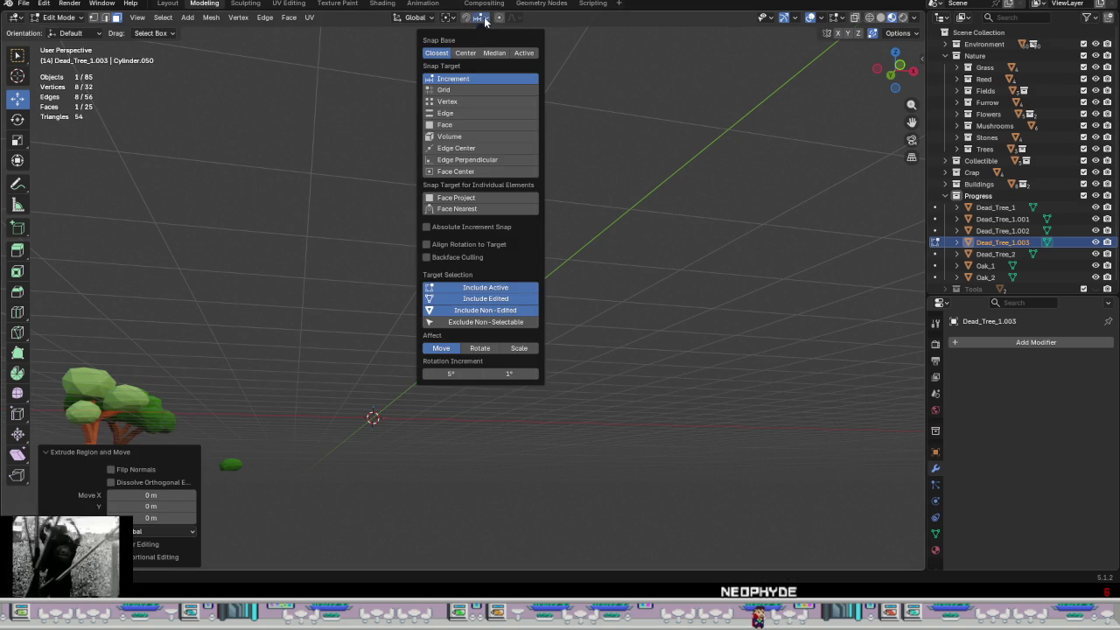
{"action": "left_click", "coordinate": [458, 102]}
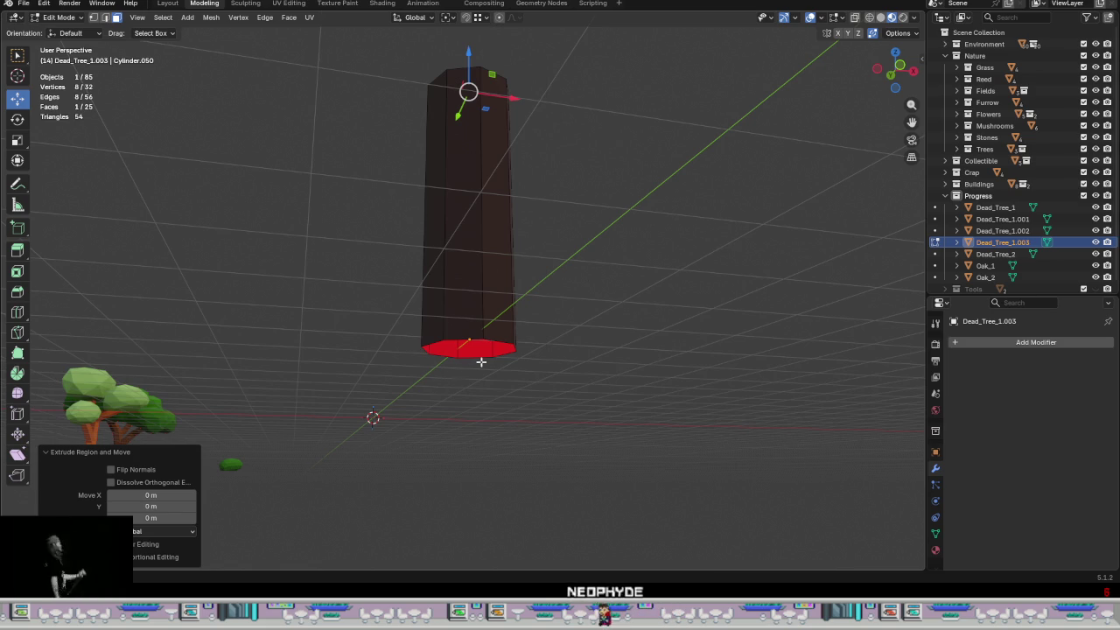
{"action": "key", "text": "e"}
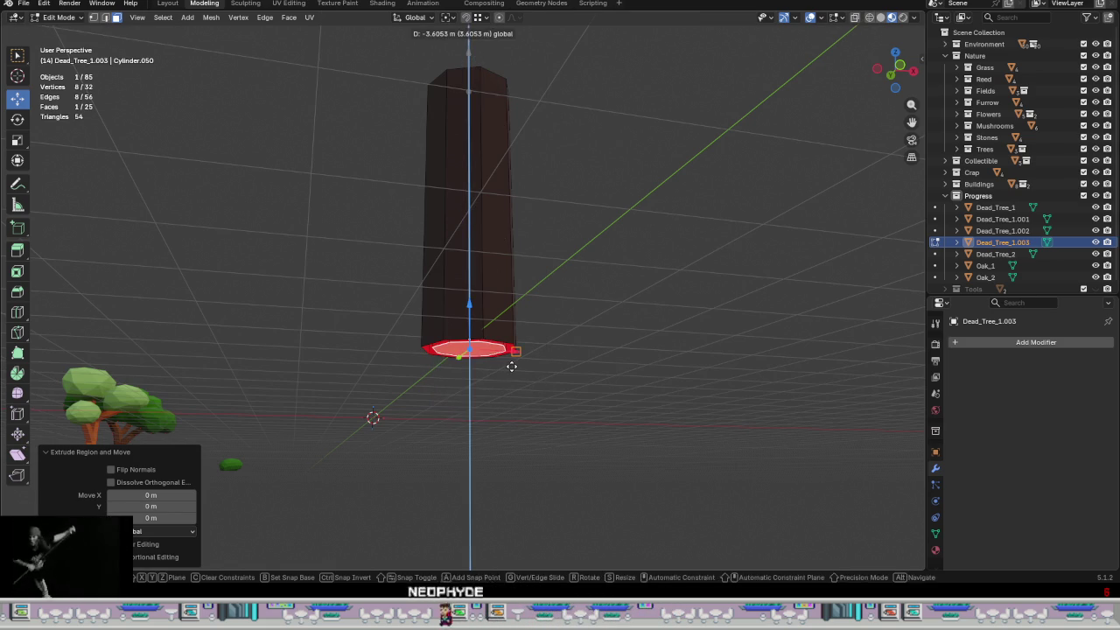
{"action": "left_click", "coordinate": [525, 350]}
- Delete the inner end face and bridge the inner and outer bottom loops into a rim
{"action": "scroll", "coordinate": [503, 412], "scroll_direction": "up", "scroll_amount": 2}
{"action": "right_click", "coordinate": [499, 417]}
{"action": "left_click", "coordinate": [503, 418]}
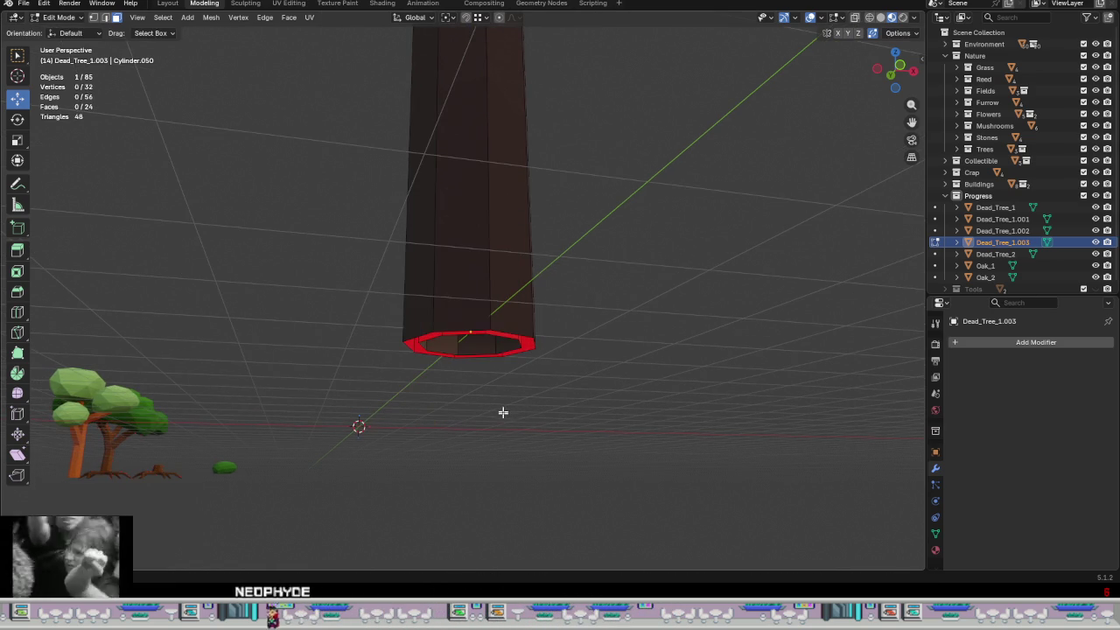
{"action": "scroll", "coordinate": [484, 371], "scroll_direction": "up", "scroll_amount": 3}
{"action": "left_click", "coordinate": [465, 325], "text": "alt"}
{"action": "left_click", "coordinate": [468, 336], "text": "alt+shift"}
{"action": "right_click", "coordinate": [525, 407]}
{"action": "left_click", "coordinate": [527, 410]}
{"action": "left_click", "coordinate": [525, 408]}
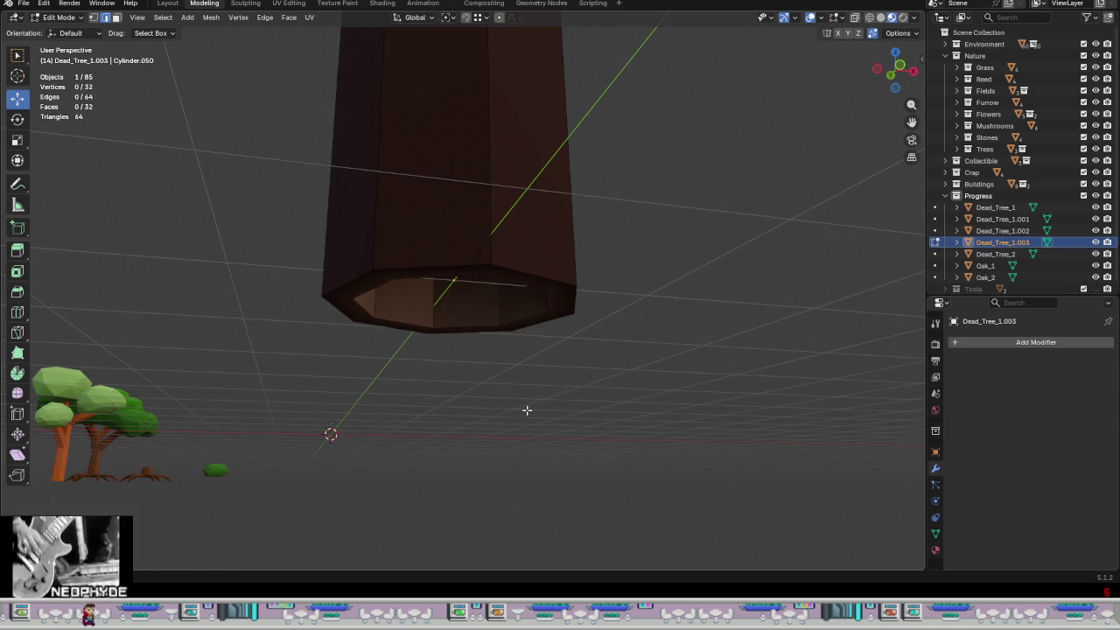
- Orbit to look down into the hollow trunk tube
{"action": "scroll", "coordinate": [533, 413], "scroll_direction": "down", "scroll_amount": 1}
{"action": "scroll", "coordinate": [573, 400], "scroll_direction": "down", "scroll_amount": 1}
{"action": "scroll", "coordinate": [575, 397], "scroll_direction": "down", "scroll_amount": 1}
{"action": "mouse_move", "coordinate": [575, 396]}
{"action": "middle_mouse_down"}
{"action": "mouse_move", "coordinate": [516, 440]}
{"action": "mouse_move", "coordinate": [552, 440]}
{"action": "mouse_move", "coordinate": [545, 417]}
{"action": "mouse_move", "coordinate": [548, 428]}
{"action": "mouse_move", "coordinate": [578, 315]}
{"action": "middle_mouse_up"}
{"action": "scroll", "coordinate": [548, 408], "scroll_direction": "down", "scroll_amount": 3}
{"action": "scroll", "coordinate": [521, 399], "scroll_direction": "up", "scroll_amount": 3}
{"action": "mouse_move", "coordinate": [525, 393]}
{"action": "middle_mouse_down"}
{"action": "mouse_move", "coordinate": [535, 353]}
{"action": "mouse_move", "coordinate": [502, 310]}
{"action": "mouse_move", "coordinate": [546, 329]}
{"action": "mouse_move", "coordinate": [548, 370]}
{"action": "mouse_move", "coordinate": [537, 363]}
{"action": "middle_mouse_up"}
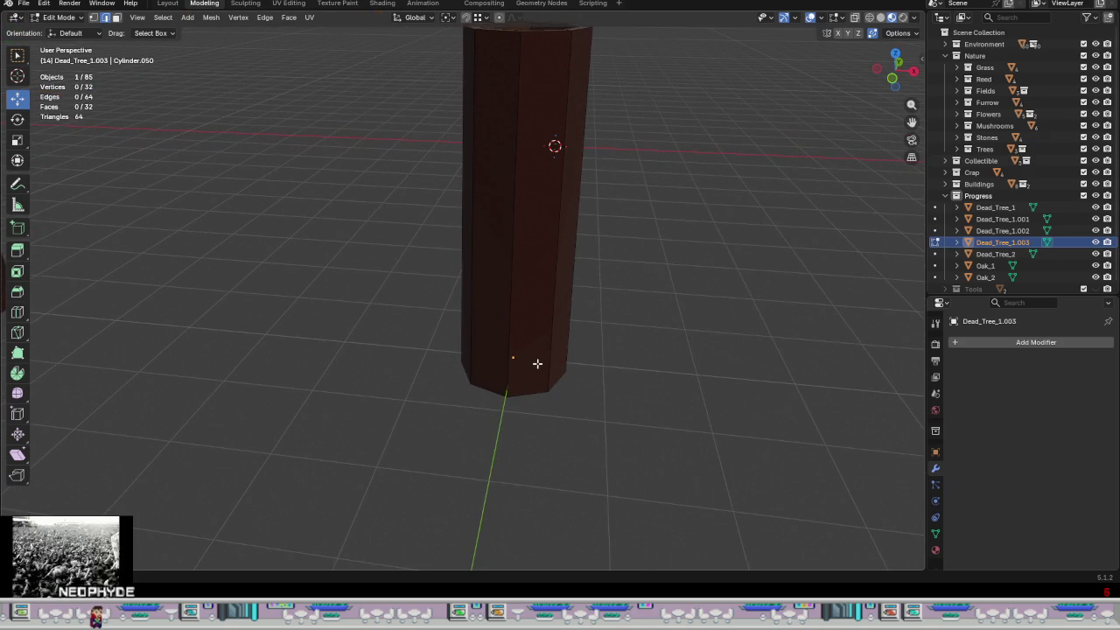
{"action": "scroll", "coordinate": [594, 361], "scroll_direction": "down", "scroll_amount": 3}
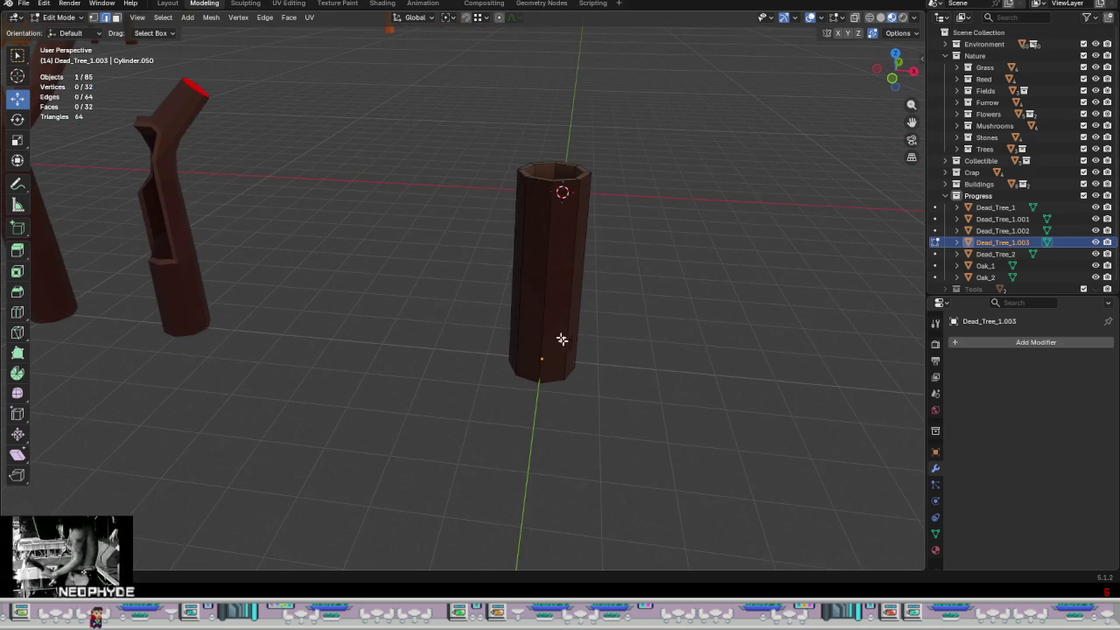
- Add a middle edge loop around the trunk and select one vertex on it
{"action": "scroll", "coordinate": [555, 311], "scroll_direction": "up", "scroll_amount": 2}
{"action": "middle_click_drag", "start_coordinate": [555, 312], "coordinate": [584, 282]}
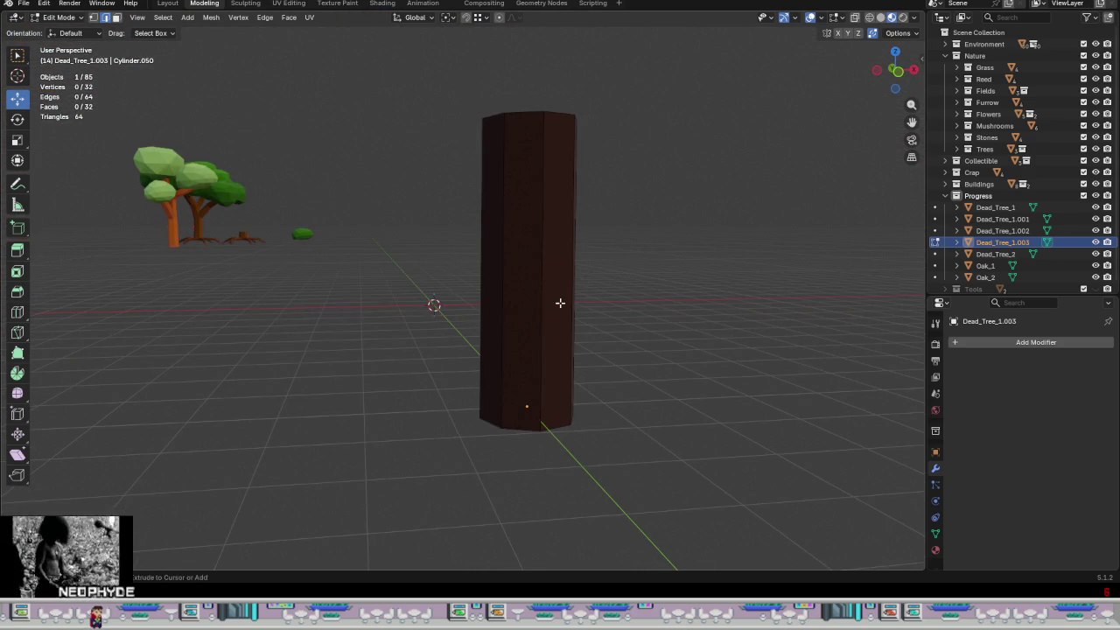
{"action": "key", "text": "ctrl+r"}
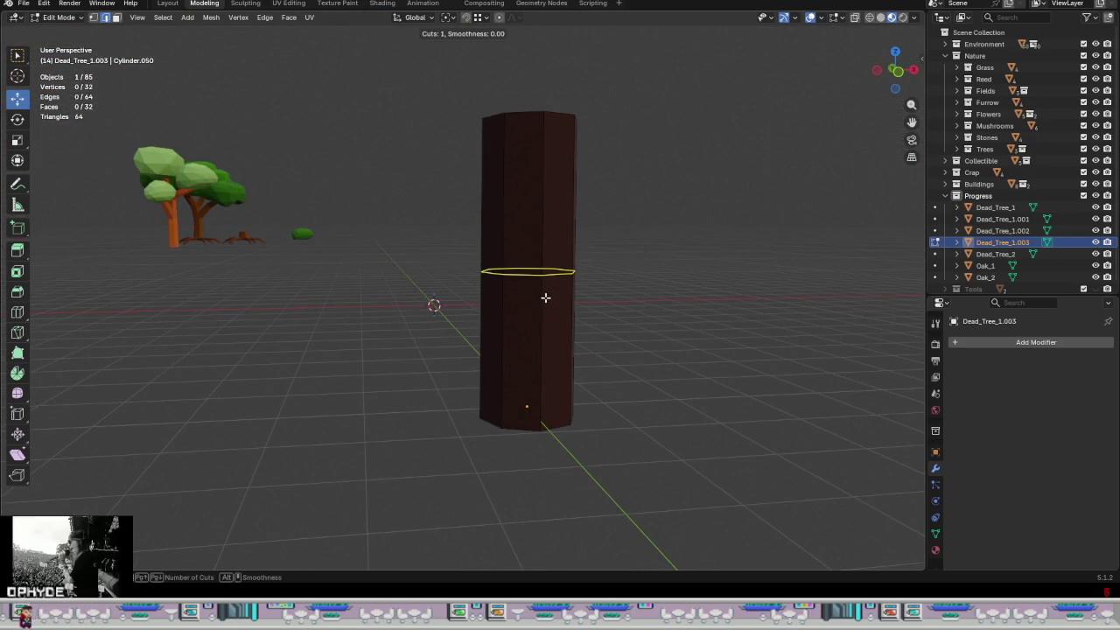
{"action": "left_click", "coordinate": [545, 280]}
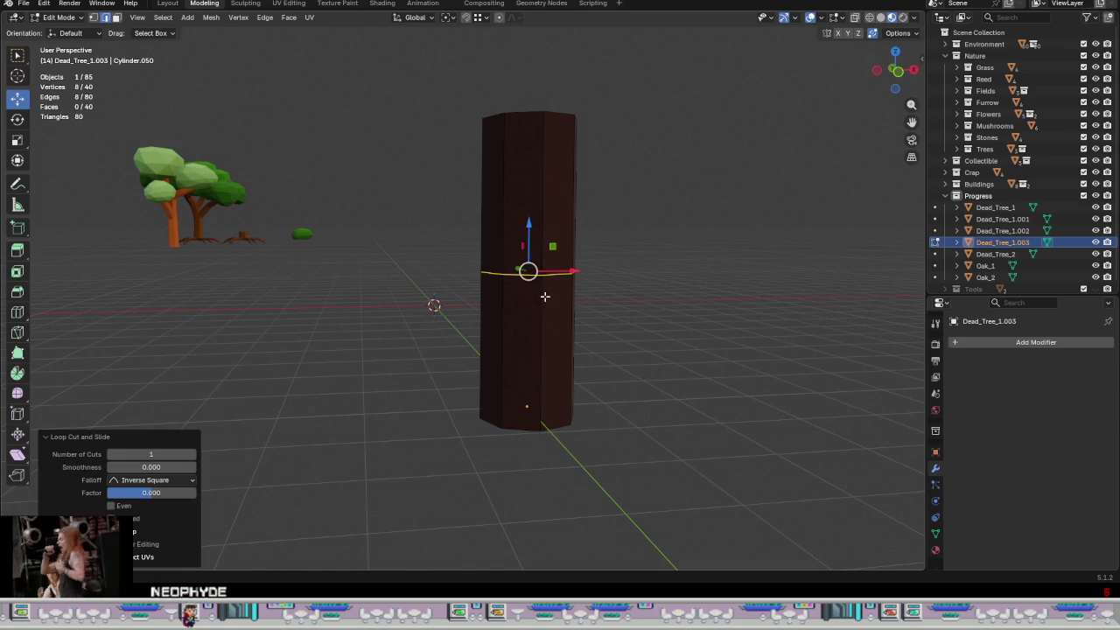
{"action": "scroll", "coordinate": [545, 283], "scroll_direction": "up", "scroll_amount": 2}
{"action": "left_click", "coordinate": [547, 282]}
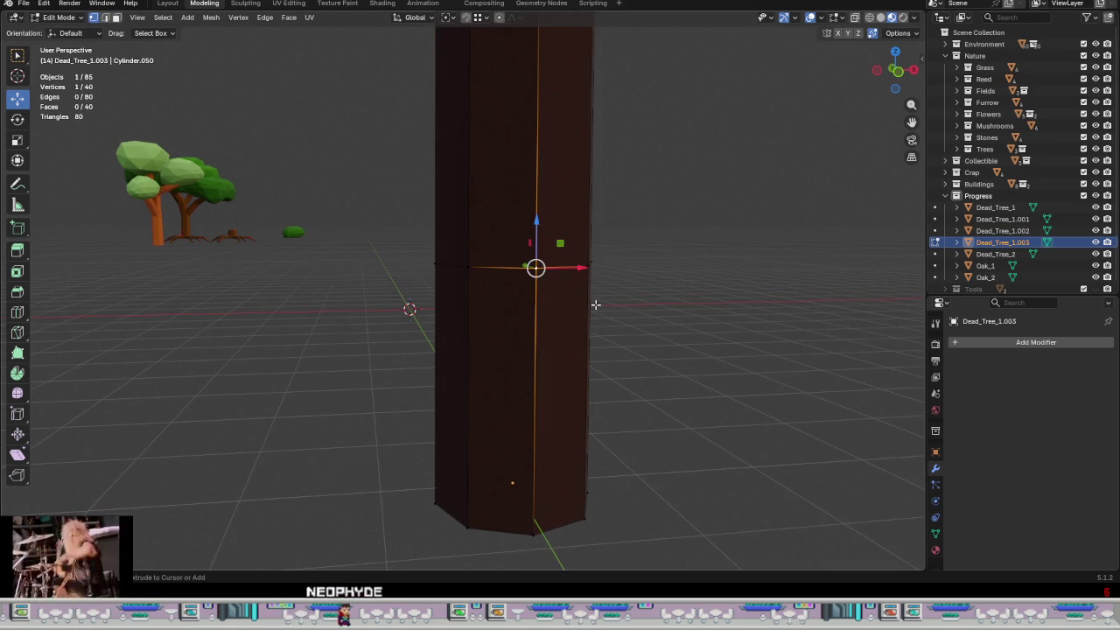
- Vertex-bevel it into a diamond, then bevel the corners into a 0.0979 m four-pointed star
{"action": "key", "text": "ctrl+shift+b"}
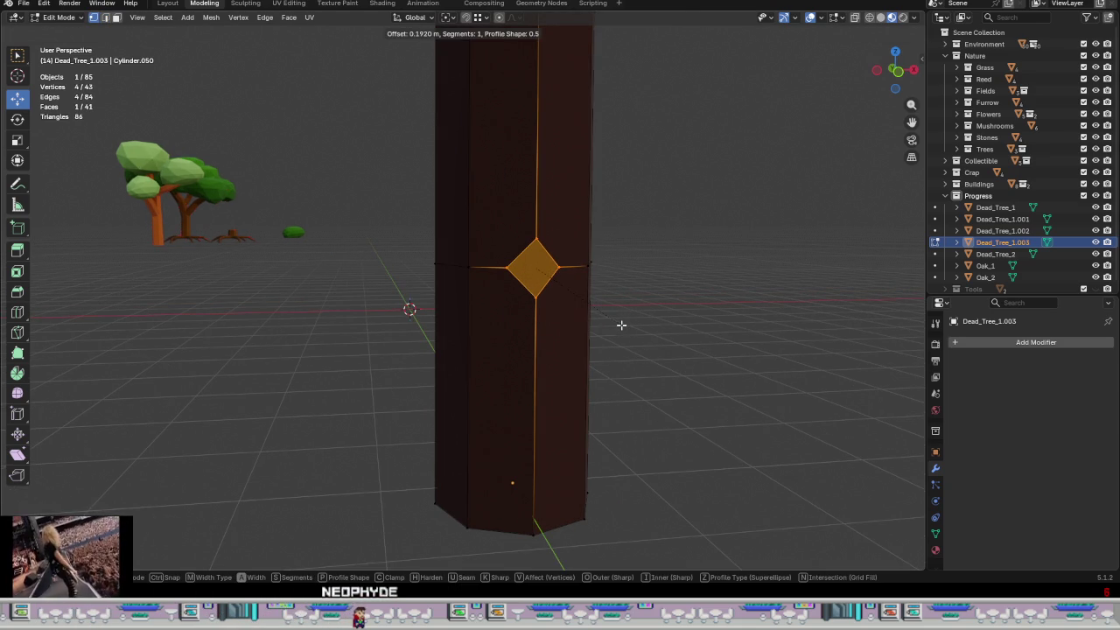
{"action": "left_click", "coordinate": [614, 321]}
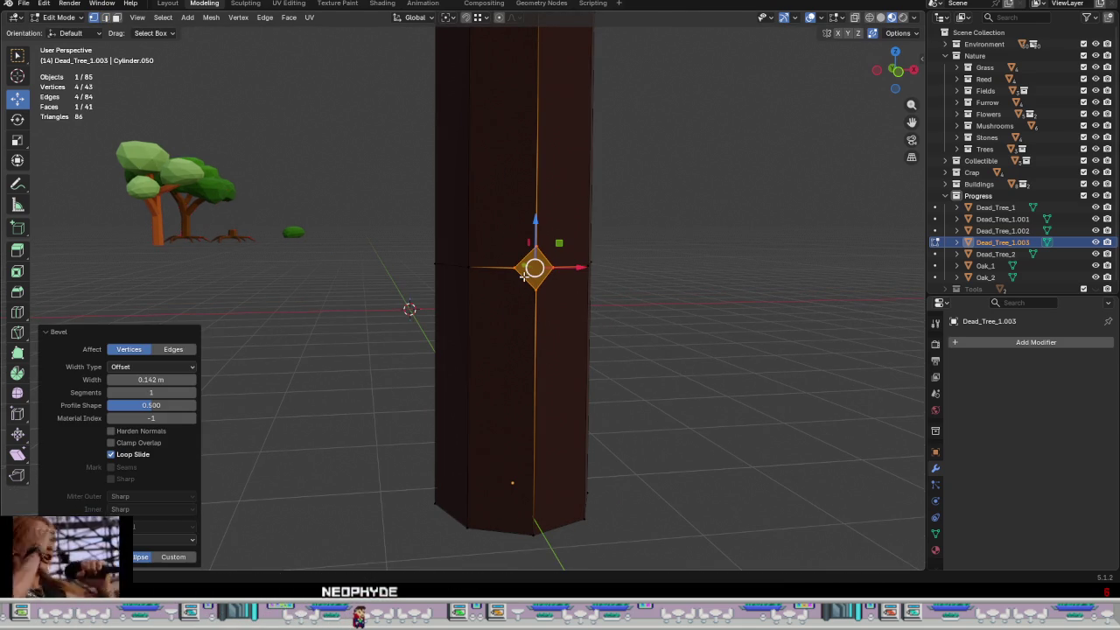
{"action": "key", "text": "ctrl+z"}
{"action": "key", "text": "ctrl+shift+z"}
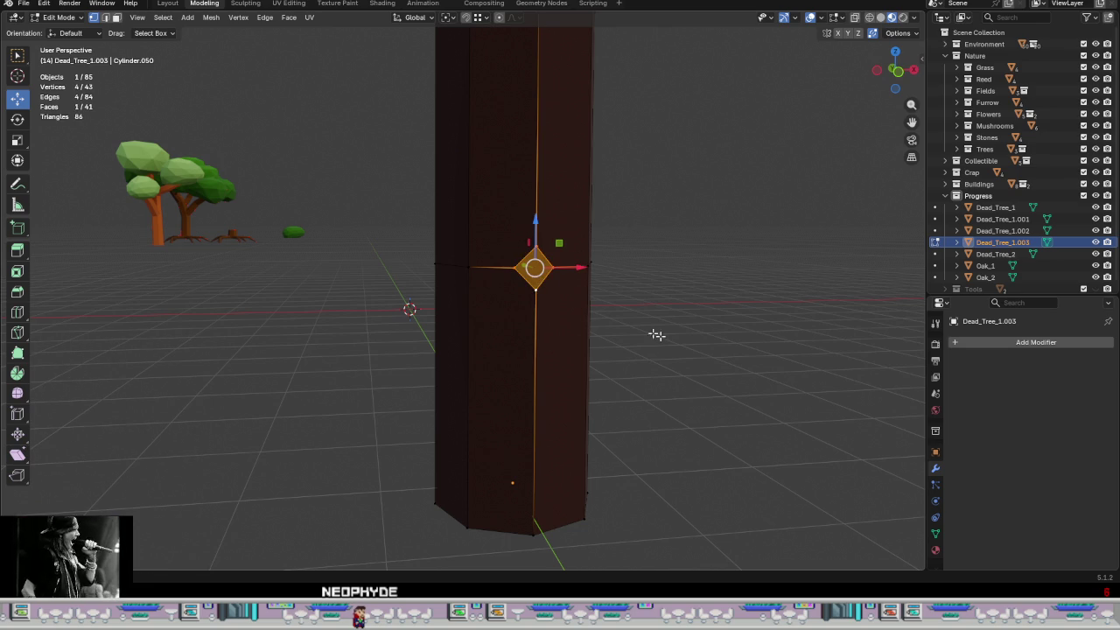
{"action": "key", "text": "ctrl+shift+b"}
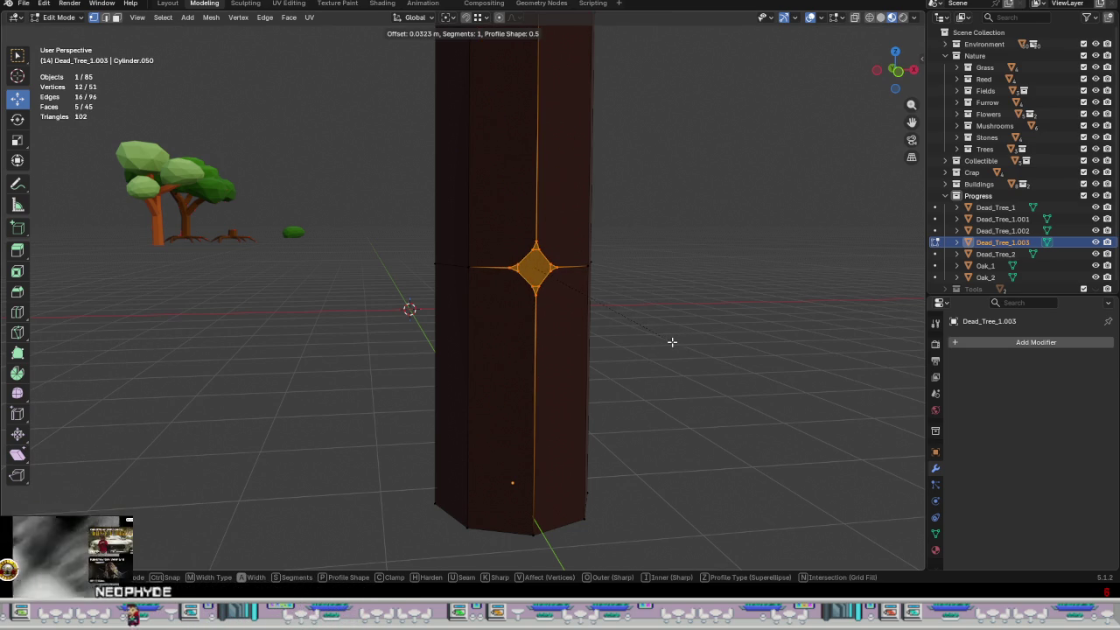
{"action": "left_click", "coordinate": [719, 377]}
{"action": "scroll", "coordinate": [560, 272], "scroll_direction": "up", "scroll_amount": 4}
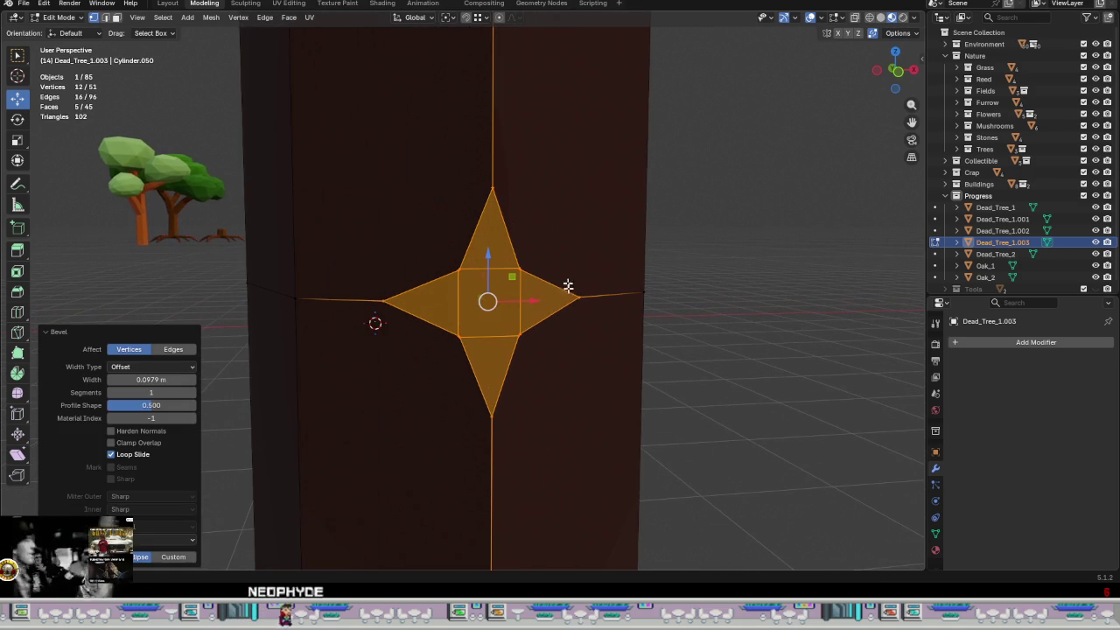
{"action": "left_click", "coordinate": [533, 366]}
- Merge the four pairs of close vertices in the star patch
{"action": "left_click_drag", "start_coordinate": [549, 368], "coordinate": [513, 324]}
{"action": "right_click", "coordinate": [576, 389]}
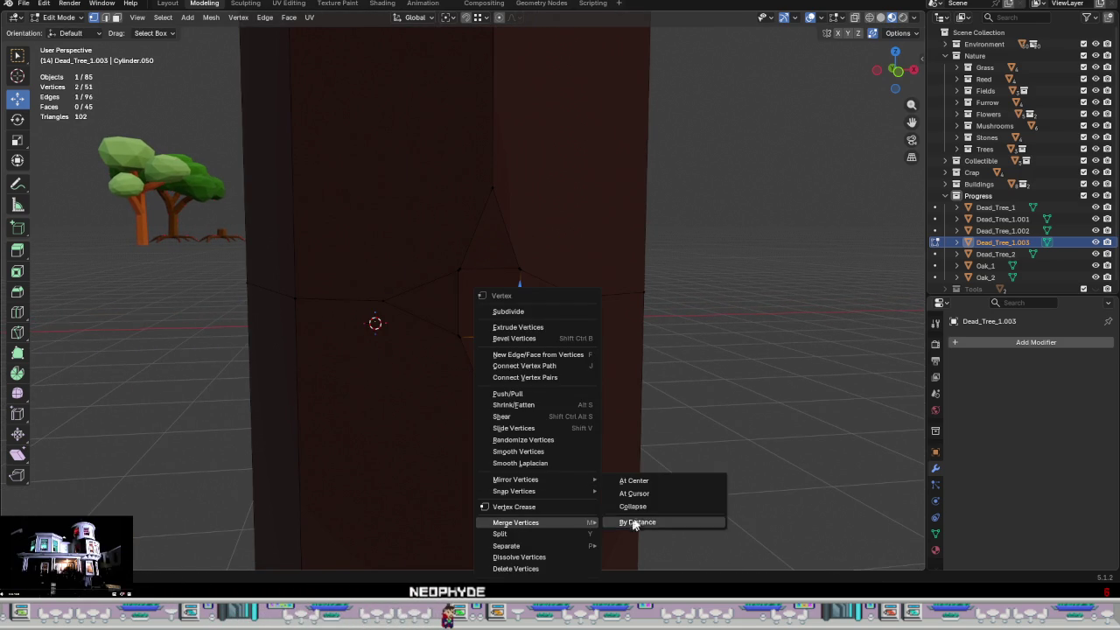
{"action": "left_click", "coordinate": [627, 481]}
{"action": "left_click_drag", "start_coordinate": [467, 359], "coordinate": [469, 360], "text": "shift"}
{"action": "right_click", "coordinate": [481, 367]}
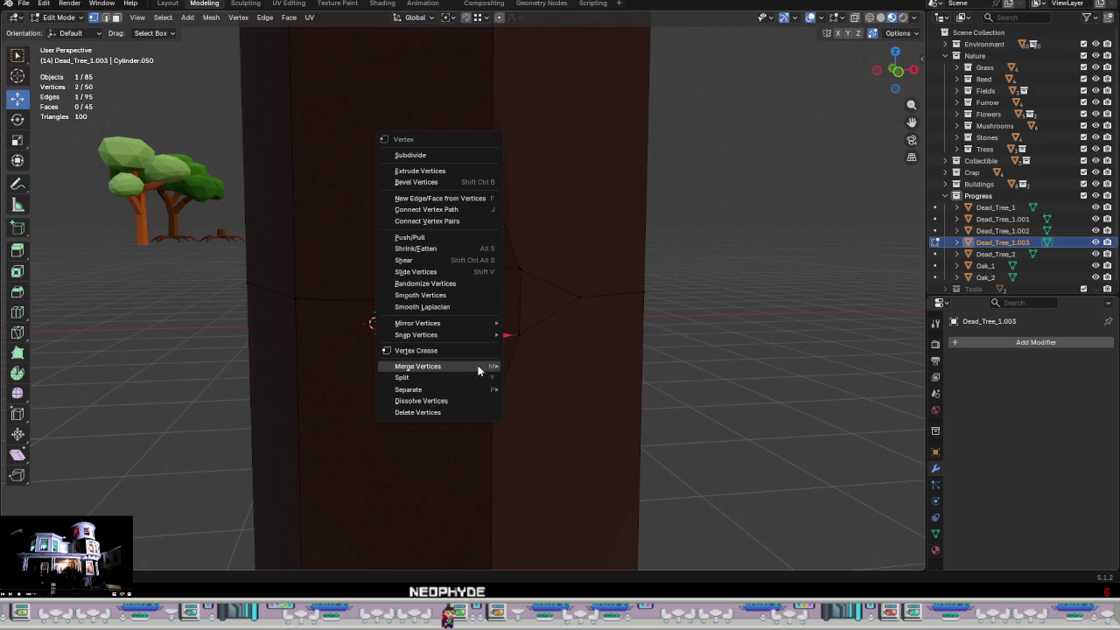
{"action": "left_click", "coordinate": [537, 369]}
{"action": "left_click", "coordinate": [515, 267], "text": "shift"}
{"action": "right_click", "coordinate": [508, 302]}
{"action": "left_click", "coordinate": [553, 318]}
{"action": "left_click_drag", "start_coordinate": [469, 280], "coordinate": [469, 281], "text": "shift"}
{"action": "mouse_move", "coordinate": [420, 295]}
{"action": "right_click", "coordinate": [479, 294]}
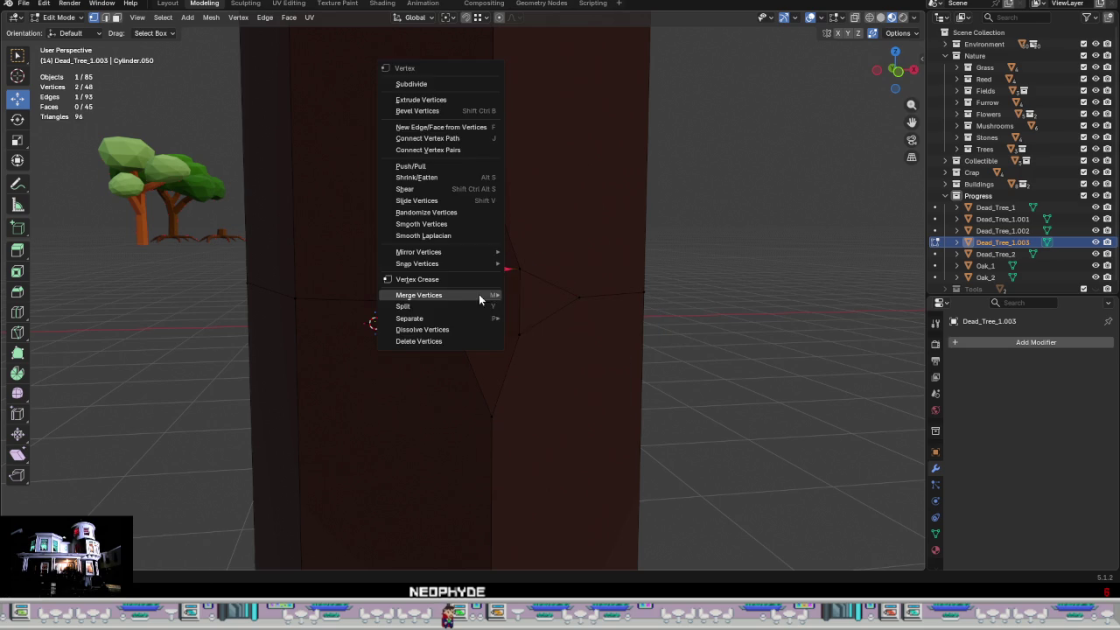
{"action": "left_click", "coordinate": [518, 303]}
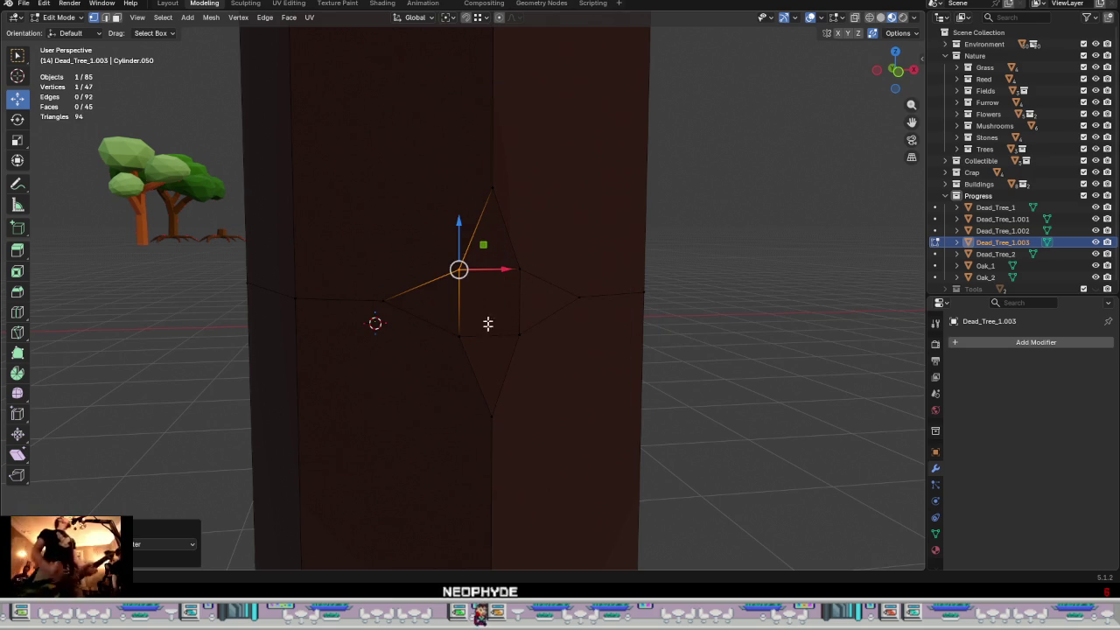
- Round the star into an octagon with To Sphere, scale it 1.766, and select its inner edges
{"action": "left_click_drag", "start_coordinate": [585, 445], "coordinate": [369, 139]}
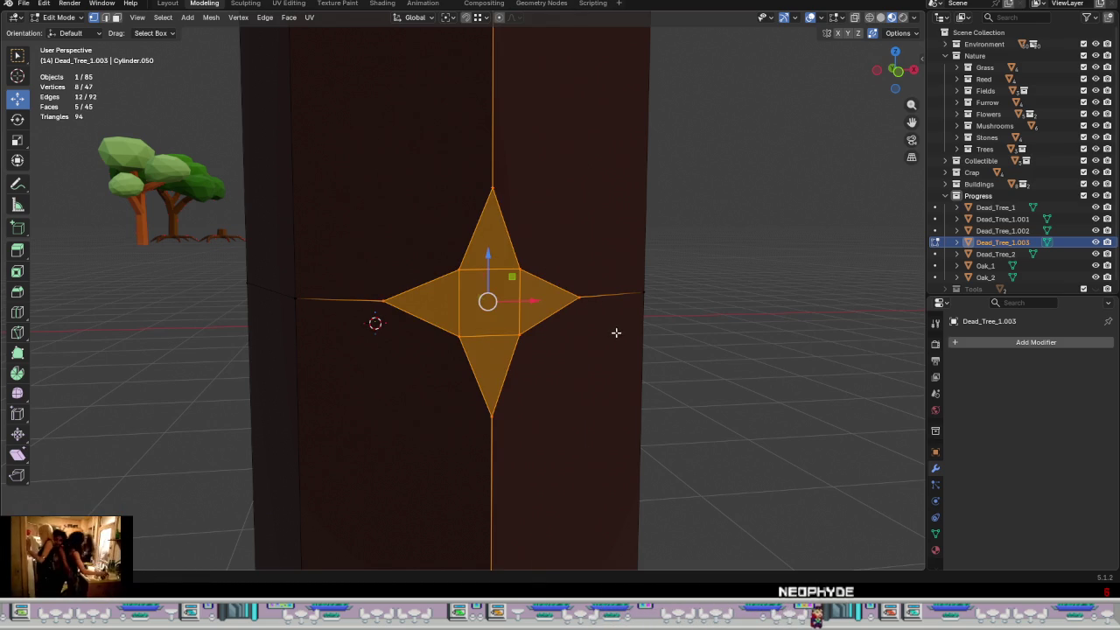
{"action": "key", "text": "shift+alt+s"}
{"action": "left_click", "coordinate": [363, 523]}
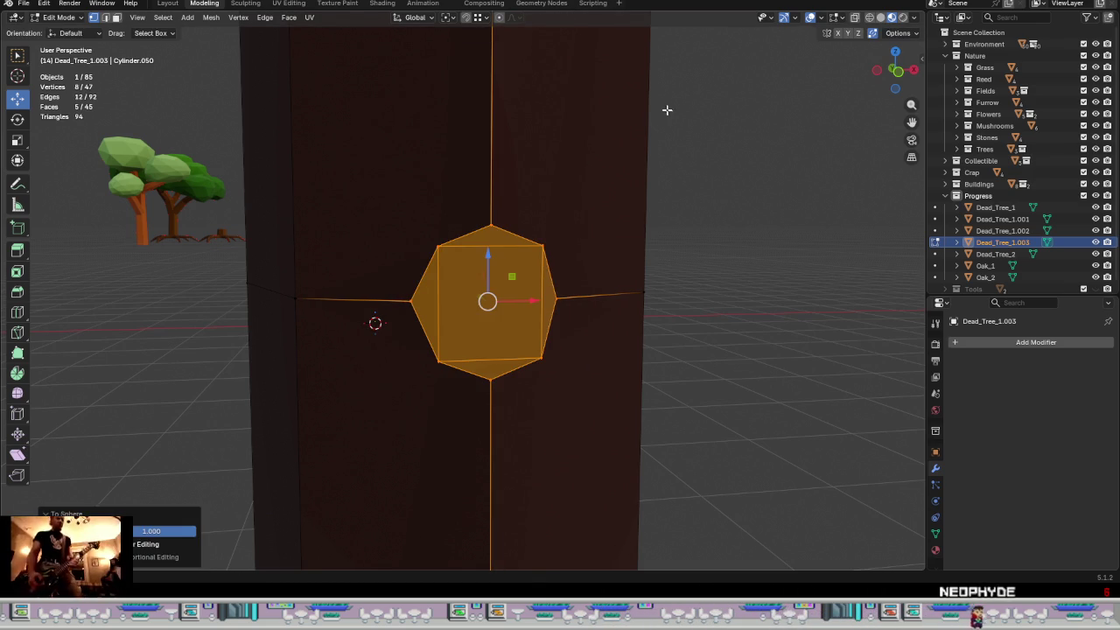
{"action": "key", "text": "s"}
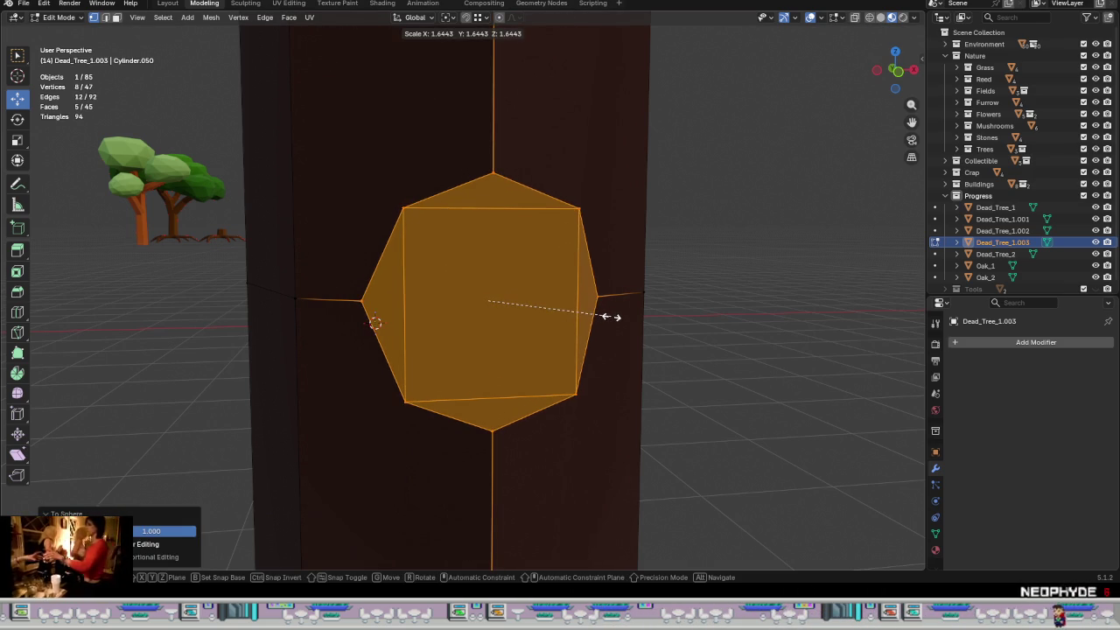
{"action": "left_click", "coordinate": [612, 317]}
{"action": "scroll", "coordinate": [576, 324], "scroll_direction": "down", "scroll_amount": 3}
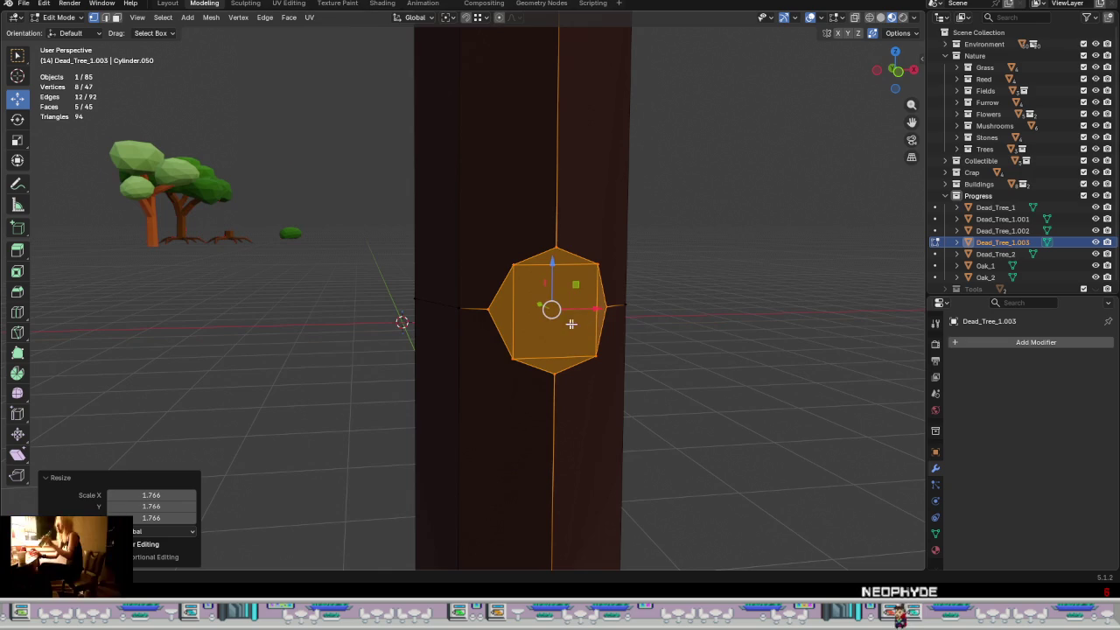
{"action": "key", "text": "2"}
{"action": "left_click", "coordinate": [523, 311]}
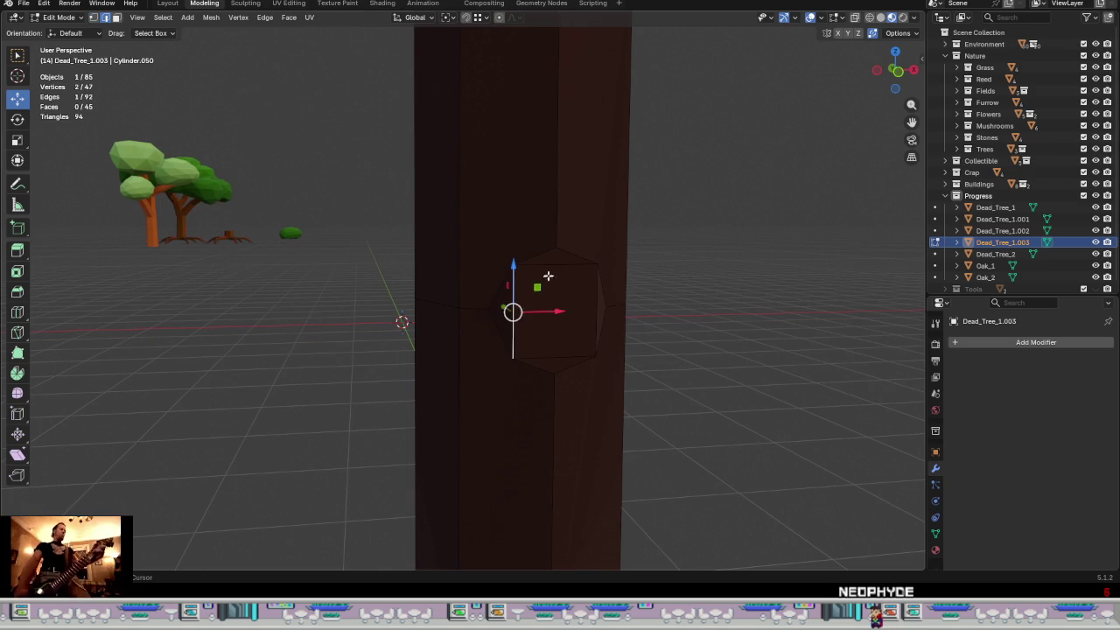
{"action": "left_click", "coordinate": [555, 356], "text": "shift"}
- Dissolve the inner edges so the octagon becomes a single face, and select it
{"action": "right_click", "coordinate": [543, 420]}
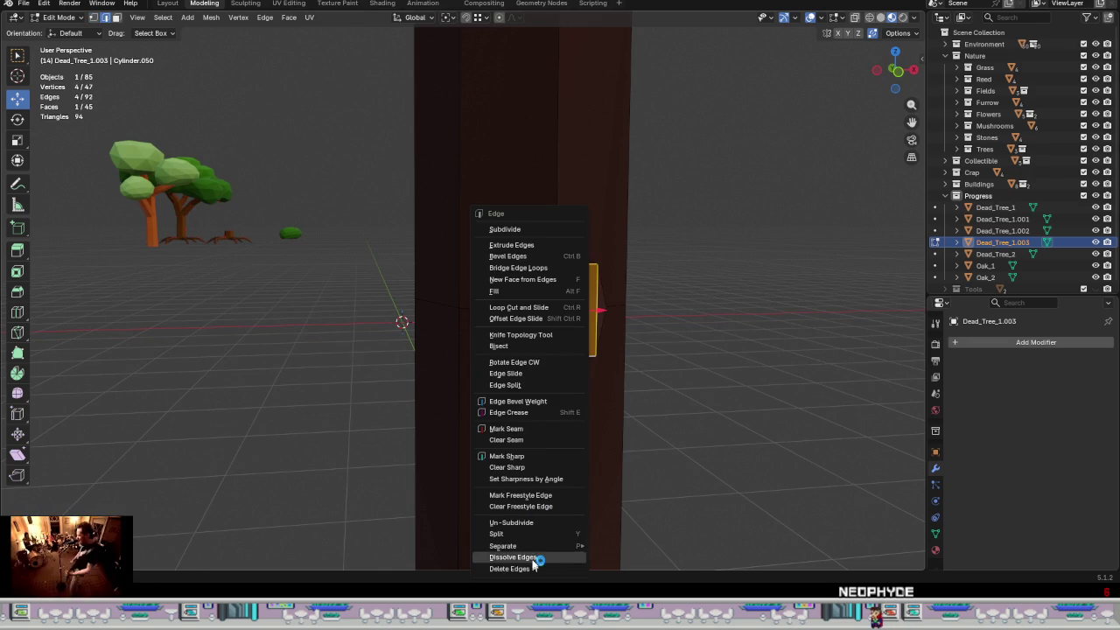
{"action": "left_click", "coordinate": [532, 558]}
{"action": "mouse_move", "coordinate": [575, 372]}
{"action": "middle_mouse_down"}
{"action": "mouse_move", "coordinate": [674, 374]}
{"action": "mouse_move", "coordinate": [603, 380]}
{"action": "mouse_move", "coordinate": [550, 303]}
{"action": "middle_mouse_up"}
{"action": "key", "text": "3"}
{"action": "left_click", "coordinate": [550, 303]}
{"action": "right_click", "coordinate": [641, 340]}
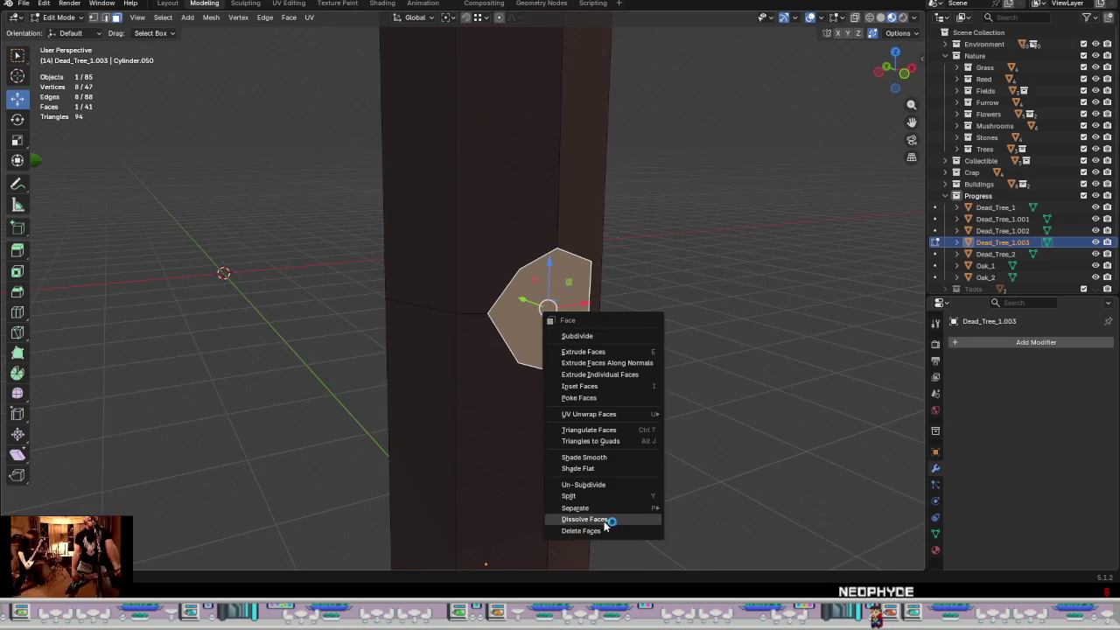
- Extrude the octagon face 0.446 m outward along its normal into a branch stub
{"action": "mouse_move", "coordinate": [732, 373]}
{"action": "middle_mouse_down"}
{"action": "mouse_move", "coordinate": [633, 368]}
{"action": "mouse_move", "coordinate": [481, 307]}
{"action": "middle_mouse_up"}
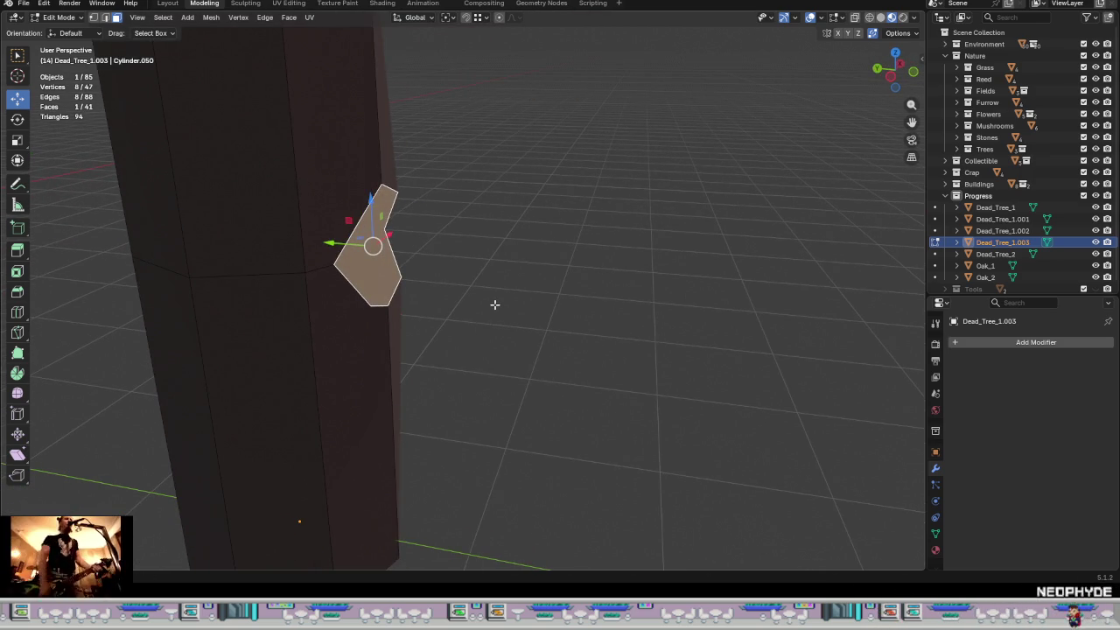
{"action": "mouse_move", "coordinate": [503, 319]}
{"action": "middle_mouse_down"}
{"action": "mouse_move", "coordinate": [388, 367]}
{"action": "mouse_move", "coordinate": [420, 373]}
{"action": "middle_mouse_up"}
{"action": "key", "text": "e"}
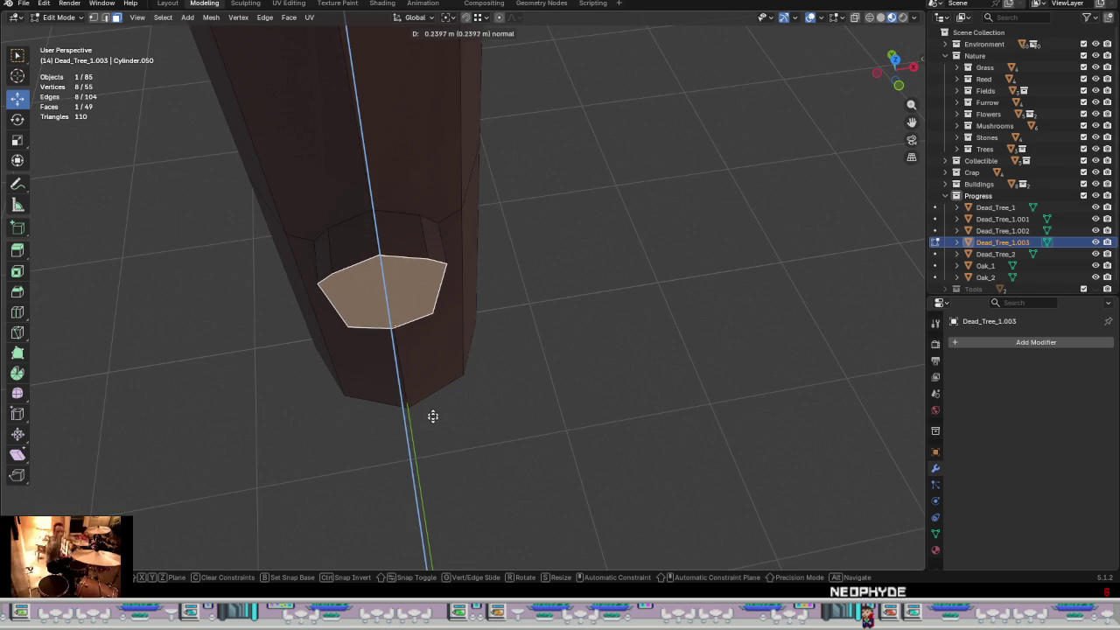
{"action": "left_click", "coordinate": [439, 452]}
{"action": "mouse_move", "coordinate": [420, 453]}
{"action": "middle_mouse_down"}
{"action": "mouse_move", "coordinate": [477, 350]}
{"action": "mouse_move", "coordinate": [528, 320]}
{"action": "mouse_move", "coordinate": [446, 376]}
{"action": "mouse_move", "coordinate": [478, 388]}
{"action": "mouse_move", "coordinate": [368, 388]}
{"action": "mouse_move", "coordinate": [430, 379]}
{"action": "mouse_move", "coordinate": [493, 390]}
{"action": "mouse_move", "coordinate": [461, 480]}
{"action": "mouse_move", "coordinate": [377, 453]}
{"action": "mouse_move", "coordinate": [362, 418]}
{"action": "mouse_move", "coordinate": [489, 422]}
{"action": "mouse_move", "coordinate": [355, 372]}
{"action": "mouse_move", "coordinate": [469, 399]}
{"action": "middle_mouse_up"}
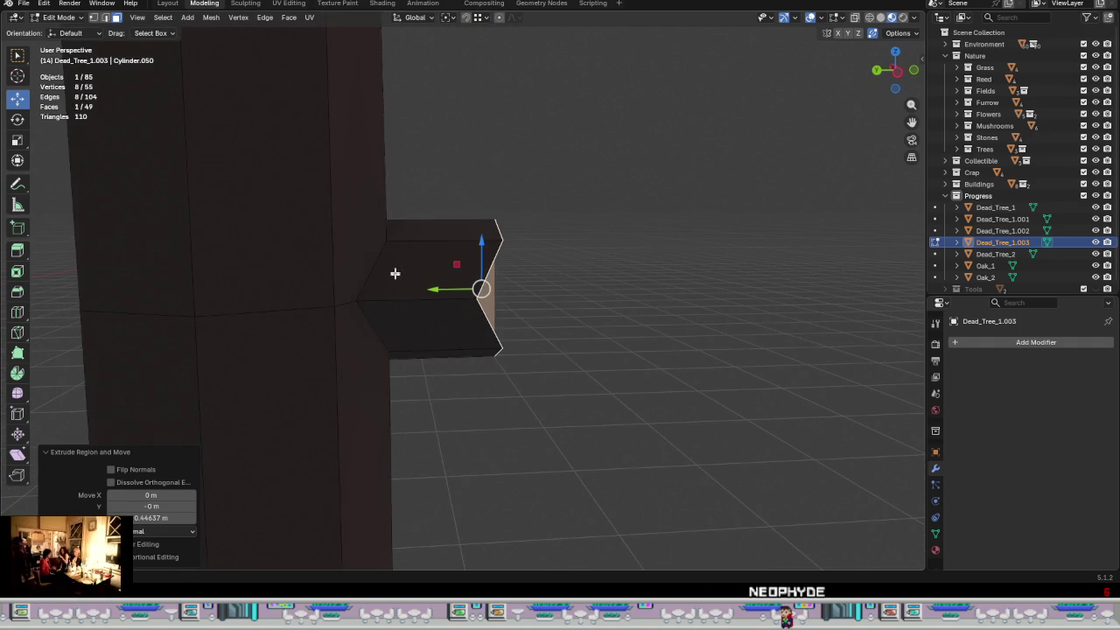
- Select the four vertices at the branch stub's joint with the trunk
{"action": "key", "text": "1"}
{"action": "left_click", "coordinate": [398, 279]}
{"action": "mouse_move", "coordinate": [387, 353]}
{"action": "middle_mouse_down"}
{"action": "mouse_move", "coordinate": [480, 417]}
{"action": "mouse_move", "coordinate": [268, 418]}
{"action": "middle_mouse_up"}
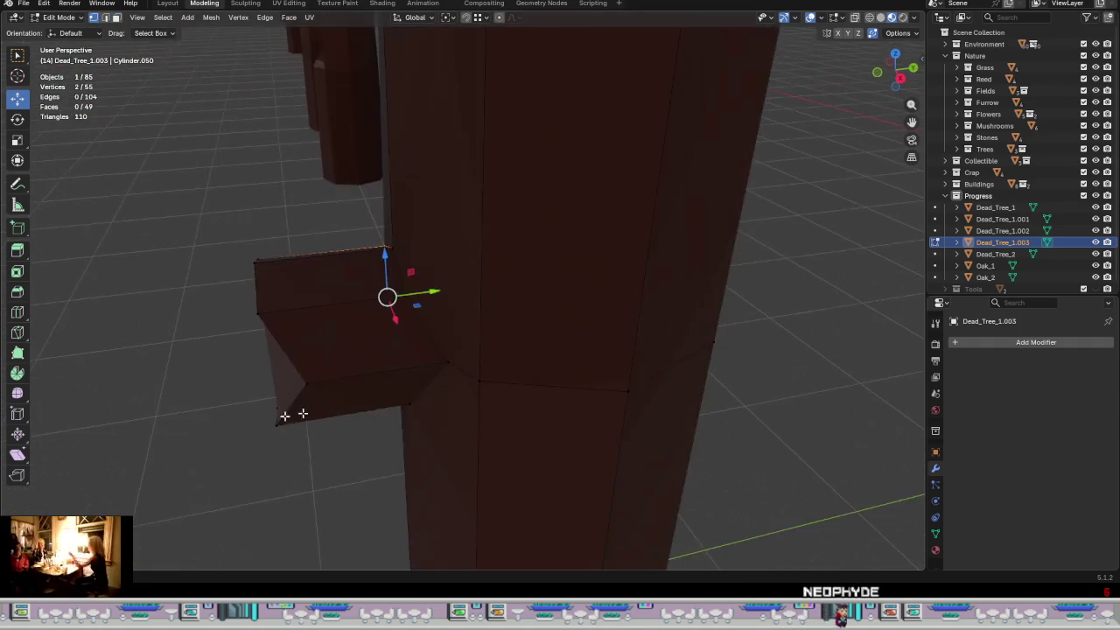
{"action": "left_click", "coordinate": [448, 361], "text": "ctrl"}
{"action": "left_click", "coordinate": [415, 404], "text": "ctrl"}
{"action": "mouse_move", "coordinate": [415, 404]}
{"action": "middle_mouse_down"}
{"action": "mouse_move", "coordinate": [482, 418]}
{"action": "mouse_move", "coordinate": [454, 394]}
{"action": "middle_mouse_up"}
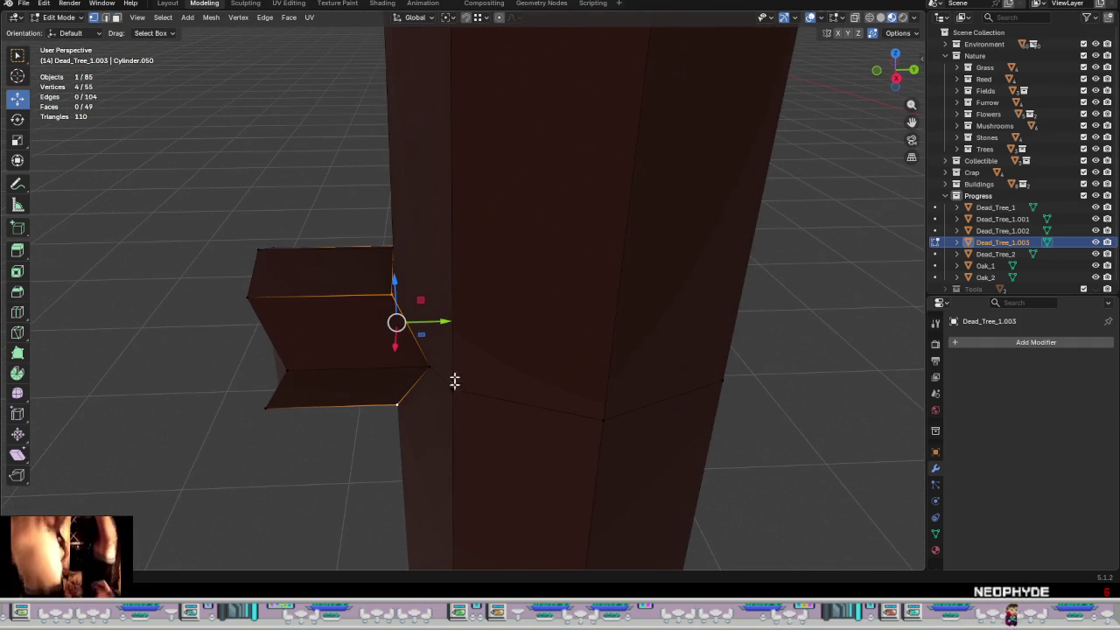
- Move the joint vertices 0.066 m along Y, checking the result from top view
{"action": "left_click_drag", "start_coordinate": [444, 326], "coordinate": [467, 323]}
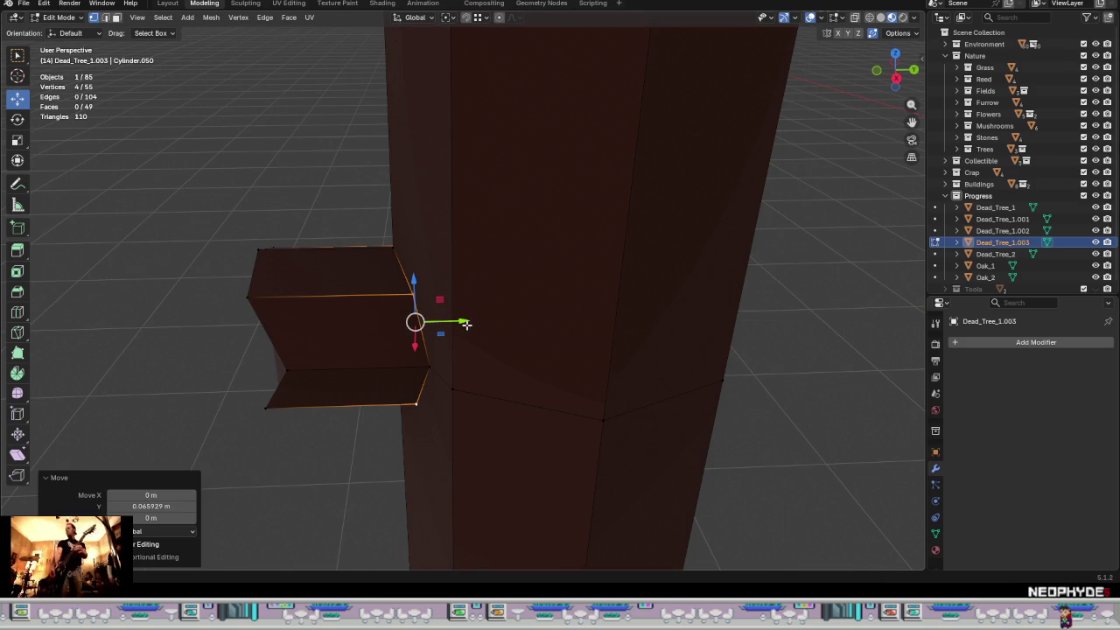
{"action": "key", "text": "KP_7"}
{"action": "scroll", "coordinate": [479, 337], "scroll_direction": "up", "scroll_amount": 6}
{"action": "scroll", "coordinate": [450, 299], "scroll_direction": "up", "scroll_amount": 2}
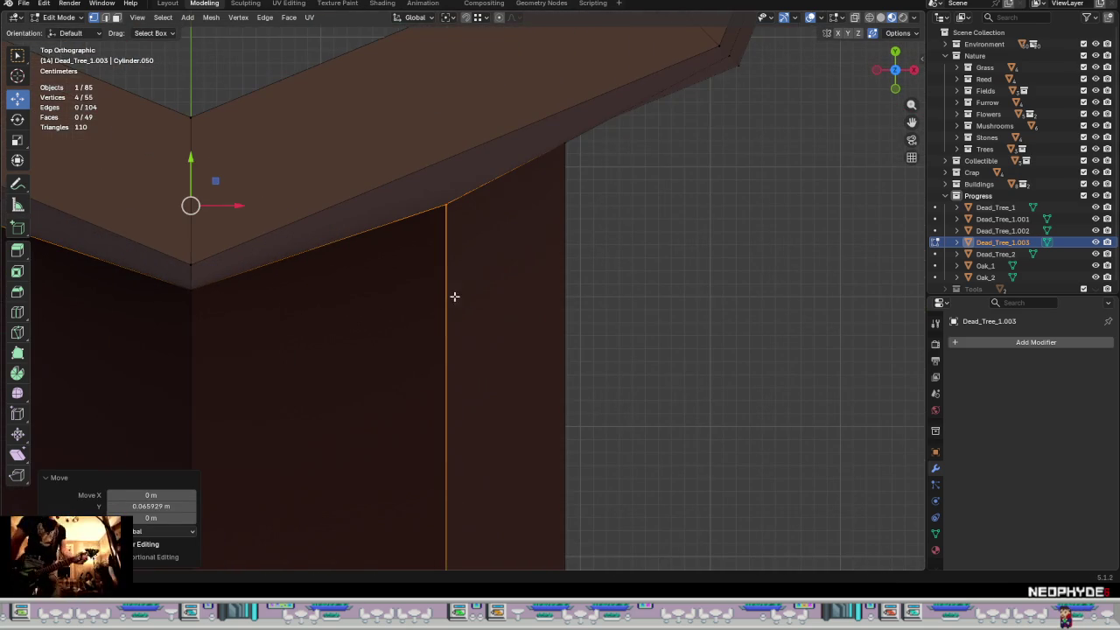
{"action": "left_click_drag", "start_coordinate": [194, 166], "coordinate": [194, 135]}
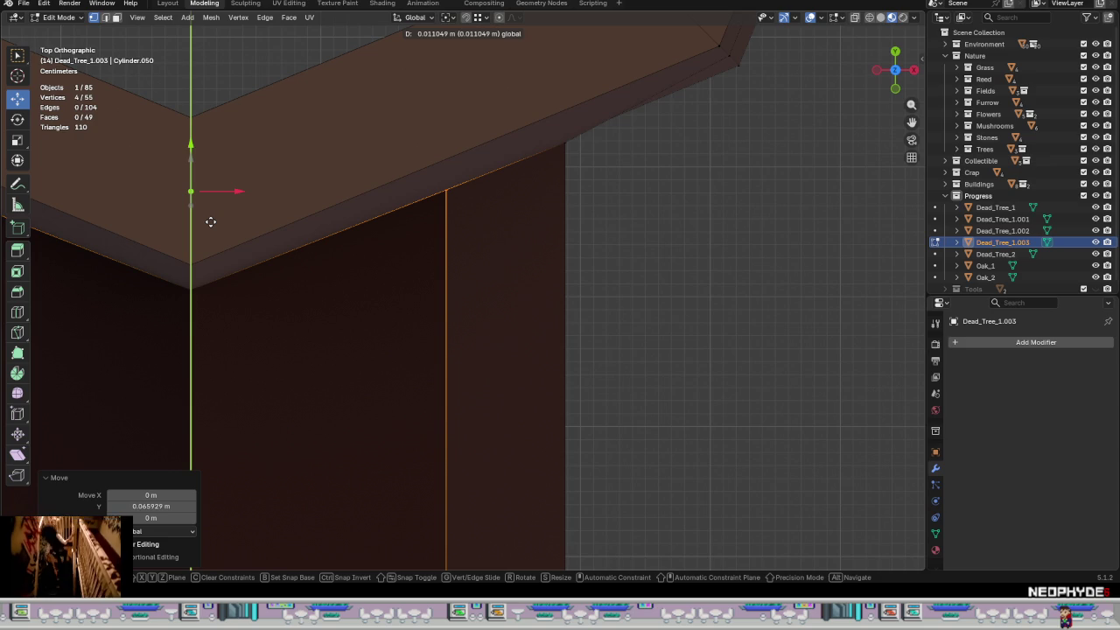
{"action": "left_click_drag", "start_coordinate": [210, 221], "coordinate": [210, 221]}
{"action": "scroll", "coordinate": [400, 252], "scroll_direction": "down", "scroll_amount": 3}
{"action": "scroll", "coordinate": [388, 218], "scroll_direction": "down", "scroll_amount": 2}
{"action": "scroll", "coordinate": [394, 230], "scroll_direction": "down", "scroll_amount": 1}
{"action": "scroll", "coordinate": [505, 291], "scroll_direction": "down", "scroll_amount": 1}
{"action": "scroll", "coordinate": [504, 253], "scroll_direction": "up", "scroll_amount": 3}
{"action": "scroll", "coordinate": [384, 356], "scroll_direction": "up", "scroll_amount": 3}
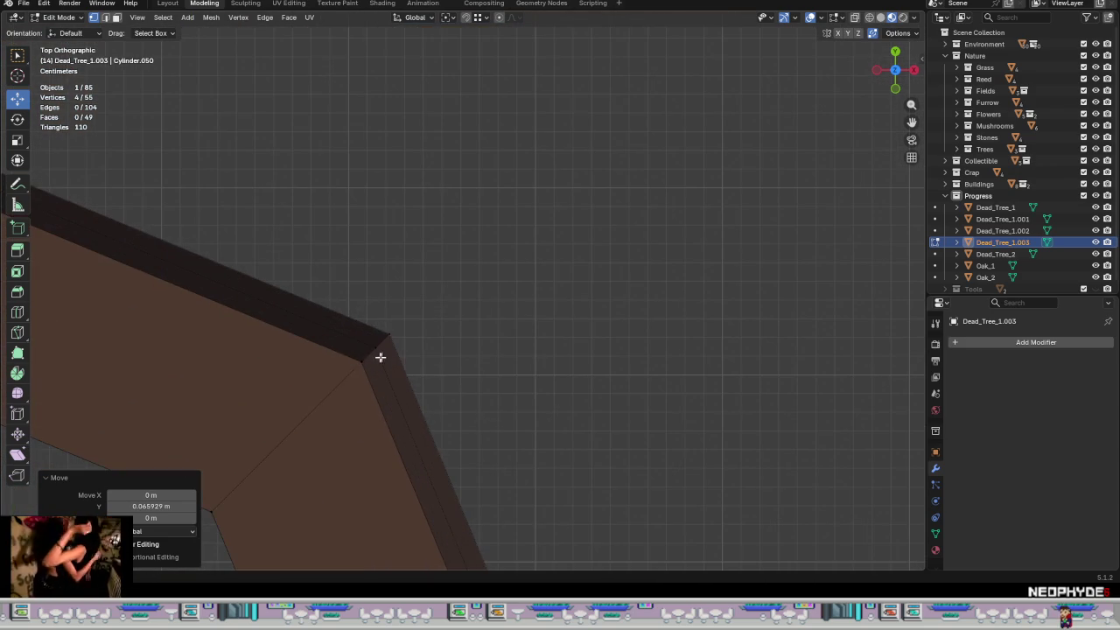
{"action": "left_click", "coordinate": [394, 342]}
{"action": "mouse_move", "coordinate": [441, 395]}
{"action": "middle_mouse_down"}
{"action": "mouse_move", "coordinate": [467, 399]}
{"action": "mouse_move", "coordinate": [394, 371]}
{"action": "mouse_move", "coordinate": [446, 315]}
{"action": "middle_mouse_up"}
{"action": "scroll", "coordinate": [466, 399], "scroll_direction": "down", "scroll_amount": 5}
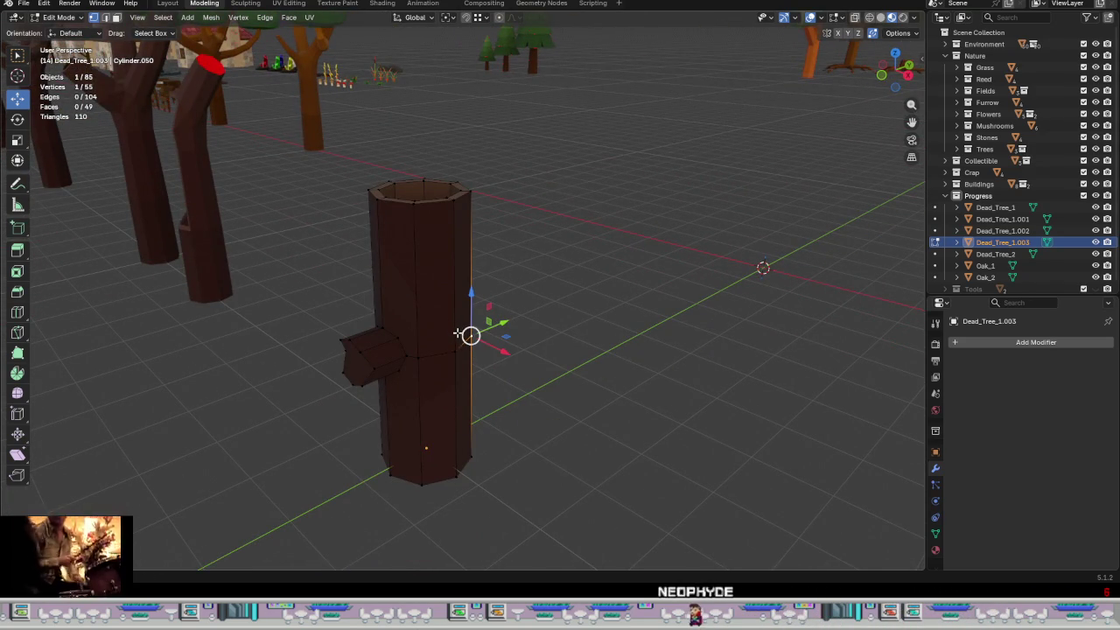
- Switch to Top Ortho wireframe view and frame the trunk
{"action": "key", "text": "KP_7"}
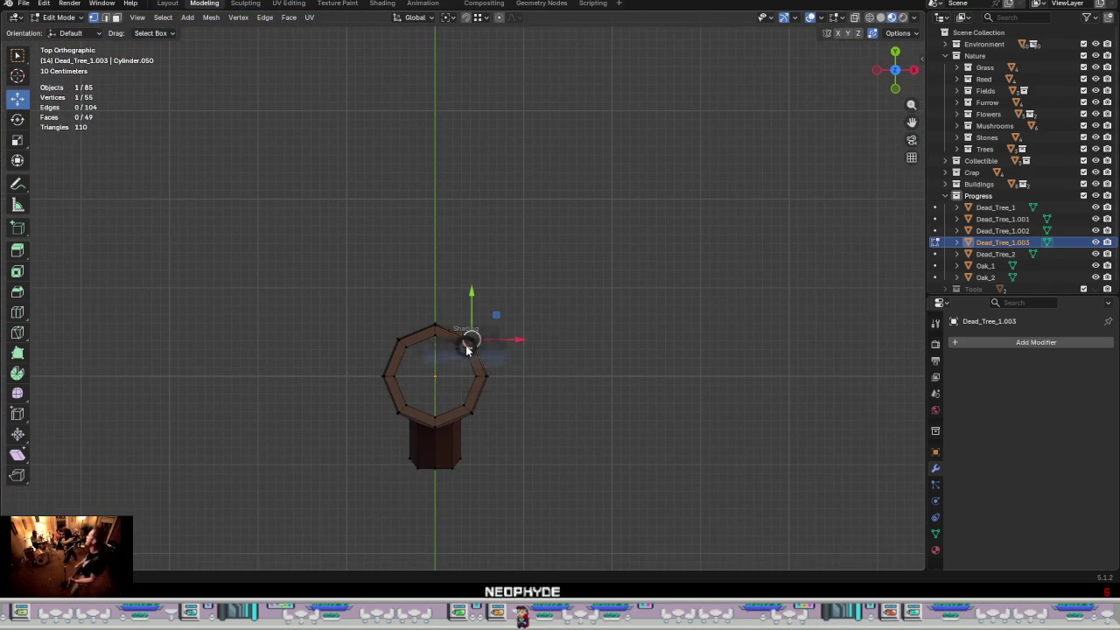
{"action": "key", "text": "z"}
{"action": "left_click", "coordinate": [358, 354]}
{"action": "scroll", "coordinate": [485, 360], "scroll_direction": "up", "scroll_amount": 3}
{"action": "scroll", "coordinate": [486, 359], "scroll_direction": "up", "scroll_amount": 3}
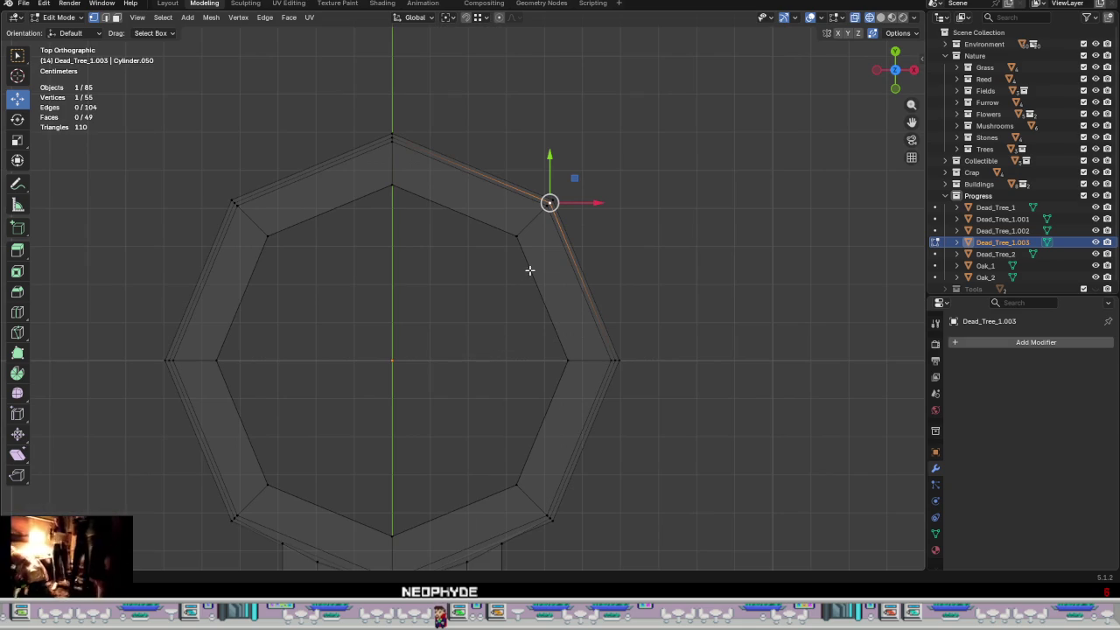
{"action": "mouse_move", "coordinate": [558, 358]}
{"action": "middle_mouse_down", "text": "shift"}
{"action": "mouse_move", "coordinate": [505, 202]}
{"action": "mouse_move", "coordinate": [452, 371]}
{"action": "mouse_move", "coordinate": [455, 405]}
{"action": "middle_mouse_up", "text": "shift"}
{"action": "scroll", "coordinate": [453, 259], "scroll_direction": "up", "scroll_amount": 4}
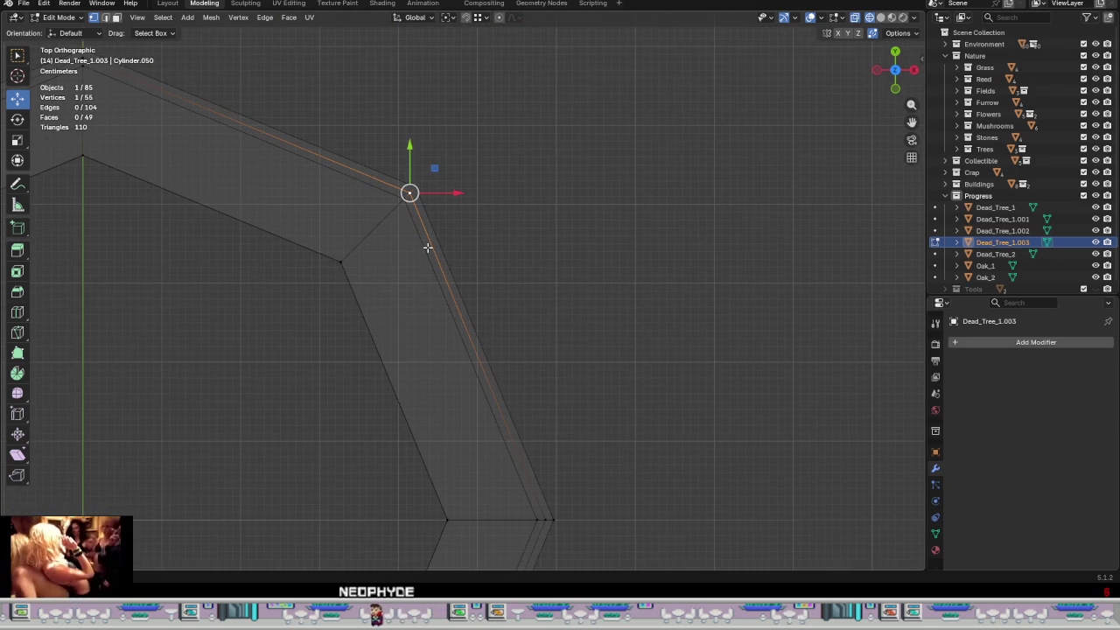
- Scale the trunk rim's outer ring down to 0.986
{"action": "left_click", "coordinate": [429, 247], "text": "alt"}
{"action": "scroll", "coordinate": [464, 280], "scroll_direction": "down", "scroll_amount": 4}
{"action": "scroll", "coordinate": [515, 341], "scroll_direction": "down", "scroll_amount": 2}
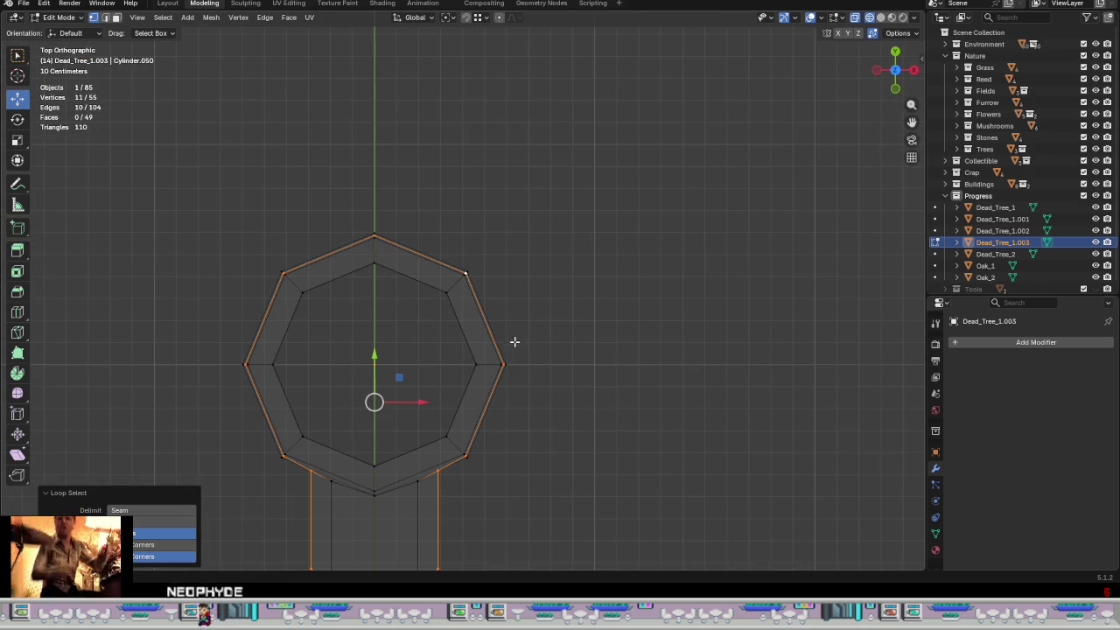
{"action": "scroll", "coordinate": [496, 392], "scroll_direction": "up", "scroll_amount": 1}
{"action": "key", "text": "s"}
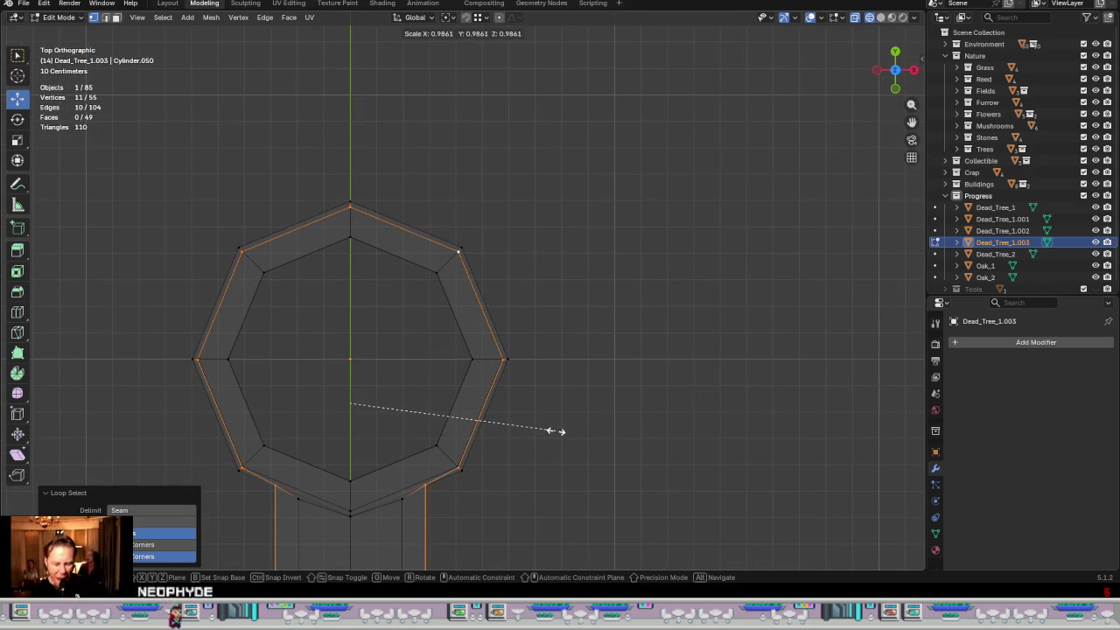
{"action": "left_click", "coordinate": [555, 429]}
- Scale the neighbouring outer edge loop down to 0.965
{"action": "scroll", "coordinate": [499, 324], "scroll_direction": "up", "scroll_amount": 4}
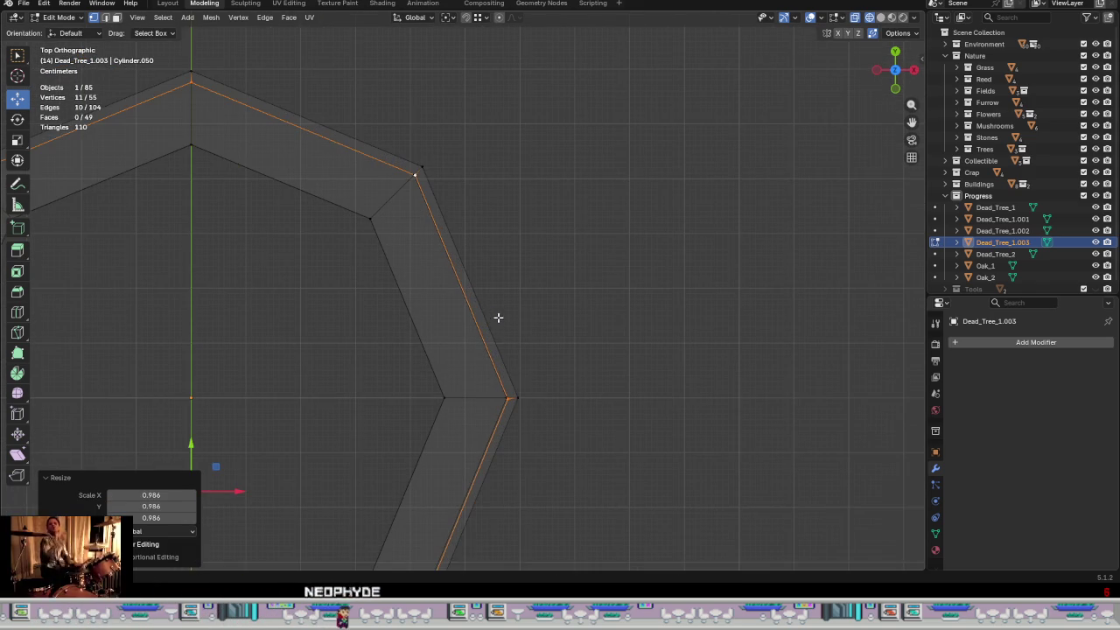
{"action": "left_click", "coordinate": [493, 312], "text": "alt"}
{"action": "key", "text": "s"}
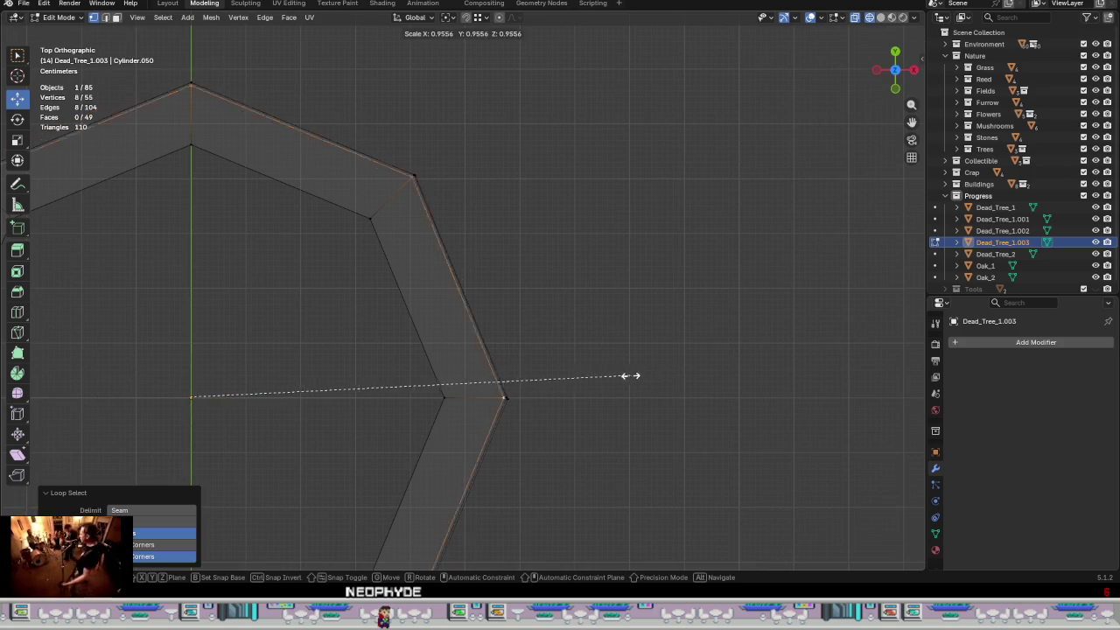
{"action": "left_click", "coordinate": [807, 444]}
- Frame the branch joint, select its apex vertices, and undo the last change
{"action": "scroll", "coordinate": [595, 420], "scroll_direction": "down", "scroll_amount": 3}
{"action": "scroll", "coordinate": [488, 306], "scroll_direction": "up", "scroll_amount": 3}
{"action": "scroll", "coordinate": [465, 352], "scroll_direction": "up", "scroll_amount": 2}
{"action": "middle_click_drag", "start_coordinate": [465, 352], "coordinate": [625, 242], "text": "shift"}
{"action": "scroll", "coordinate": [608, 255], "scroll_direction": "down", "scroll_amount": 1}
{"action": "scroll", "coordinate": [513, 313], "scroll_direction": "down", "scroll_amount": 2}
{"action": "scroll", "coordinate": [499, 303], "scroll_direction": "up", "scroll_amount": 1}
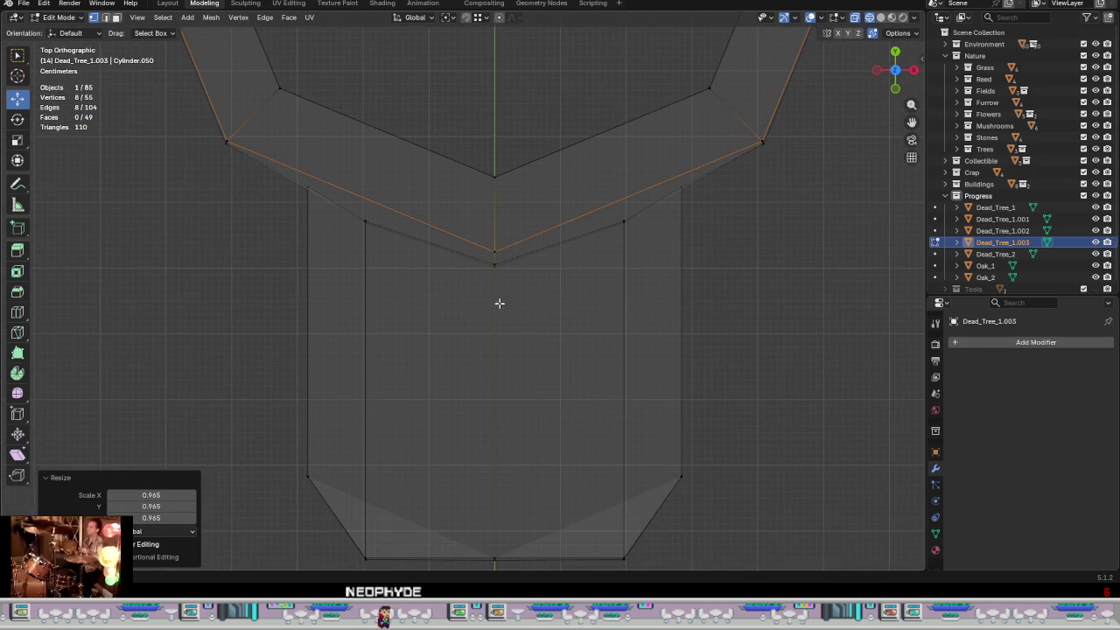
{"action": "mouse_move", "coordinate": [524, 311]}
{"action": "left_mouse_down"}
{"action": "mouse_move", "coordinate": [466, 260]}
{"action": "mouse_move", "coordinate": [493, 195]}
{"action": "left_mouse_up"}
{"action": "scroll", "coordinate": [494, 261], "scroll_direction": "up", "scroll_amount": 4}
{"action": "key", "text": "ctrl+z"}
- Slide the joint-edge vertex and the opposite joint vertex along Y
{"action": "scroll", "coordinate": [491, 245], "scroll_direction": "down", "scroll_amount": 3}
{"action": "middle_click_drag", "start_coordinate": [642, 252], "coordinate": [572, 297], "text": "shift"}
{"action": "scroll", "coordinate": [575, 293], "scroll_direction": "up", "scroll_amount": 1}
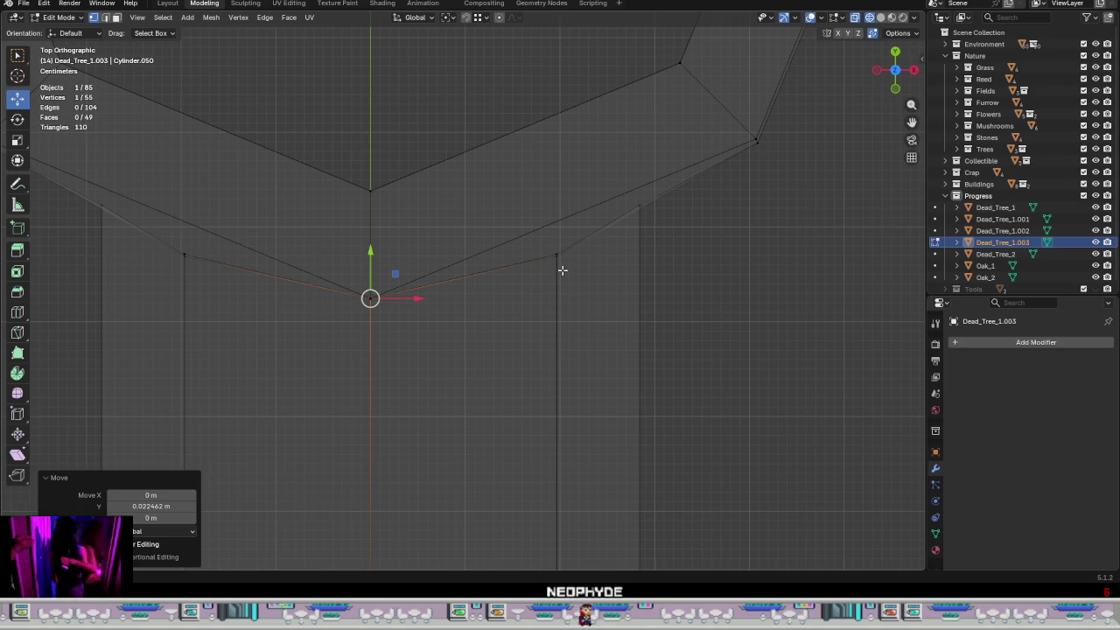
{"action": "left_click", "coordinate": [556, 255]}
{"action": "left_click_drag", "start_coordinate": [556, 214], "coordinate": [310, 301]}
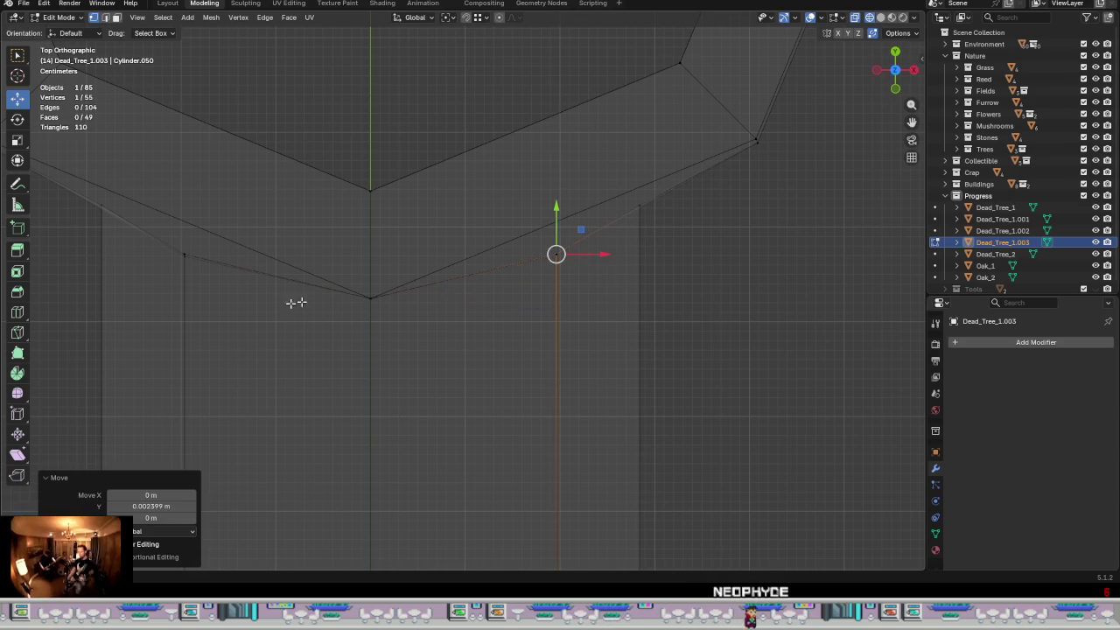
{"action": "left_click", "coordinate": [184, 265]}
{"action": "left_click", "coordinate": [184, 254]}
{"action": "left_click_drag", "start_coordinate": [184, 214], "coordinate": [180, 245]}
- Raise the sloped-edge vertex and the matching left vertex along Y
{"action": "left_click", "coordinate": [638, 206]}
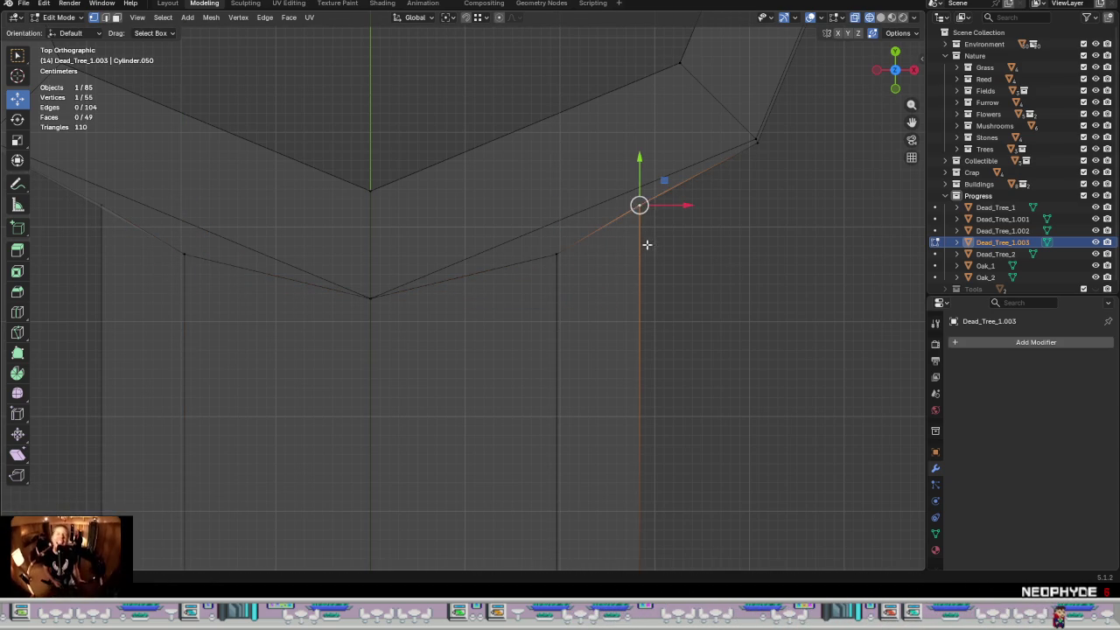
{"action": "left_click_drag", "start_coordinate": [641, 159], "coordinate": [611, 178]}
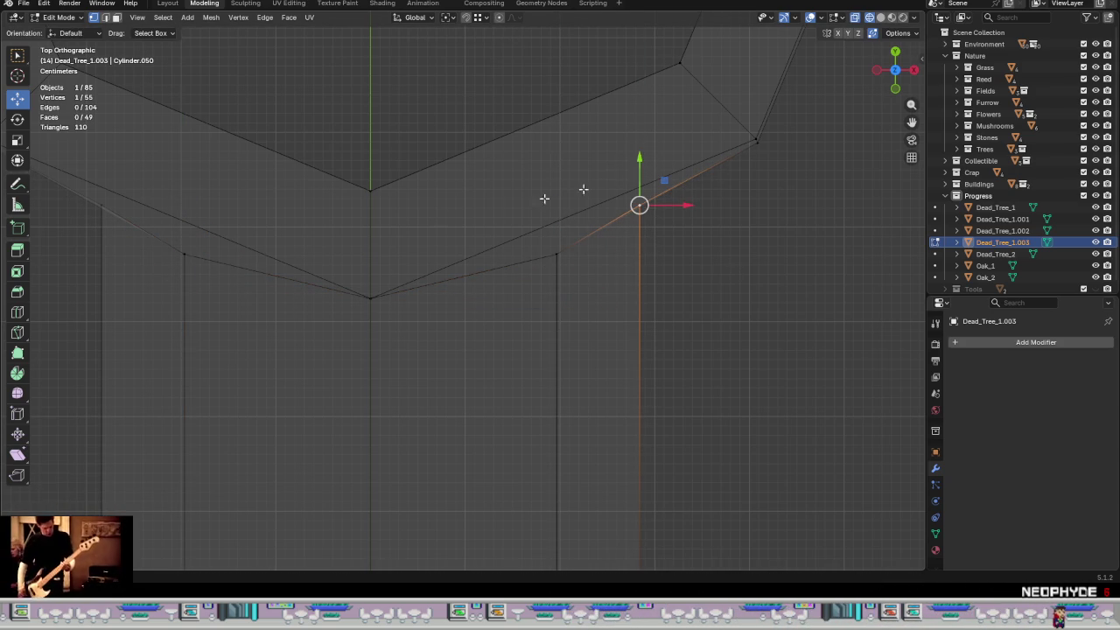
{"action": "left_click", "coordinate": [128, 214], "text": "shift"}
{"action": "left_click_drag", "start_coordinate": [367, 179], "coordinate": [380, 146]}
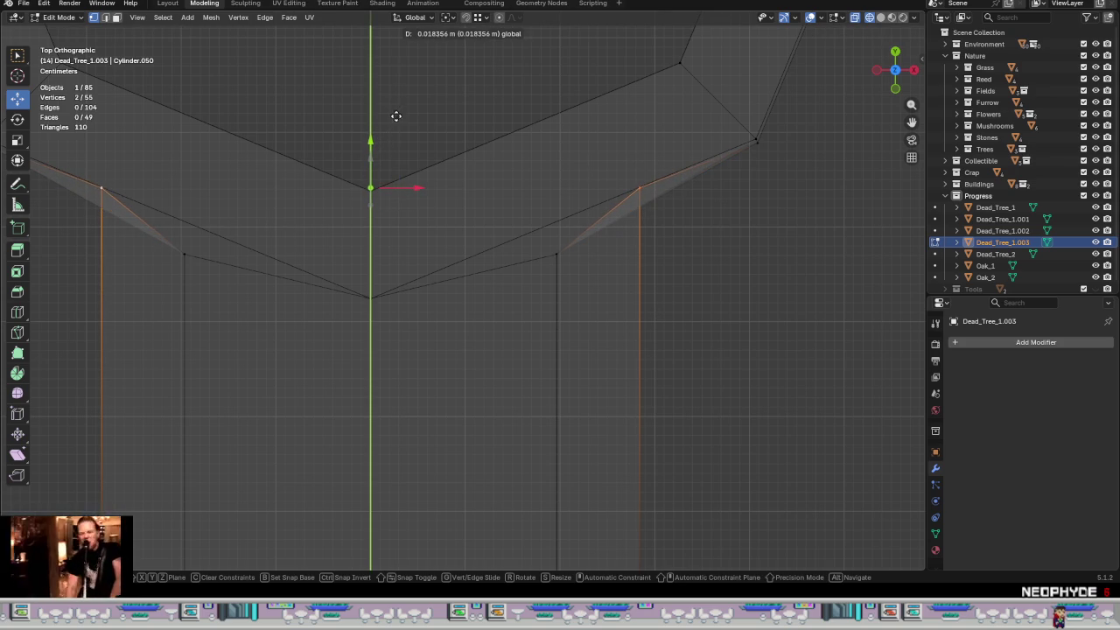
{"action": "left_click_drag", "start_coordinate": [404, 112], "coordinate": [406, 114]}
- Nudge the top-right and left corner vertices slightly in the XY plane
{"action": "left_click", "coordinate": [765, 155]}
{"action": "left_click_drag", "start_coordinate": [785, 118], "coordinate": [779, 112]}
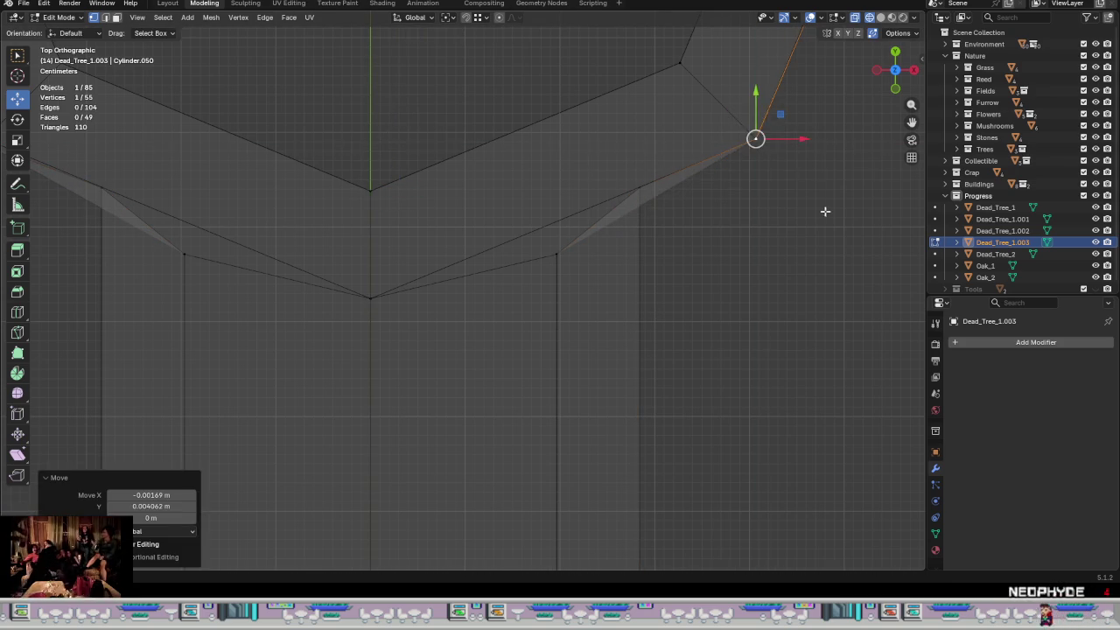
{"action": "scroll", "coordinate": [700, 228], "scroll_direction": "down", "scroll_amount": 3}
{"action": "left_click", "coordinate": [294, 191]}
{"action": "left_click_drag", "start_coordinate": [311, 156], "coordinate": [312, 158]}
- Zoom in and reposition the left vertex and the corner vertex where edges meet
{"action": "middle_click_drag", "start_coordinate": [388, 232], "coordinate": [548, 443], "text": "shift"}
{"action": "scroll", "coordinate": [548, 443], "scroll_direction": "up", "scroll_amount": 2}
{"action": "scroll", "coordinate": [350, 329], "scroll_direction": "up", "scroll_amount": 3}
{"action": "scroll", "coordinate": [420, 297], "scroll_direction": "up", "scroll_amount": 2}
{"action": "left_click", "coordinate": [484, 280]}
{"action": "left_click_drag", "start_coordinate": [515, 252], "coordinate": [550, 292]}
{"action": "middle_click_drag", "start_coordinate": [528, 535], "coordinate": [429, 152], "text": "shift"}
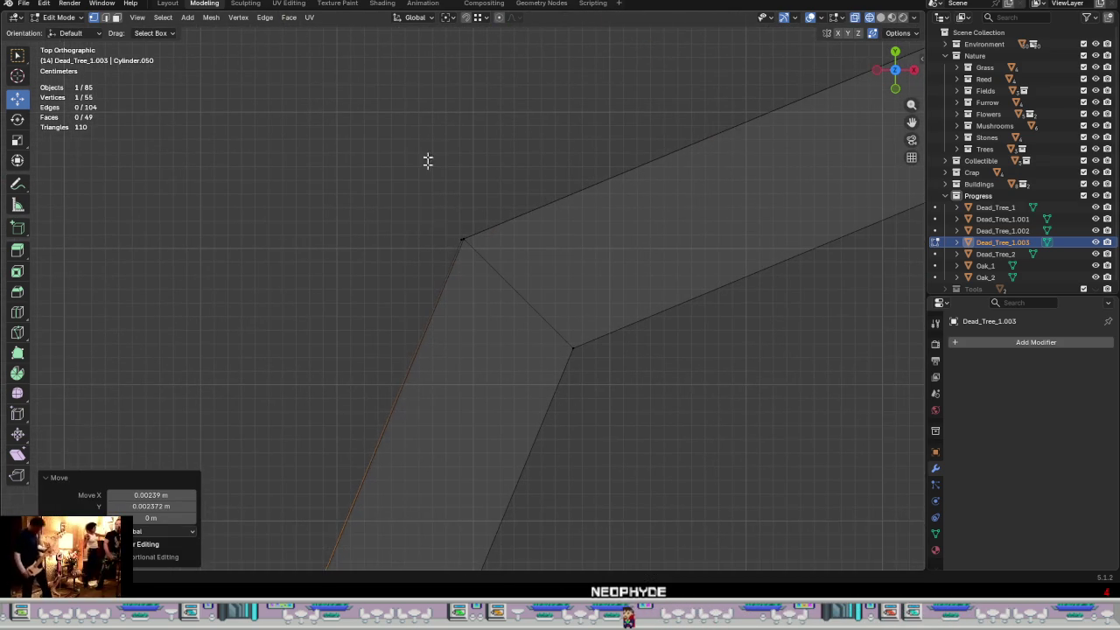
{"action": "left_click", "coordinate": [448, 222]}
{"action": "left_click", "coordinate": [462, 238]}
{"action": "left_click_drag", "start_coordinate": [481, 216], "coordinate": [487, 215]}
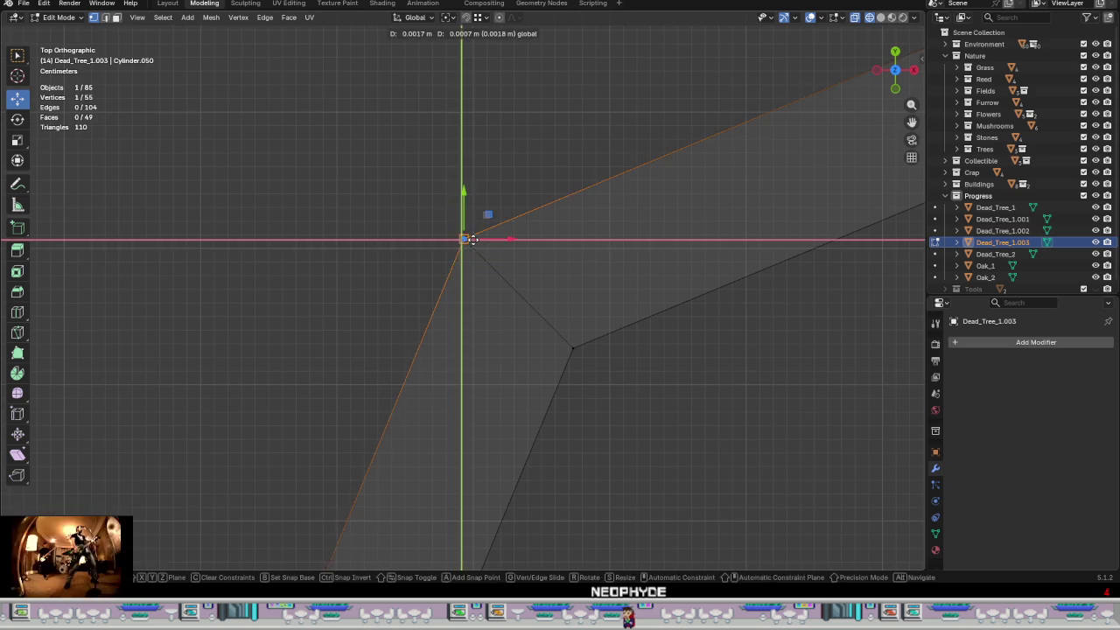
- Nudge the vertex at the edge's far end slightly
{"action": "middle_click_drag", "start_coordinate": [696, 205], "coordinate": [341, 235], "text": "shift"}
{"action": "scroll", "coordinate": [419, 242], "scroll_direction": "up", "scroll_amount": 3}
{"action": "scroll", "coordinate": [420, 237], "scroll_direction": "down", "scroll_amount": 2}
{"action": "mouse_move", "coordinate": [485, 293]}
{"action": "middle_mouse_down", "text": "shift"}
{"action": "mouse_move", "coordinate": [149, 166]}
{"action": "mouse_move", "coordinate": [561, 253]}
{"action": "middle_mouse_up", "text": "shift"}
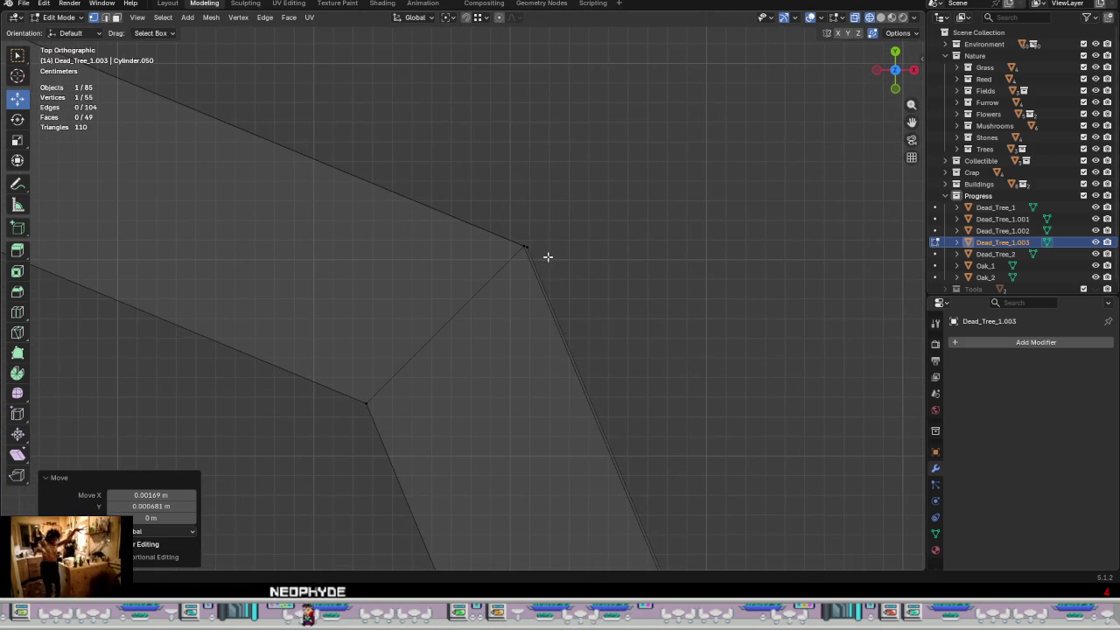
{"action": "left_click_drag", "start_coordinate": [525, 246], "coordinate": [515, 244]}
{"action": "middle_click_drag", "start_coordinate": [535, 303], "coordinate": [532, 198], "text": "shift"}
- Shift the chevron apex vertex slightly and reselect it
{"action": "middle_click_drag", "start_coordinate": [613, 455], "coordinate": [532, 217], "text": "shift"}
{"action": "scroll", "coordinate": [535, 218], "scroll_direction": "up", "scroll_amount": 2}
{"action": "scroll", "coordinate": [487, 320], "scroll_direction": "up", "scroll_amount": 2}
{"action": "left_click", "coordinate": [490, 315]}
{"action": "left_click_drag", "start_coordinate": [495, 288], "coordinate": [491, 283]}
{"action": "middle_click_drag", "start_coordinate": [464, 307], "coordinate": [405, 520], "text": "shift"}
{"action": "scroll", "coordinate": [632, 74], "scroll_direction": "down", "scroll_amount": 3}
{"action": "scroll", "coordinate": [498, 292], "scroll_direction": "up", "scroll_amount": 2}
{"action": "scroll", "coordinate": [537, 295], "scroll_direction": "up", "scroll_amount": 2}
{"action": "left_click", "coordinate": [553, 272]}
{"action": "middle_click_drag", "start_coordinate": [492, 364], "coordinate": [671, 250], "text": "shift"}
- Move two neighbouring joint vertices together along the Y axis
{"action": "left_click", "coordinate": [603, 207]}
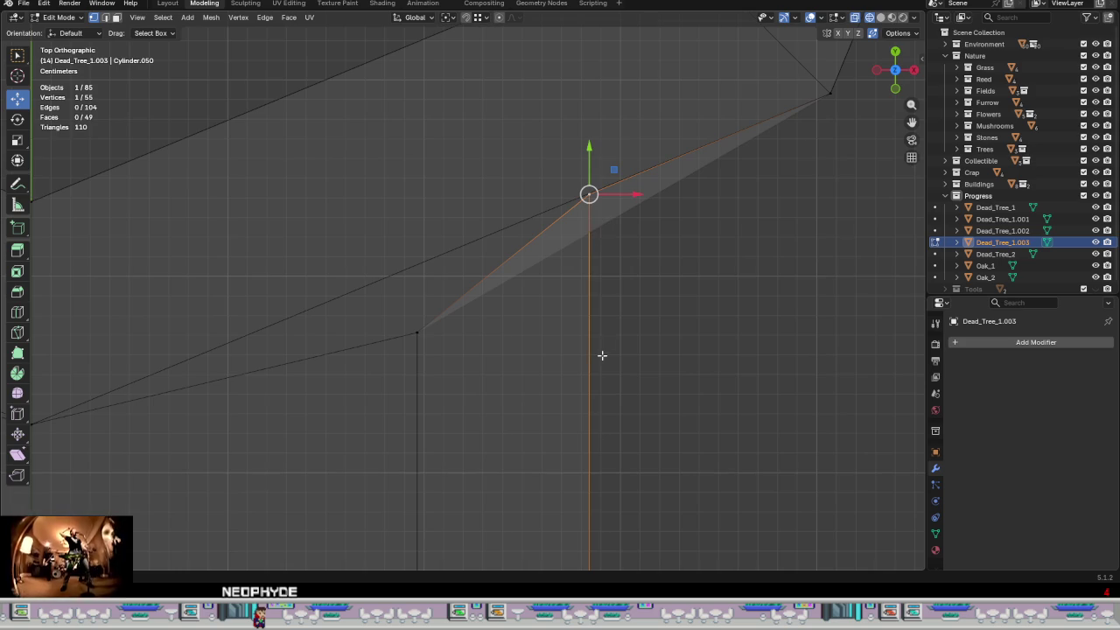
{"action": "scroll", "coordinate": [601, 355], "scroll_direction": "down", "scroll_amount": 3}
{"action": "scroll", "coordinate": [602, 356], "scroll_direction": "down", "scroll_amount": 3}
{"action": "left_click", "coordinate": [291, 305], "text": "shift"}
{"action": "scroll", "coordinate": [580, 292], "scroll_direction": "up", "scroll_amount": 3}
{"action": "scroll", "coordinate": [680, 356], "scroll_direction": "up", "scroll_amount": 3}
{"action": "scroll", "coordinate": [680, 357], "scroll_direction": "up", "scroll_amount": 3}
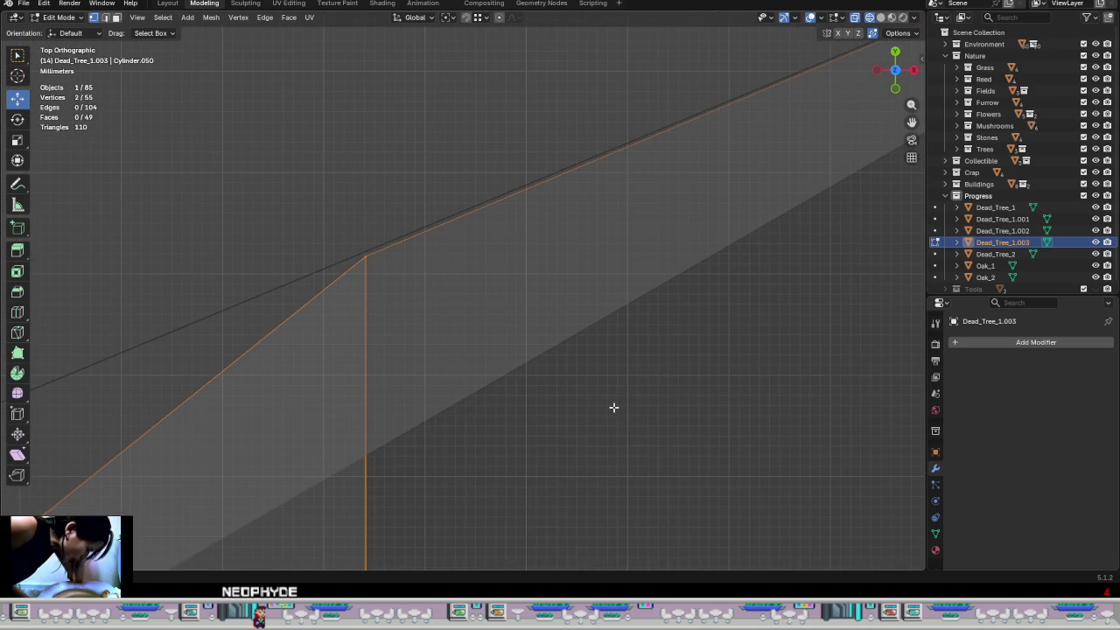
{"action": "key", "text": "g"}
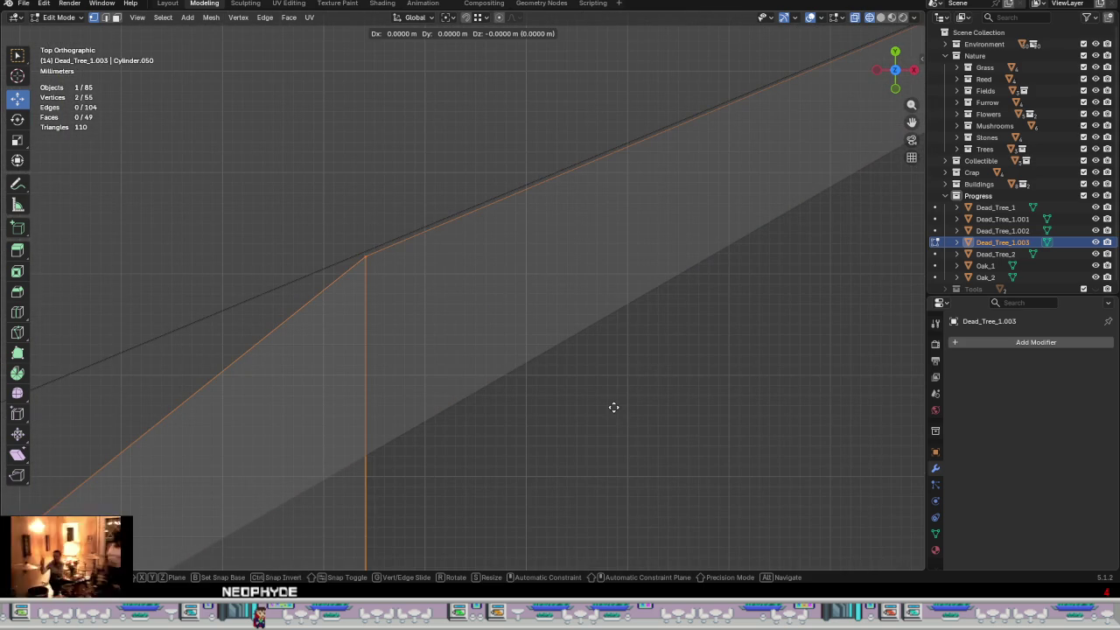
{"action": "key", "text": "y"}
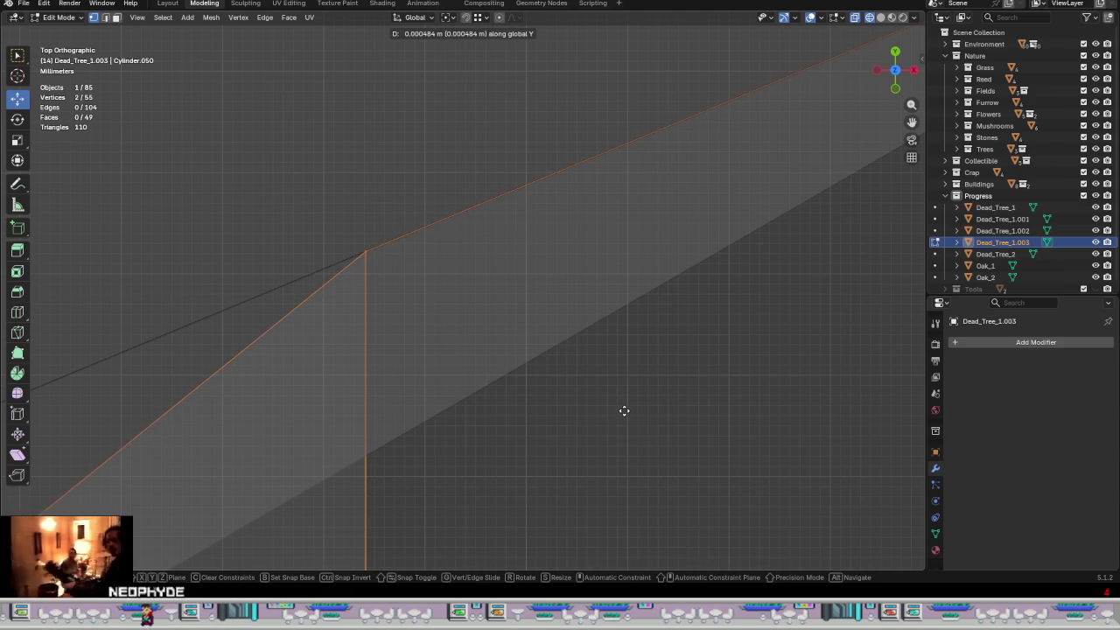
{"action": "left_click", "coordinate": [624, 410]}
- Raise the joint's right and left end vertices slightly along Y
{"action": "scroll", "coordinate": [625, 412], "scroll_direction": "down", "scroll_amount": 3}
{"action": "scroll", "coordinate": [589, 428], "scroll_direction": "down", "scroll_amount": 3}
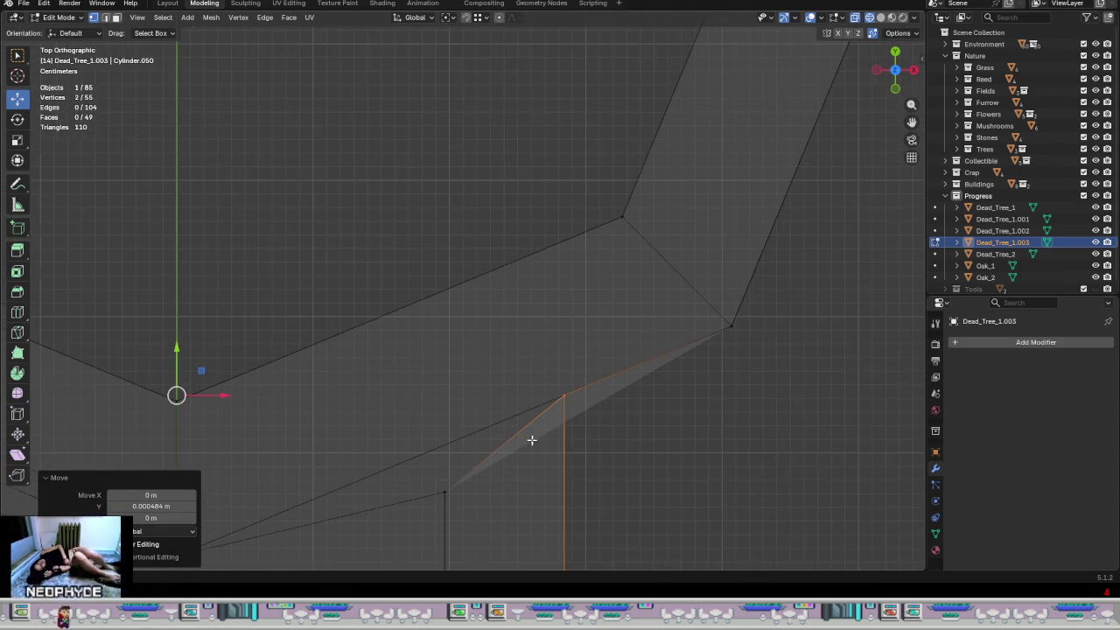
{"action": "scroll", "coordinate": [530, 441], "scroll_direction": "down", "scroll_amount": 2}
{"action": "left_click_drag", "start_coordinate": [665, 275], "coordinate": [620, 342]}
{"action": "left_click_drag", "start_coordinate": [101, 298], "coordinate": [87, 316], "text": "shift"}
{"action": "left_click_drag", "start_coordinate": [364, 259], "coordinate": [371, 211]}
{"action": "scroll", "coordinate": [560, 247], "scroll_direction": "up", "scroll_amount": 3}
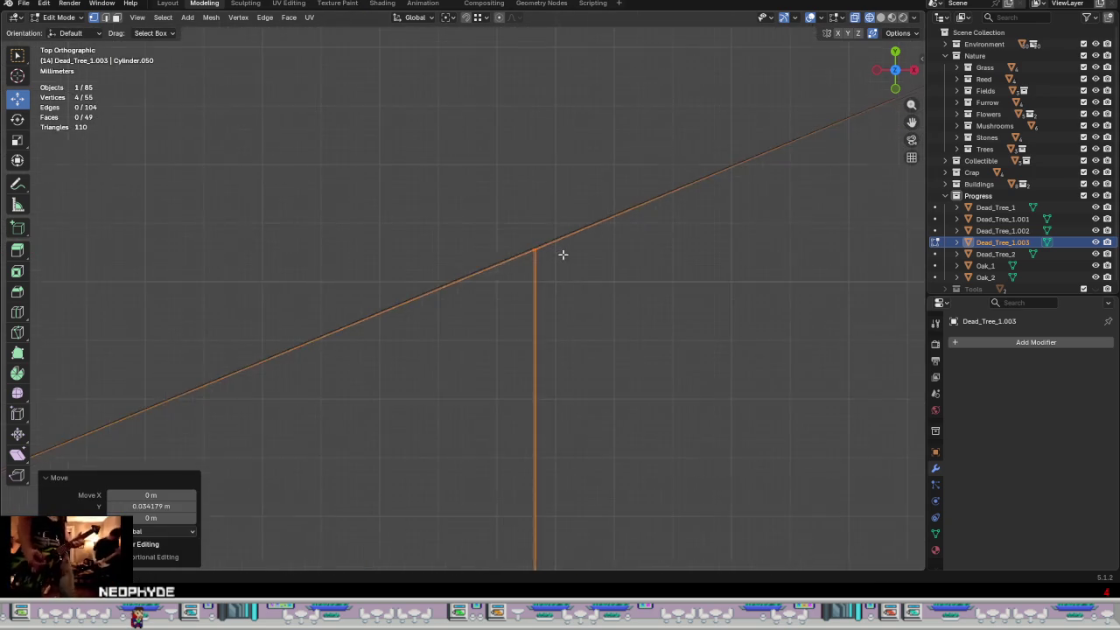
{"action": "scroll", "coordinate": [560, 250], "scroll_direction": "up", "scroll_amount": 2}
{"action": "scroll", "coordinate": [490, 253], "scroll_direction": "up", "scroll_amount": 2}
{"action": "scroll", "coordinate": [498, 255], "scroll_direction": "up", "scroll_amount": 1}
{"action": "key", "text": "g"}
{"action": "key", "text": "y"}
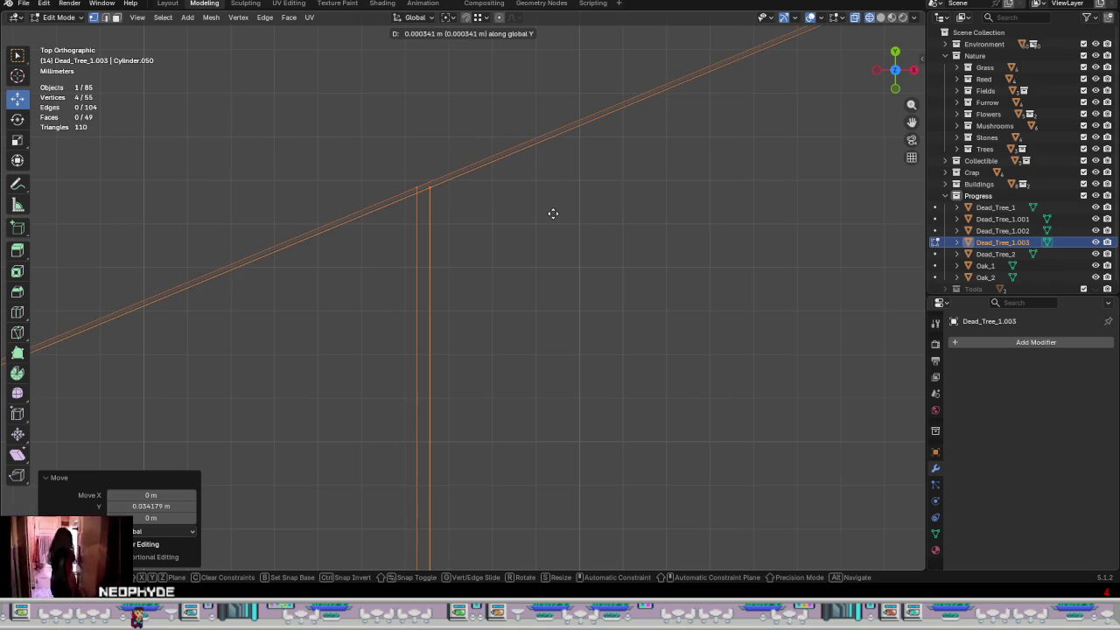
{"action": "left_click", "coordinate": [555, 214]}
- Nudge the edge-junction vertex slightly along X
{"action": "key", "text": "alt+a"}
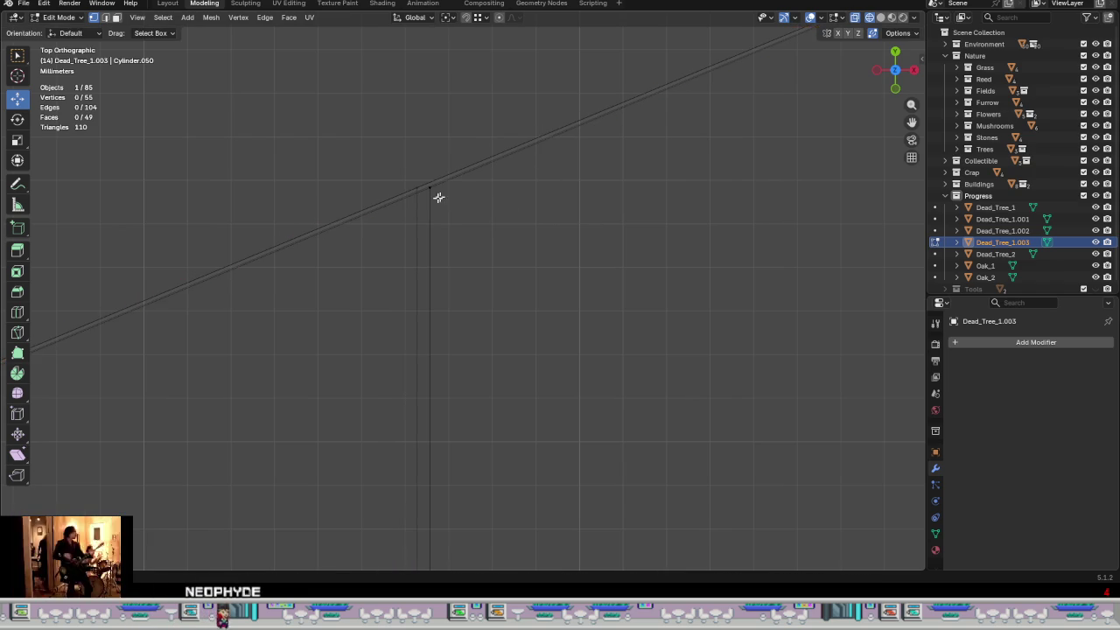
{"action": "left_click", "coordinate": [434, 196]}
{"action": "key", "text": "g"}
{"action": "key", "text": "x"}
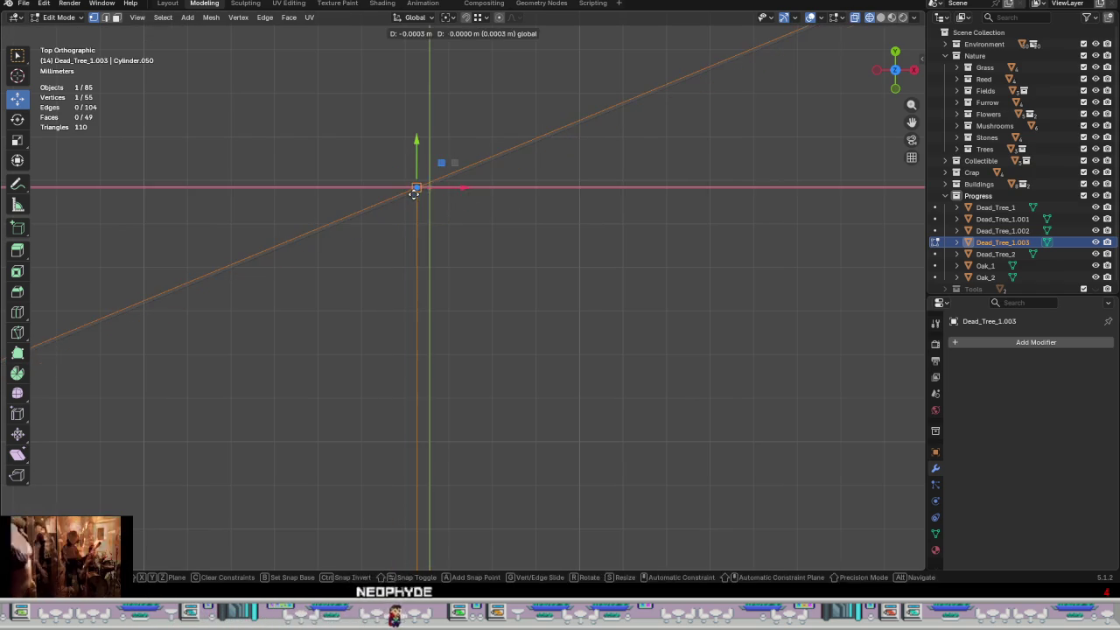
{"action": "left_click", "coordinate": [440, 219]}
- Nudge the vertex atop the vertical edge slightly along X
{"action": "scroll", "coordinate": [440, 220], "scroll_direction": "down", "scroll_amount": 5}
{"action": "scroll", "coordinate": [350, 380], "scroll_direction": "down", "scroll_amount": 3}
{"action": "middle_click_drag", "start_coordinate": [342, 382], "coordinate": [910, 255], "text": "shift"}
{"action": "scroll", "coordinate": [268, 342], "scroll_direction": "up", "scroll_amount": 3}
{"action": "scroll", "coordinate": [457, 306], "scroll_direction": "up", "scroll_amount": 3}
{"action": "scroll", "coordinate": [368, 230], "scroll_direction": "up", "scroll_amount": 2}
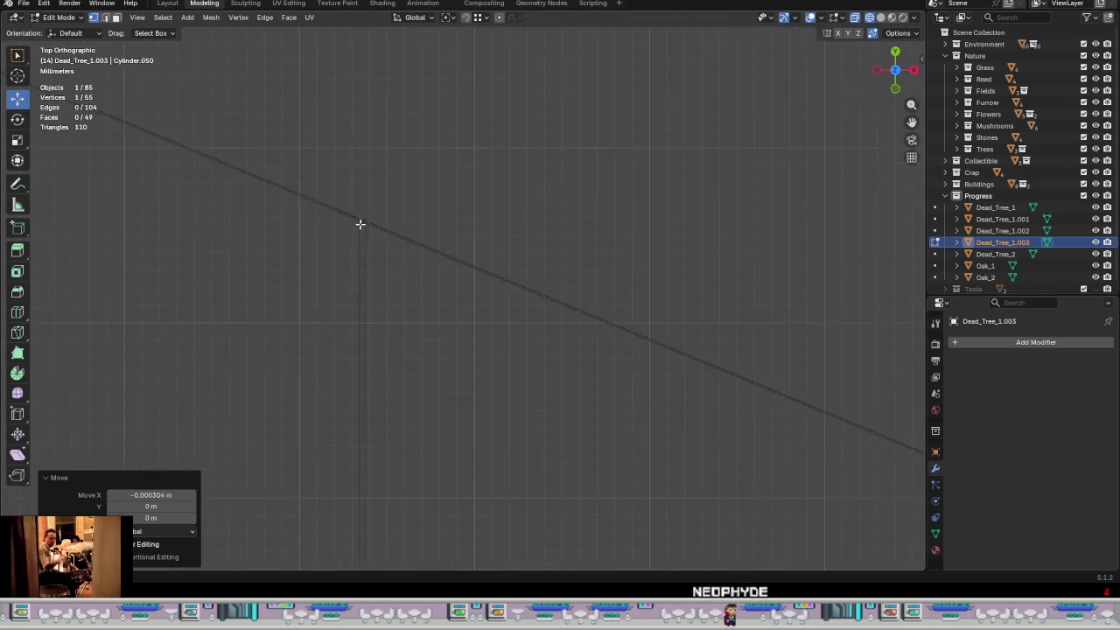
{"action": "left_click", "coordinate": [365, 215]}
{"action": "key", "text": "g"}
{"action": "key", "text": "x"}
{"action": "left_click", "coordinate": [406, 215]}
- Adjust the stub's left corner vertex and raise its bottom-edge middle vertex along Y
{"action": "middle_click_drag", "start_coordinate": [375, 262], "coordinate": [420, 350], "text": "shift"}
{"action": "scroll", "coordinate": [472, 425], "scroll_direction": "down", "scroll_amount": 2}
{"action": "middle_click_drag", "start_coordinate": [472, 425], "coordinate": [477, 188], "text": "shift"}
{"action": "scroll", "coordinate": [465, 500], "scroll_direction": "down", "scroll_amount": 3}
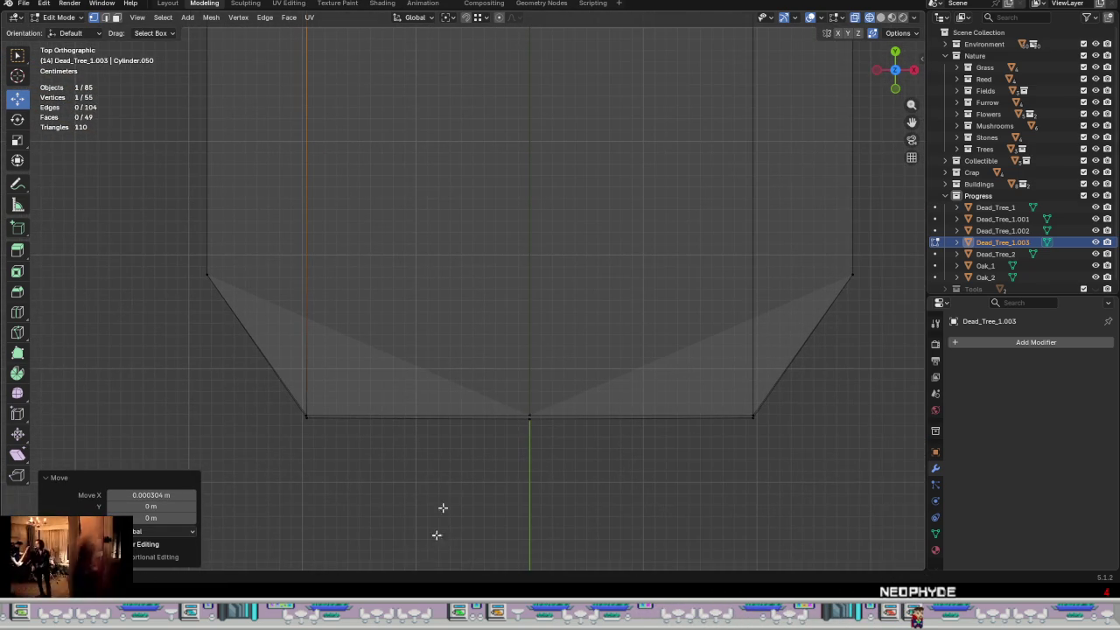
{"action": "scroll", "coordinate": [431, 486], "scroll_direction": "up", "scroll_amount": 2}
{"action": "left_click", "coordinate": [278, 423]}
{"action": "left_click_drag", "start_coordinate": [280, 369], "coordinate": [277, 364]}
{"action": "left_click", "coordinate": [603, 411]}
{"action": "left_click", "coordinate": [598, 371]}
{"action": "left_click_drag", "start_coordinate": [598, 371], "coordinate": [598, 367]}
- Nudge the stub's right corner vertex and orbit to view the trunk at an angle
{"action": "left_click", "coordinate": [898, 400]}
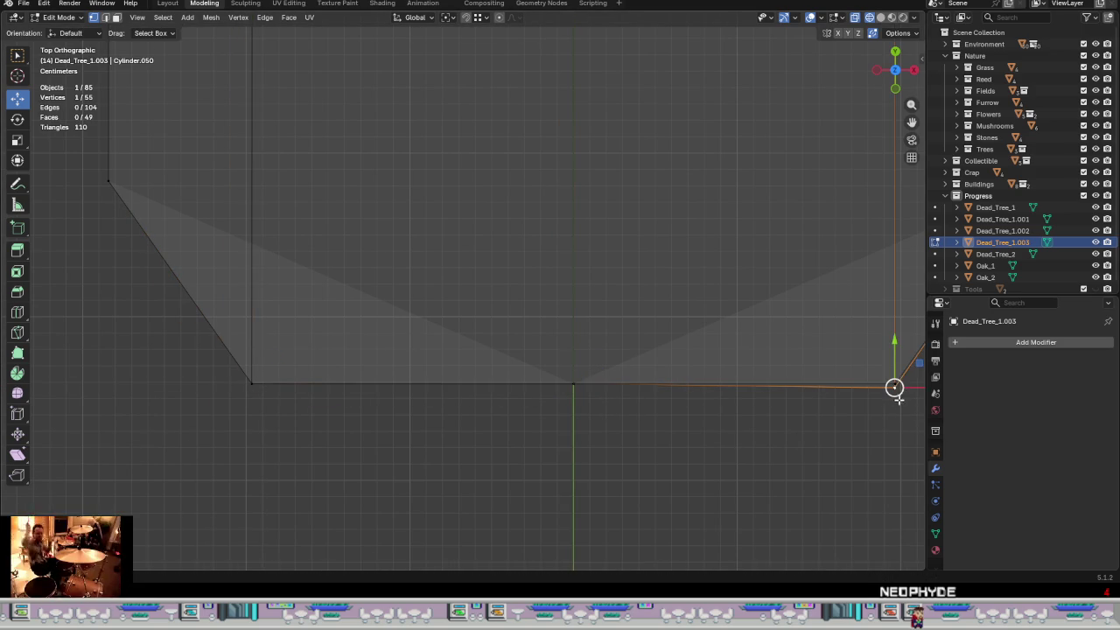
{"action": "left_click_drag", "start_coordinate": [914, 367], "coordinate": [912, 361]}
{"action": "scroll", "coordinate": [510, 411], "scroll_direction": "down", "scroll_amount": 4}
{"action": "scroll", "coordinate": [524, 471], "scroll_direction": "down", "scroll_amount": 4}
{"action": "middle_click_drag", "start_coordinate": [524, 471], "coordinate": [529, 418]}
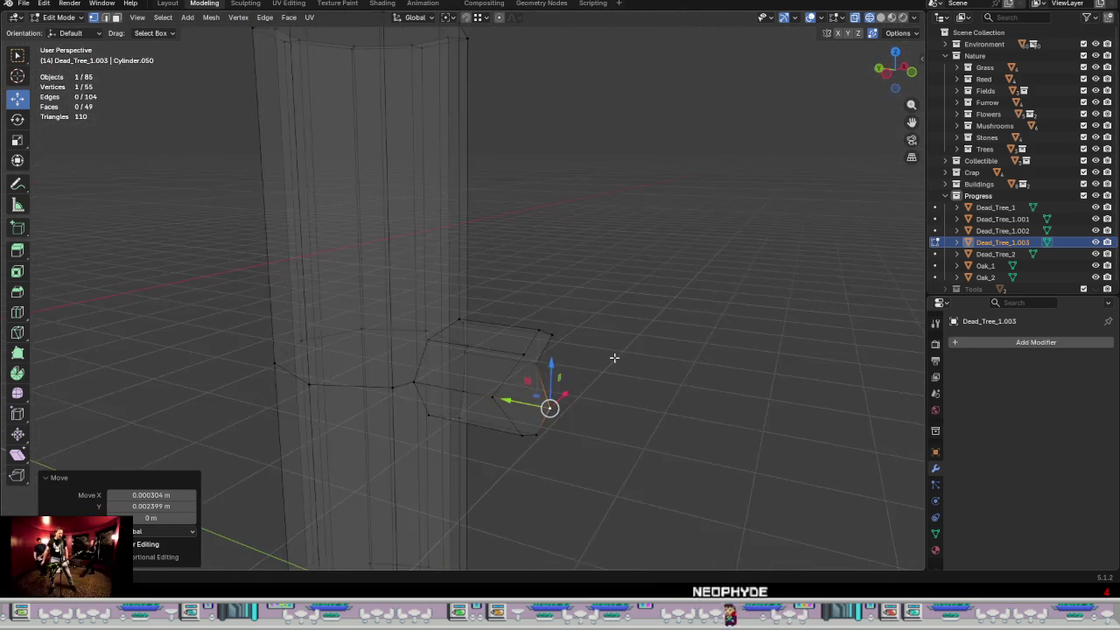
- Flatten the branch stub's end loop to zero in Y and push it outward along Y
{"action": "left_click", "coordinate": [539, 431], "text": "alt"}
{"action": "mouse_move", "coordinate": [595, 493]}
{"action": "middle_mouse_down"}
{"action": "mouse_move", "coordinate": [622, 525]}
{"action": "mouse_move", "coordinate": [520, 437]}
{"action": "middle_mouse_up"}
{"action": "key", "text": "s"}
{"action": "key", "text": "y"}
{"action": "key", "text": "0"}
{"action": "key", "text": "Return"}
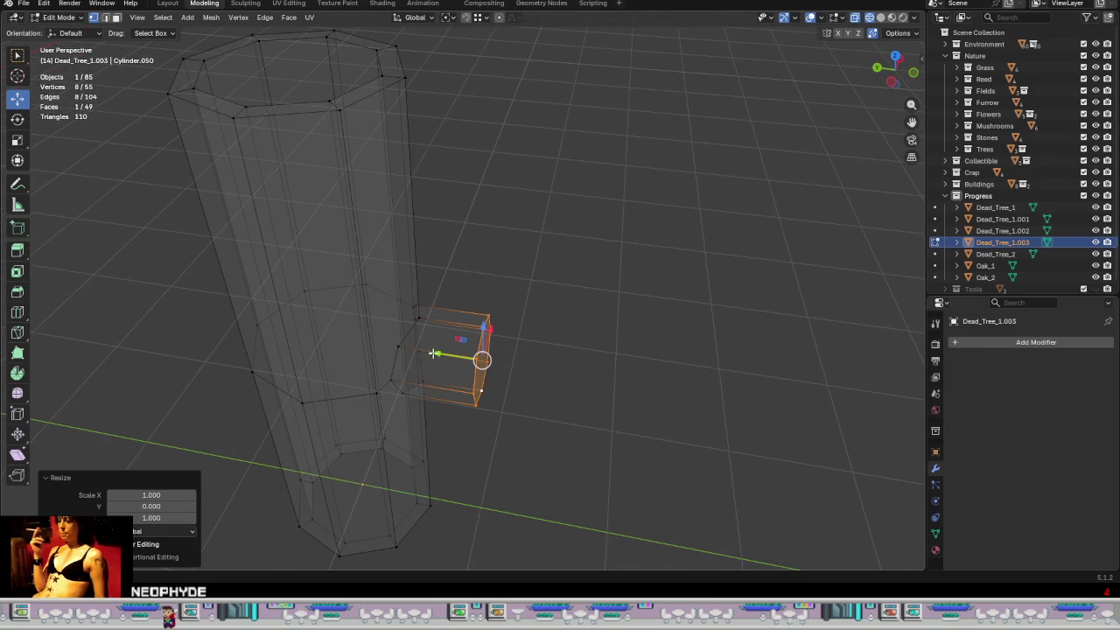
{"action": "key", "text": "g"}
{"action": "key", "text": "y"}
{"action": "left_click", "coordinate": [415, 364]}
- Inset the stub's octagonal end face and extrude the inner face inward
{"action": "mouse_move", "coordinate": [415, 364]}
{"action": "middle_mouse_down"}
{"action": "mouse_move", "coordinate": [502, 417]}
{"action": "mouse_move", "coordinate": [457, 415]}
{"action": "mouse_move", "coordinate": [566, 454]}
{"action": "mouse_move", "coordinate": [629, 434]}
{"action": "mouse_move", "coordinate": [560, 432]}
{"action": "middle_mouse_up"}
{"action": "key", "text": "3"}
{"action": "key", "text": "i"}
{"action": "left_click", "coordinate": [599, 450]}
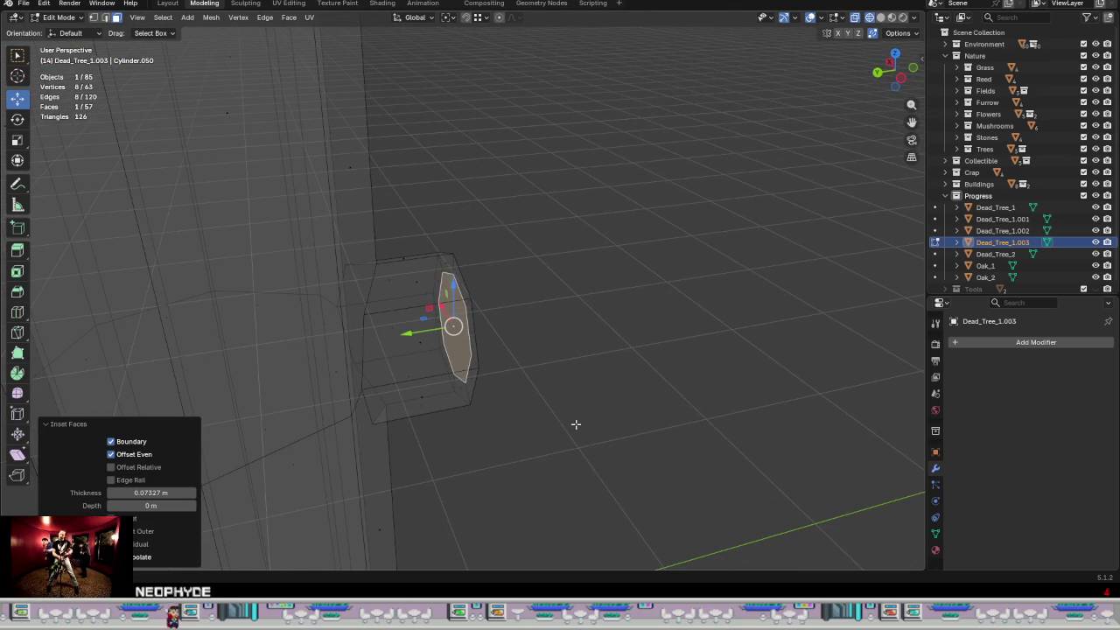
{"action": "key", "text": "e"}
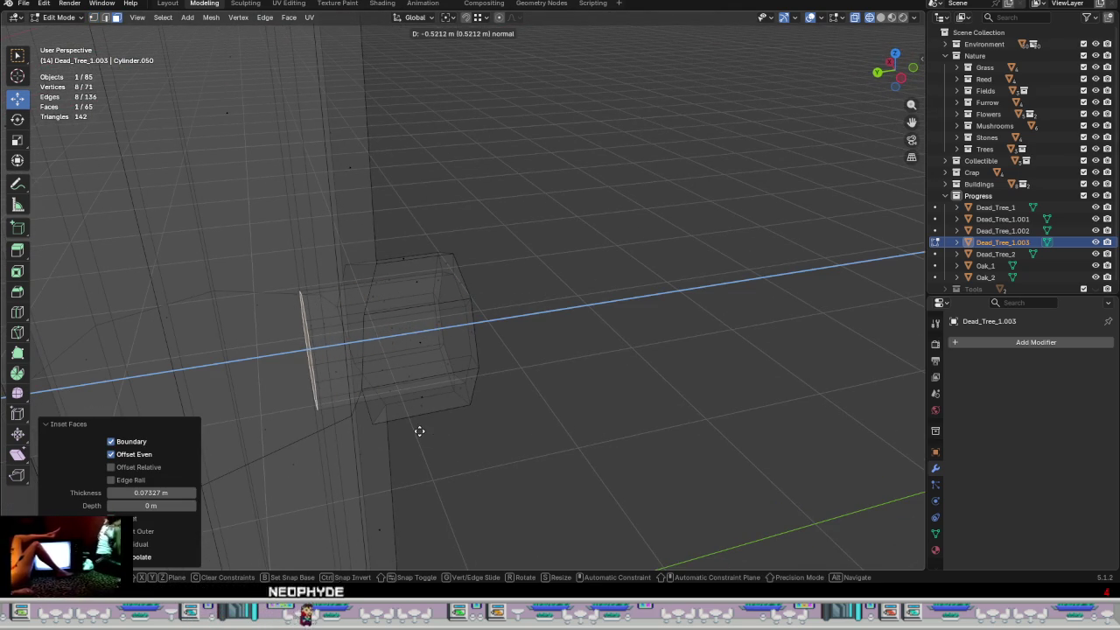
{"action": "left_click", "coordinate": [478, 434]}
- Push the extruded face 0.2363 m further into the stub and return to Object Mode
{"action": "mouse_move", "coordinate": [455, 430]}
{"action": "middle_mouse_down"}
{"action": "mouse_move", "coordinate": [423, 405]}
{"action": "mouse_move", "coordinate": [433, 403]}
{"action": "mouse_move", "coordinate": [417, 422]}
{"action": "mouse_move", "coordinate": [432, 456]}
{"action": "mouse_move", "coordinate": [456, 371]}
{"action": "middle_mouse_up"}
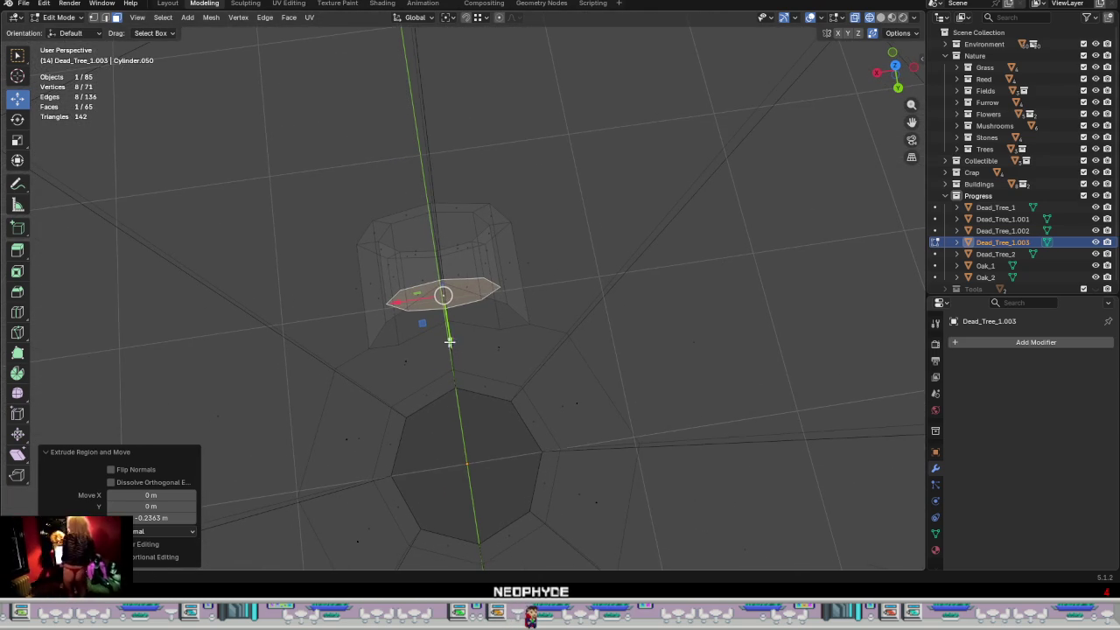
{"action": "left_click_drag", "start_coordinate": [450, 342], "coordinate": [456, 451]}
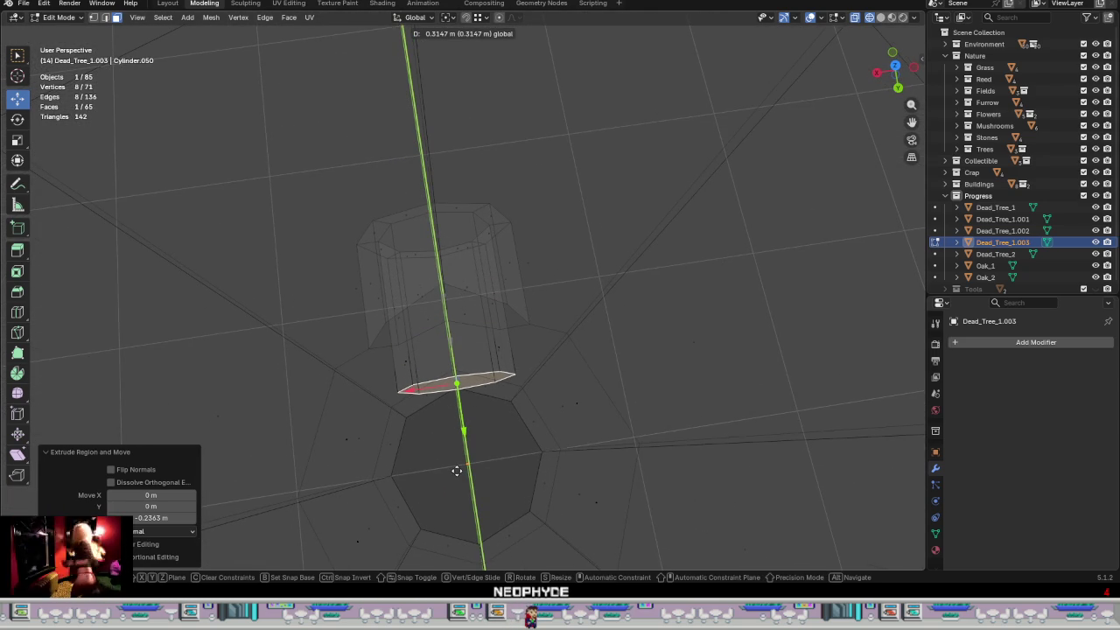
{"action": "left_click", "coordinate": [442, 382]}
{"action": "middle_click_drag", "start_coordinate": [583, 440], "coordinate": [470, 443]}
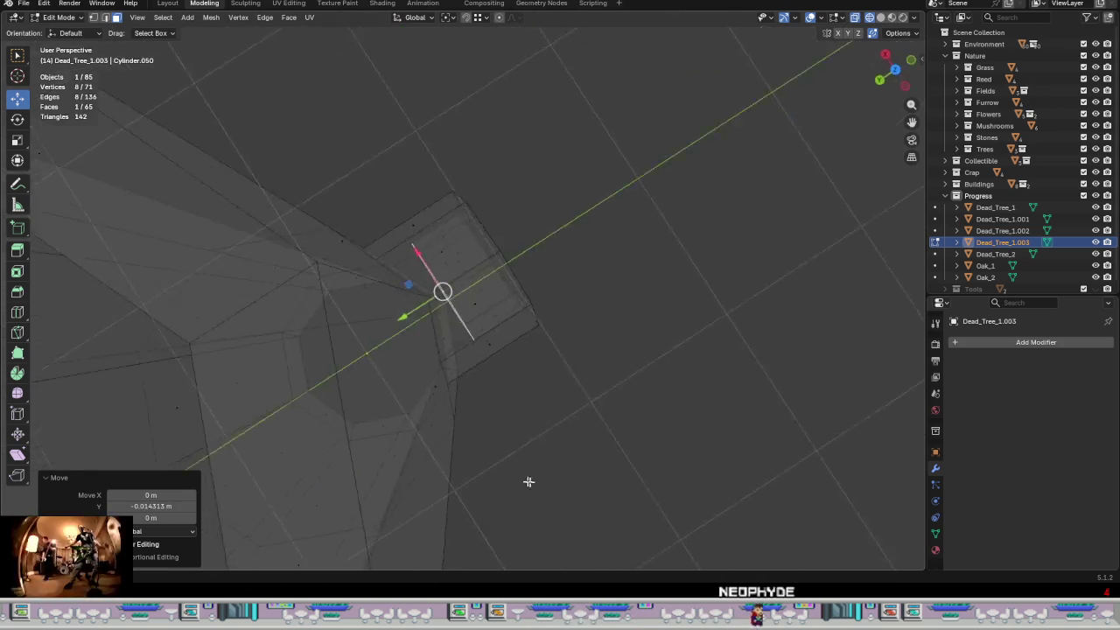
{"action": "key", "text": "Tab"}
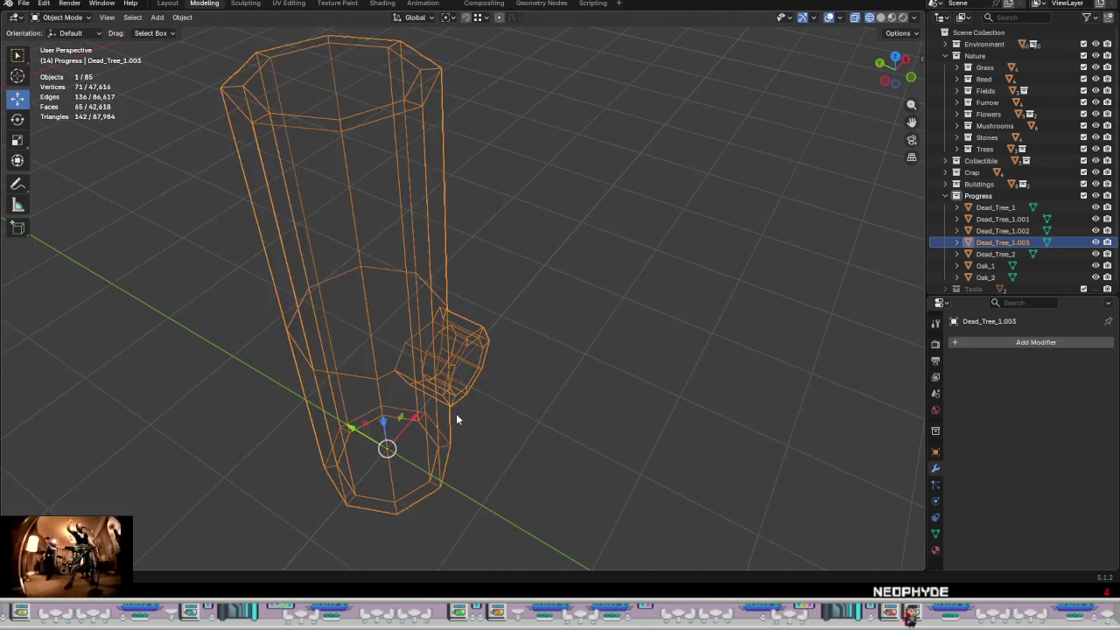
- View the trunk in Material Preview shading and orbit to inspect the hollow stub
{"action": "scroll", "coordinate": [456, 413], "scroll_direction": "down", "scroll_amount": 4}
{"action": "key", "text": "z"}
{"action": "left_click", "coordinate": [531, 409]}
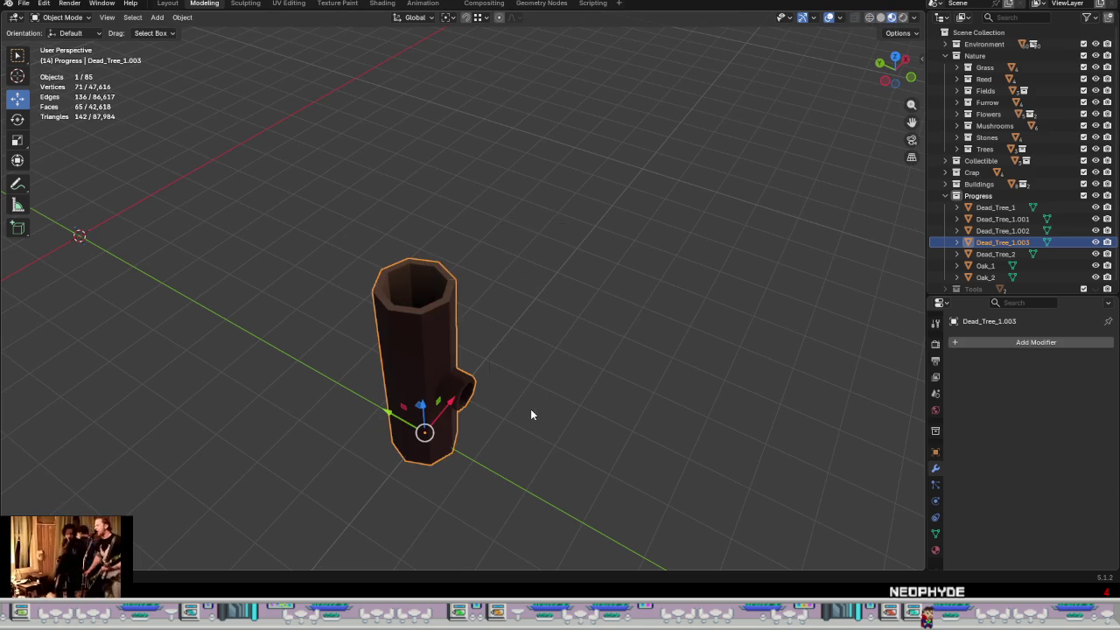
{"action": "middle_click_drag", "start_coordinate": [533, 426], "coordinate": [444, 353]}
{"action": "scroll", "coordinate": [442, 353], "scroll_direction": "up", "scroll_amount": 3}
{"action": "mouse_move", "coordinate": [388, 418]}
{"action": "middle_mouse_down"}
{"action": "mouse_move", "coordinate": [472, 447]}
{"action": "mouse_move", "coordinate": [446, 464]}
{"action": "mouse_move", "coordinate": [427, 400]}
{"action": "middle_mouse_up"}
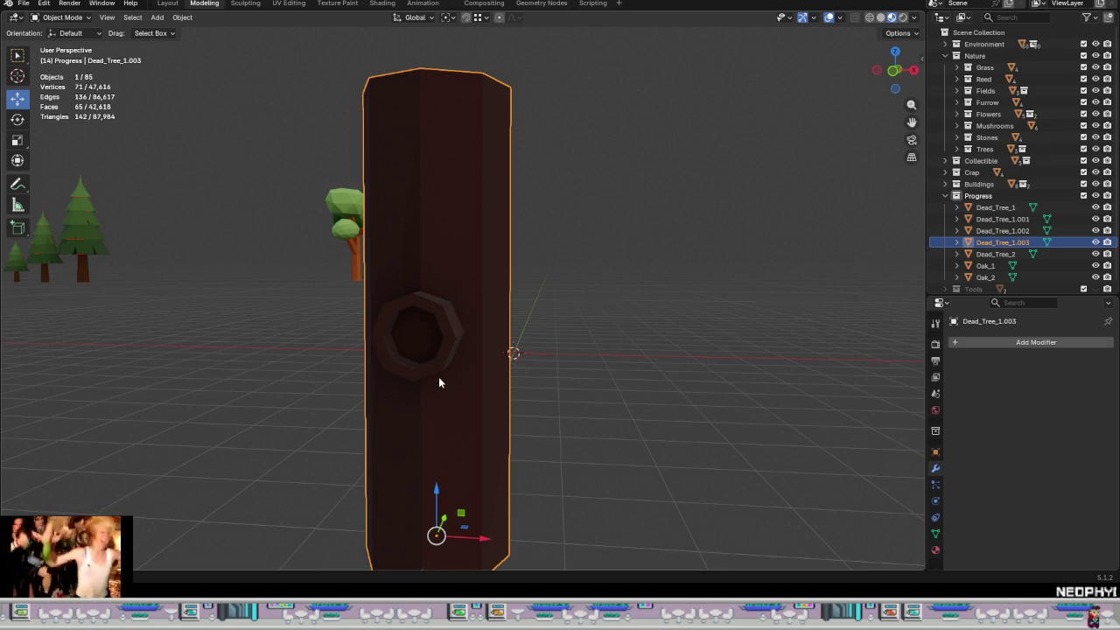
- Re-enter Edit Mode in wireframe shading, framed on the selected stub face
{"action": "key", "text": "Tab"}
{"action": "key", "text": "z"}
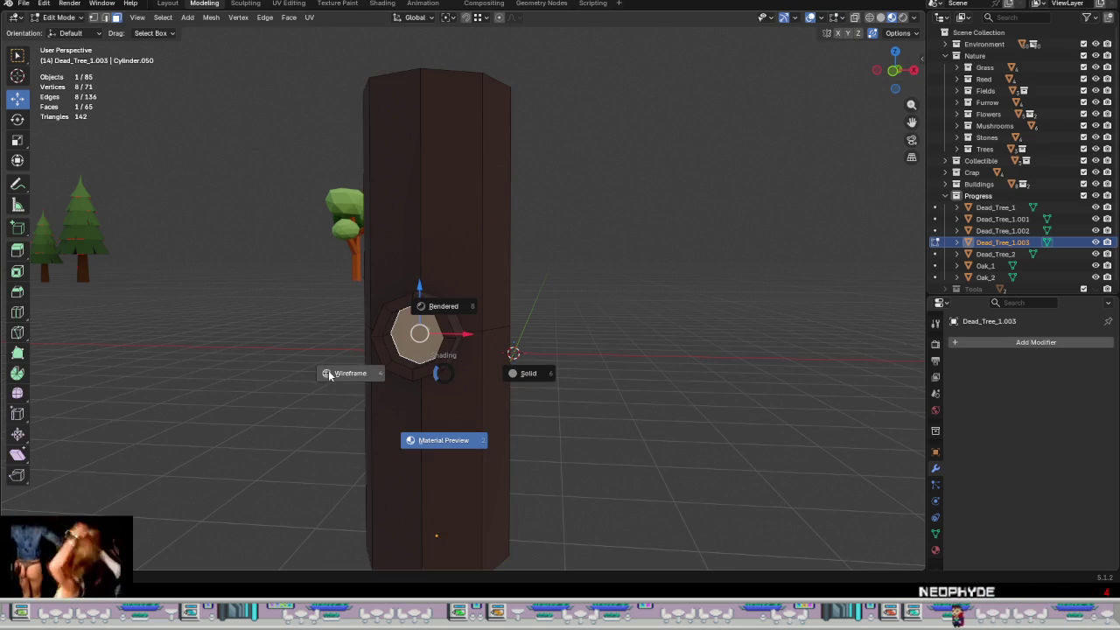
{"action": "left_click", "coordinate": [328, 371]}
{"action": "key", "text": "KP_Decimal"}
{"action": "mouse_move", "coordinate": [400, 335]}
{"action": "middle_mouse_down"}
{"action": "mouse_move", "coordinate": [581, 352]}
{"action": "mouse_move", "coordinate": [499, 382]}
{"action": "middle_mouse_up"}
- Subdivide a vertical trunk edge next to the stub
{"action": "key", "text": "2"}
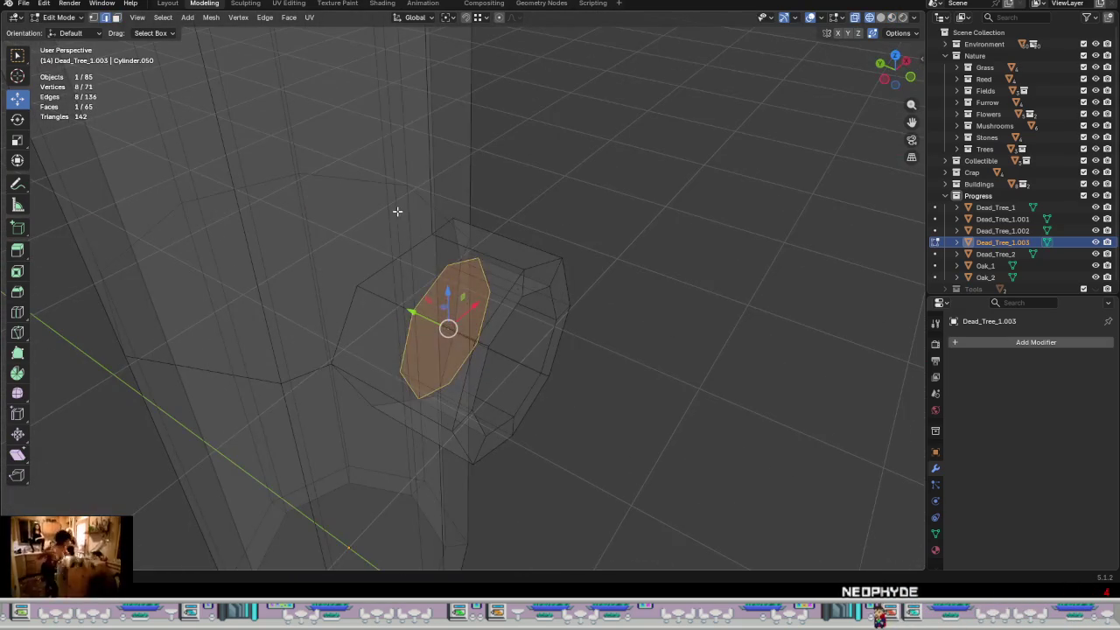
{"action": "left_click", "coordinate": [397, 210]}
{"action": "key", "text": "ctrl+e"}
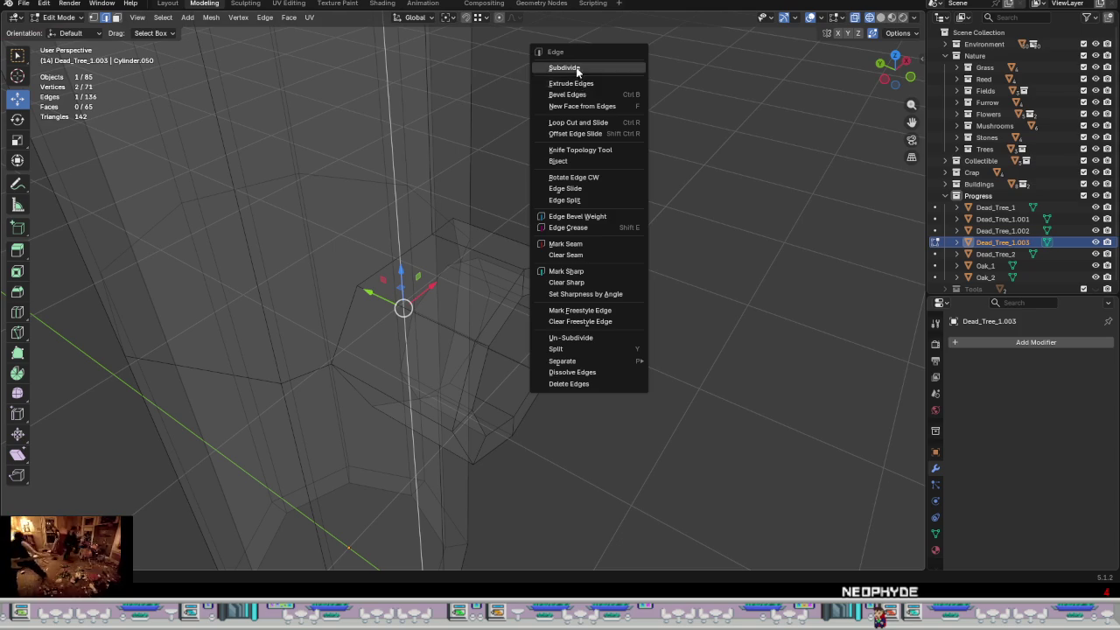
{"action": "left_click", "coordinate": [564, 68]}
{"action": "mouse_move", "coordinate": [421, 343]}
{"action": "middle_mouse_down"}
{"action": "mouse_move", "coordinate": [598, 350]}
{"action": "mouse_move", "coordinate": [595, 375]}
{"action": "mouse_move", "coordinate": [615, 379]}
{"action": "mouse_move", "coordinate": [569, 373]}
{"action": "middle_mouse_up"}
- Cancel the attempted vertex bevel and undo the edge subdivision
{"action": "key", "text": "1"}
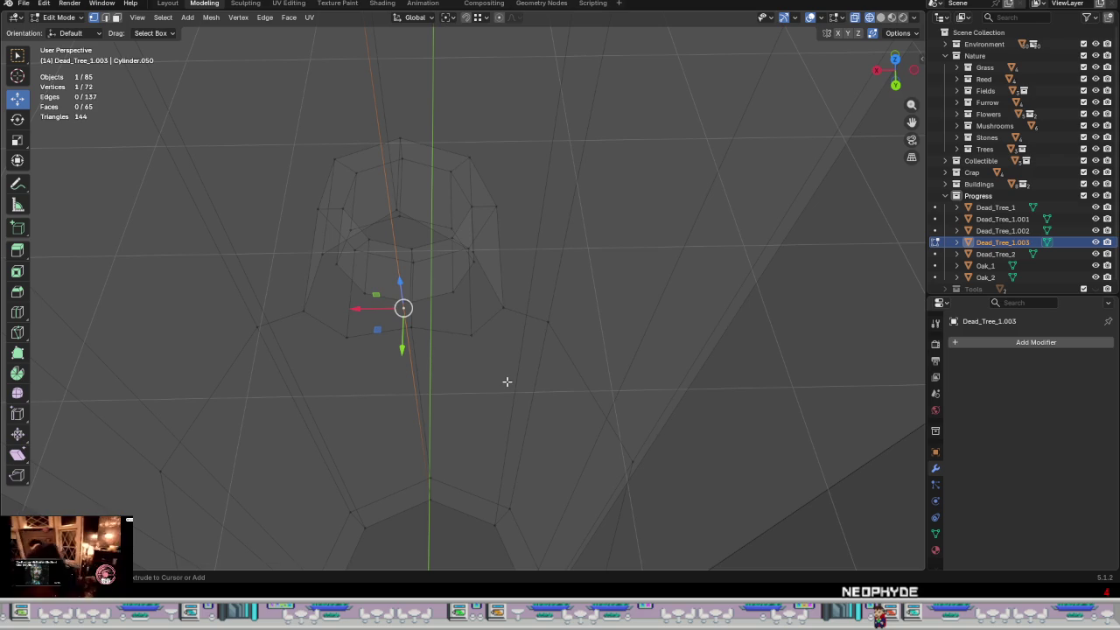
{"action": "key", "text": "ctrl+shift+b"}
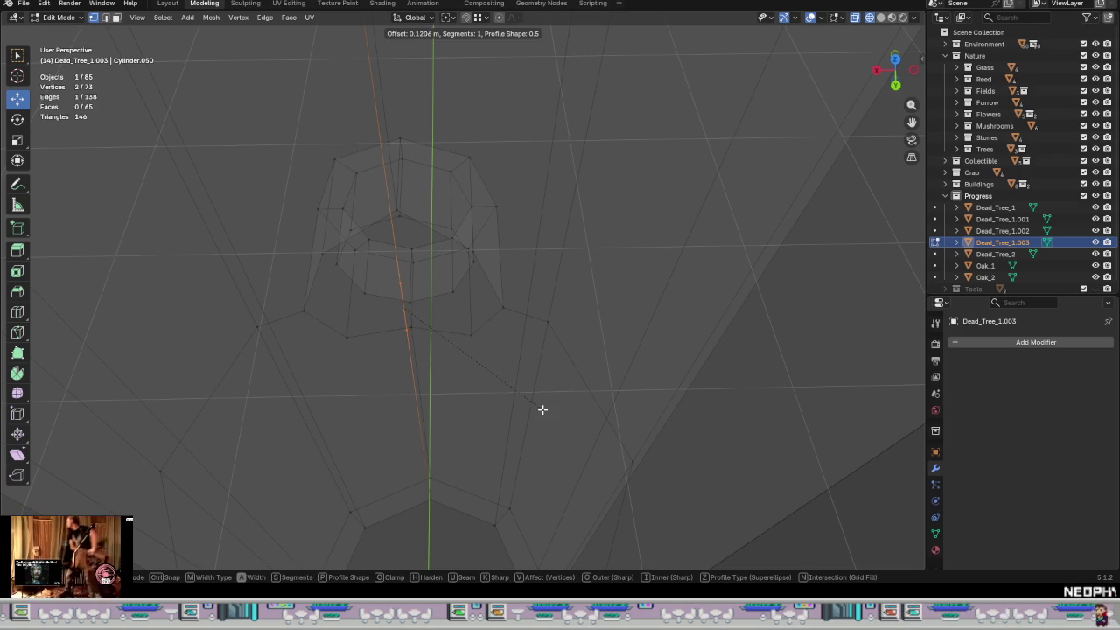
{"action": "key", "text": "Escape"}
{"action": "key", "text": "ctrl+z"}
{"action": "mouse_move", "coordinate": [514, 400]}
{"action": "middle_mouse_down"}
{"action": "mouse_move", "coordinate": [513, 355]}
{"action": "mouse_move", "coordinate": [541, 447]}
{"action": "mouse_move", "coordinate": [540, 391]}
{"action": "middle_mouse_up"}
{"action": "key", "text": "ctrl"}
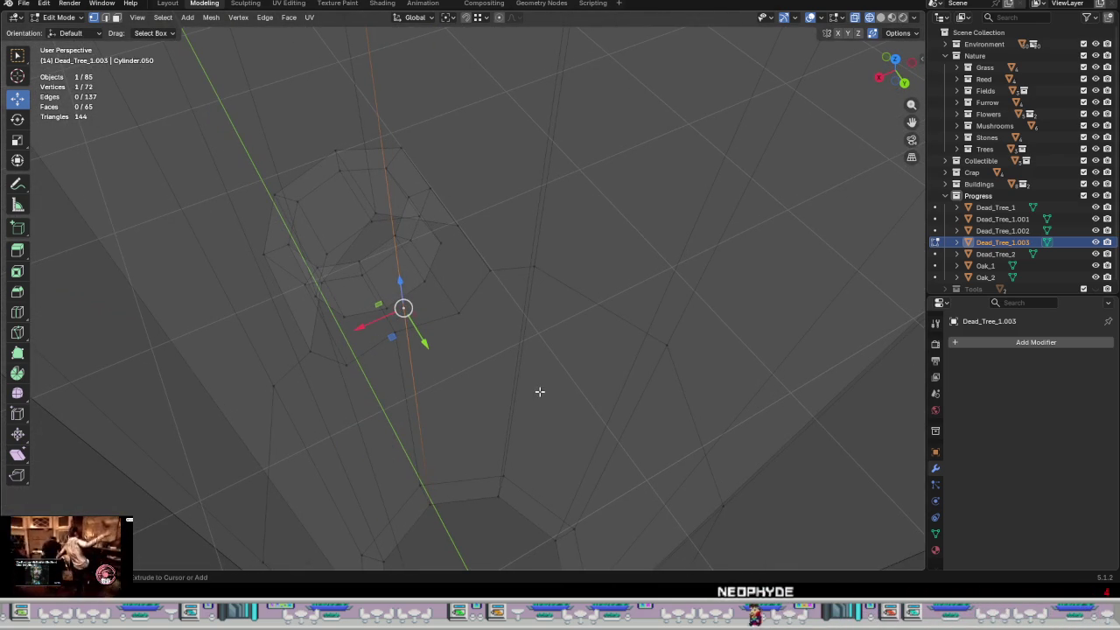
{"action": "key", "text": "2"}
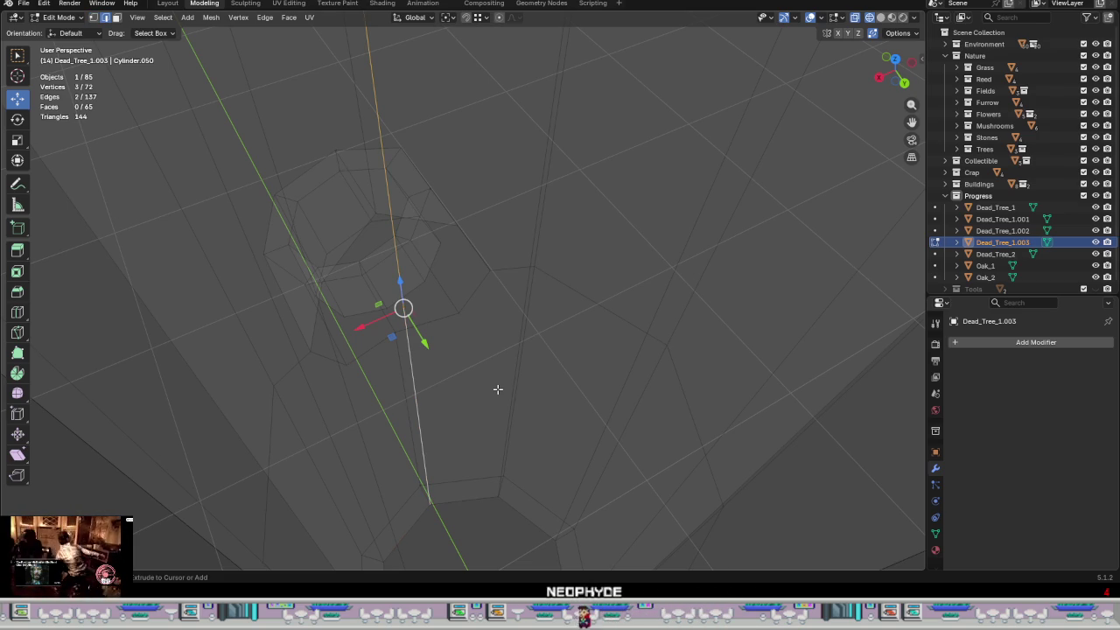
{"action": "key", "text": "ctrl+z"}
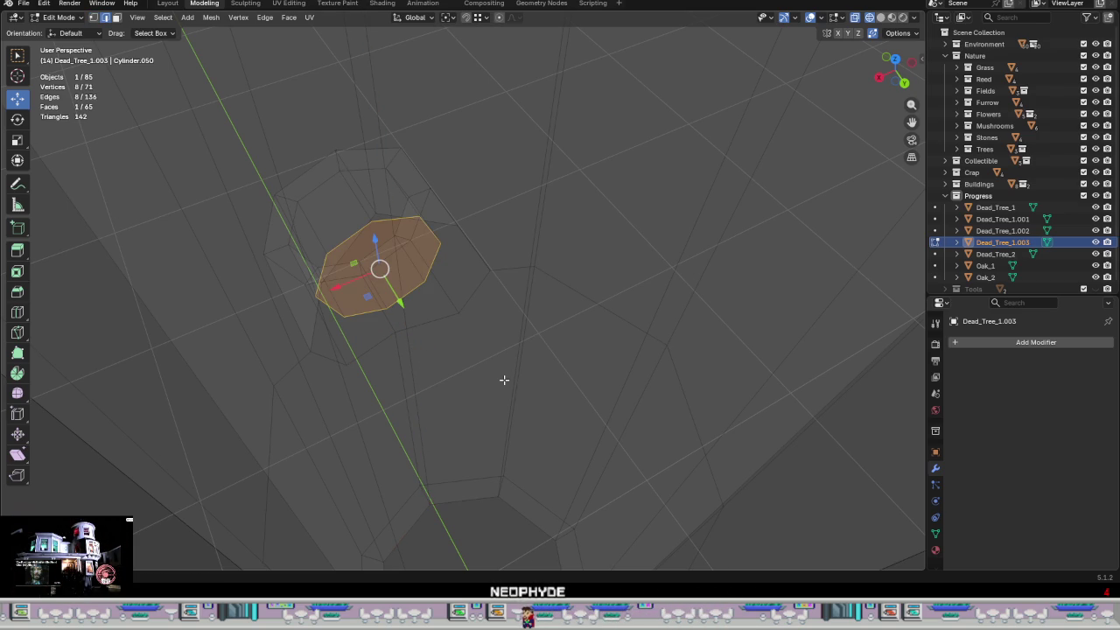
{"action": "middle_click_drag", "start_coordinate": [504, 380], "coordinate": [466, 383]}
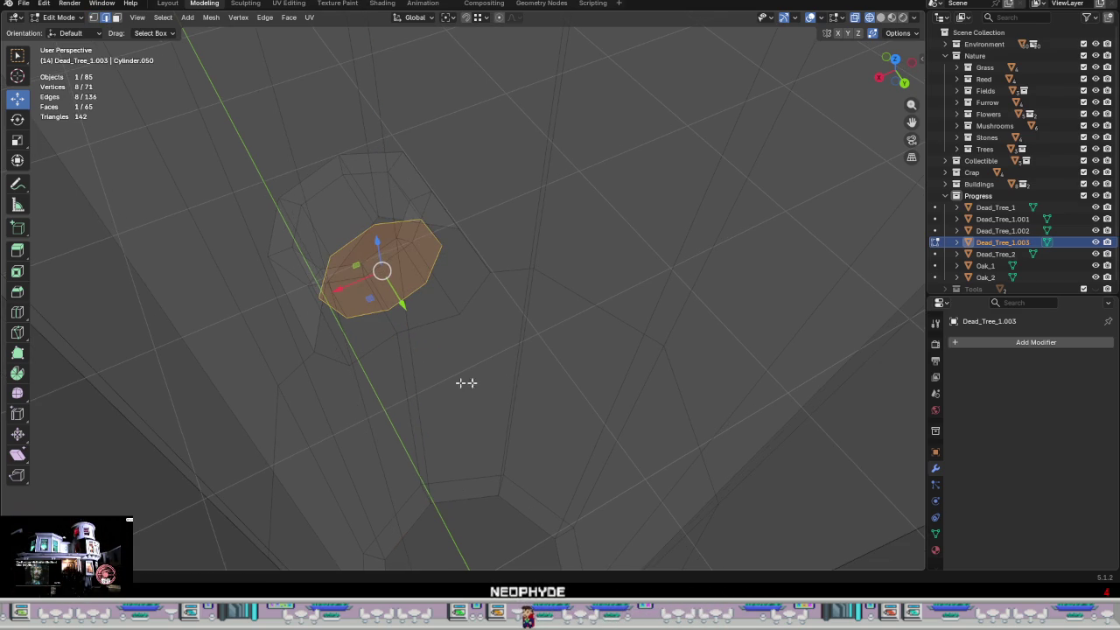
- Add a new edge loop across the trunk near the branch joint
{"action": "left_click", "coordinate": [415, 357]}
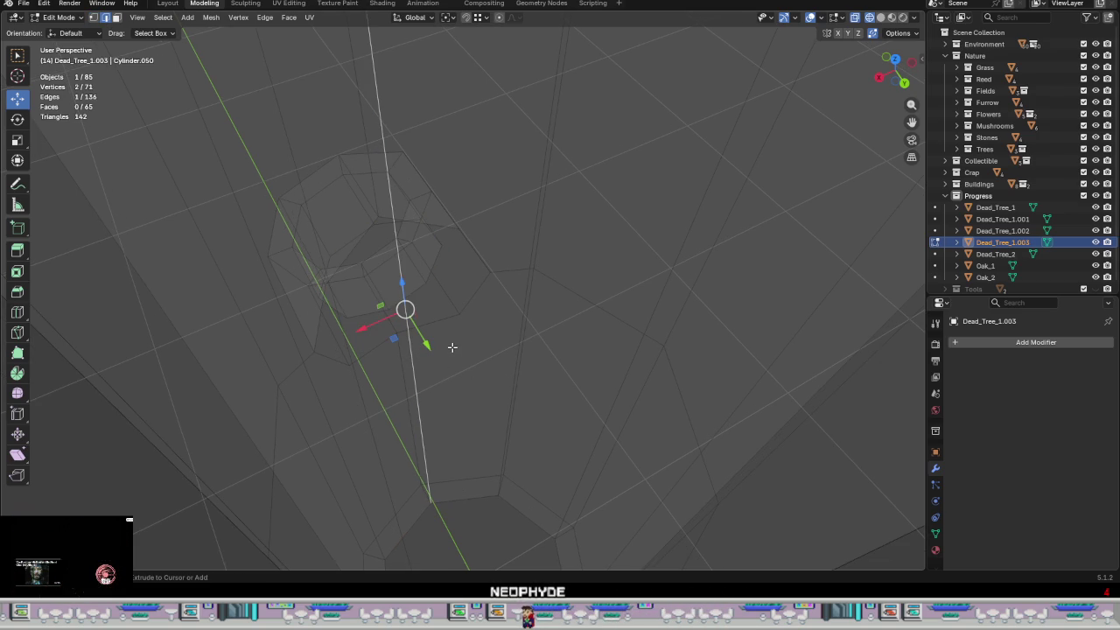
{"action": "key", "text": "ctrl+r"}
{"action": "left_click", "coordinate": [508, 317]}
{"action": "left_click", "coordinate": [508, 317]}
- Bevel the vertex just below the stub joint
{"action": "key", "text": "1"}
{"action": "left_click", "coordinate": [397, 332]}
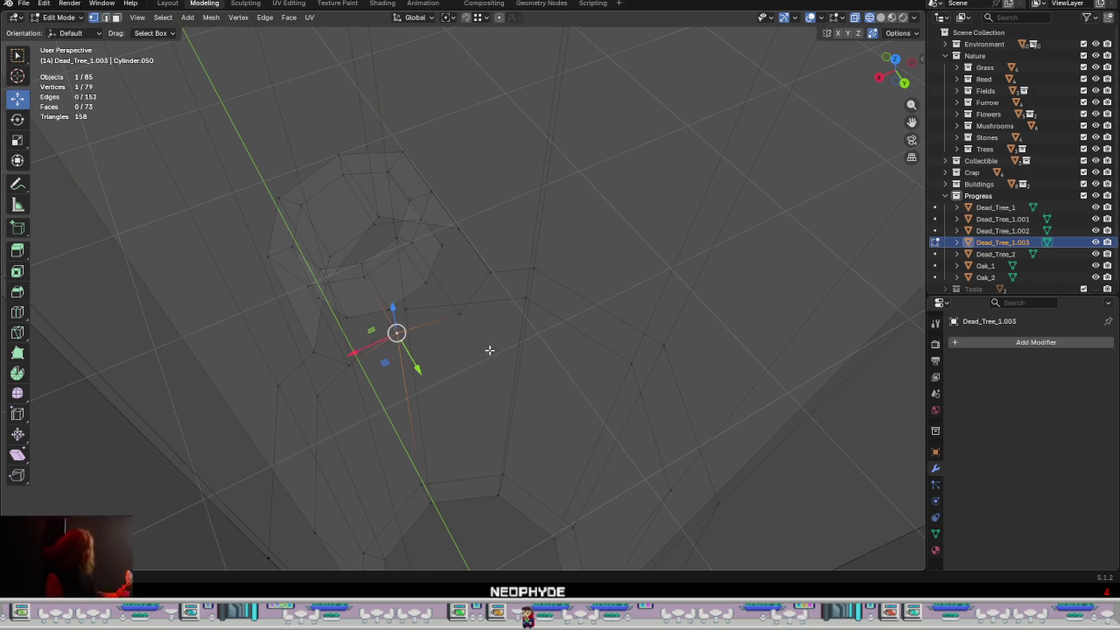
{"action": "mouse_move", "coordinate": [484, 347]}
{"action": "middle_mouse_down"}
{"action": "mouse_move", "coordinate": [458, 281]}
{"action": "mouse_move", "coordinate": [442, 353]}
{"action": "mouse_move", "coordinate": [446, 337]}
{"action": "mouse_move", "coordinate": [482, 358]}
{"action": "mouse_move", "coordinate": [632, 325]}
{"action": "middle_mouse_up"}
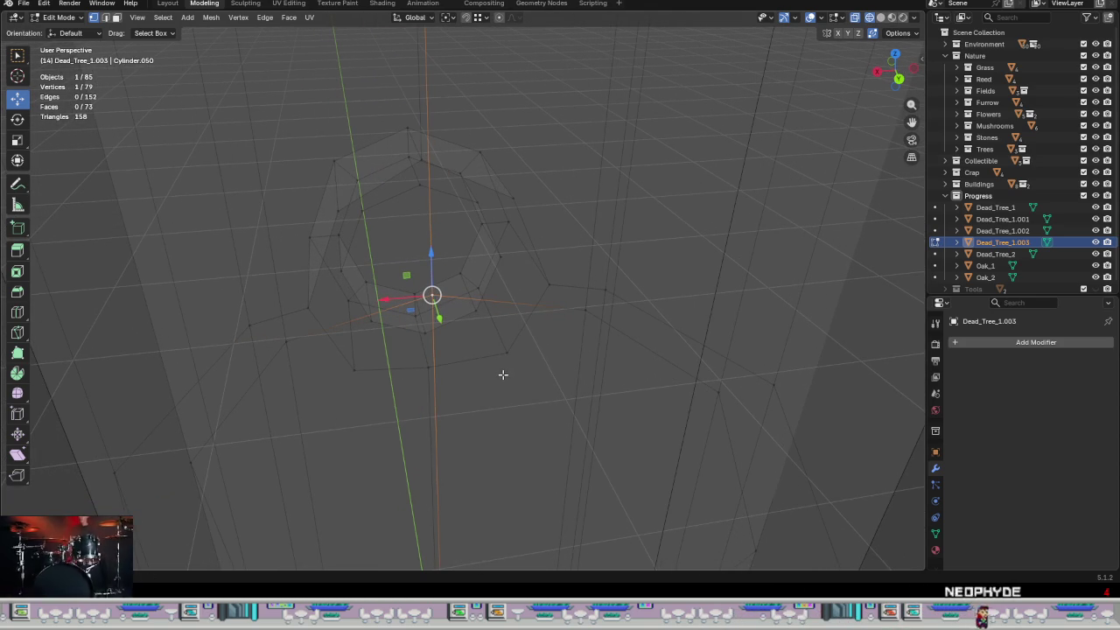
{"action": "key", "text": "ctrl+shift+b"}
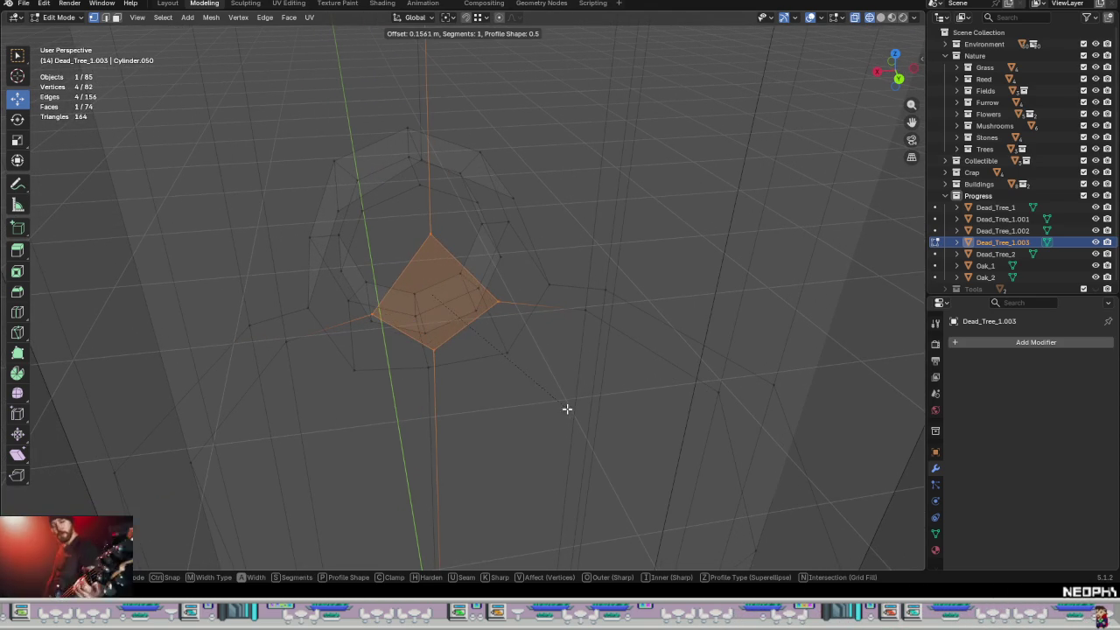
{"action": "left_click", "coordinate": [458, 391]}
- Bevel the selected vertices 0.122 m into a four-pointed star
{"action": "left_click", "coordinate": [373, 320]}
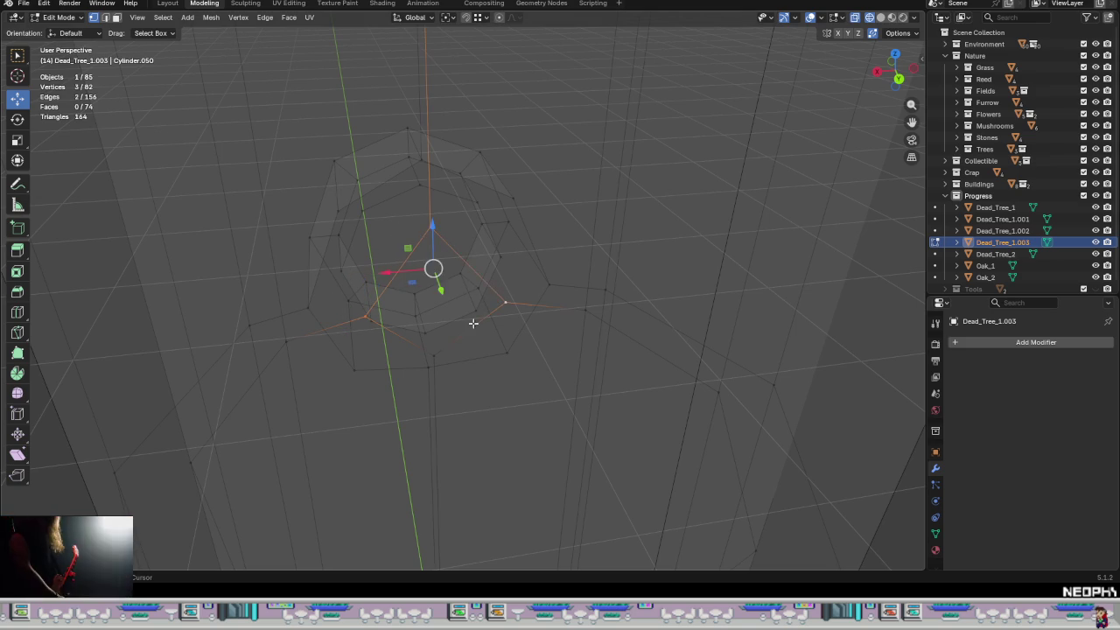
{"action": "left_click", "coordinate": [433, 355], "text": "shift"}
{"action": "key", "text": "ctrl+b"}
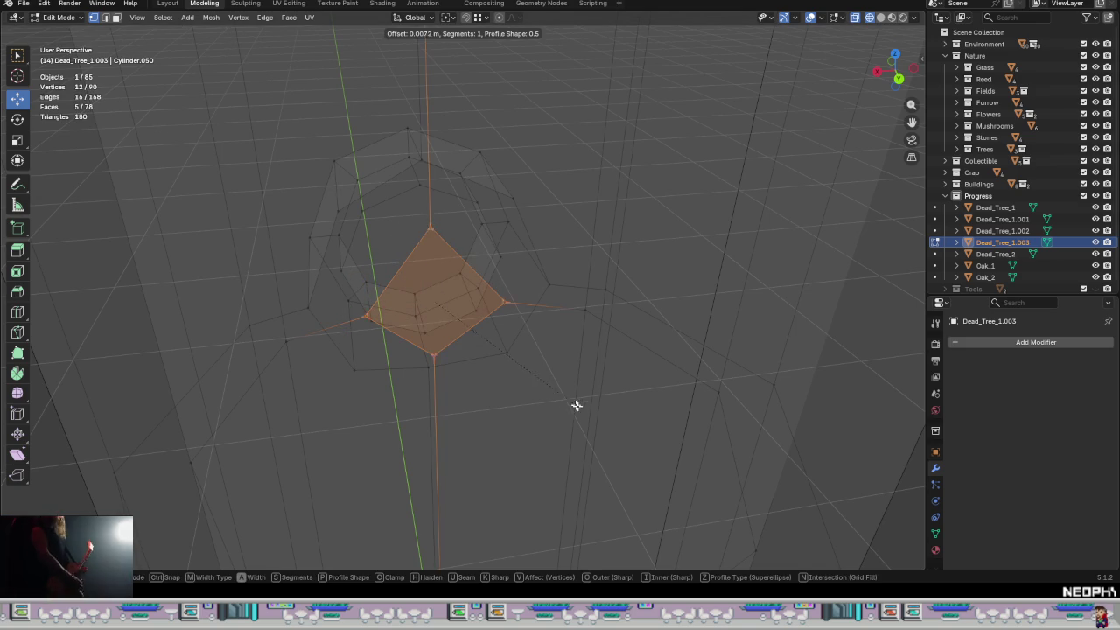
{"action": "left_click", "coordinate": [639, 447]}
{"action": "scroll", "coordinate": [493, 263], "scroll_direction": "up", "scroll_amount": 3}
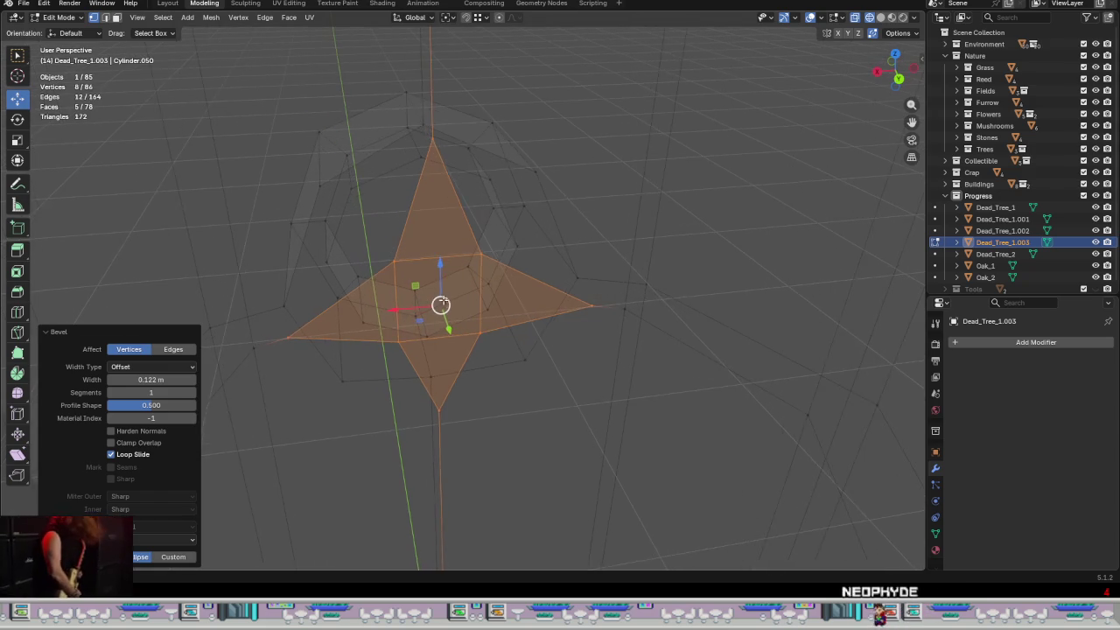
- Select the star tip vertices to pick out the triangle faces around it
{"action": "left_click", "coordinate": [491, 282]}
{"action": "left_click", "coordinate": [482, 333]}
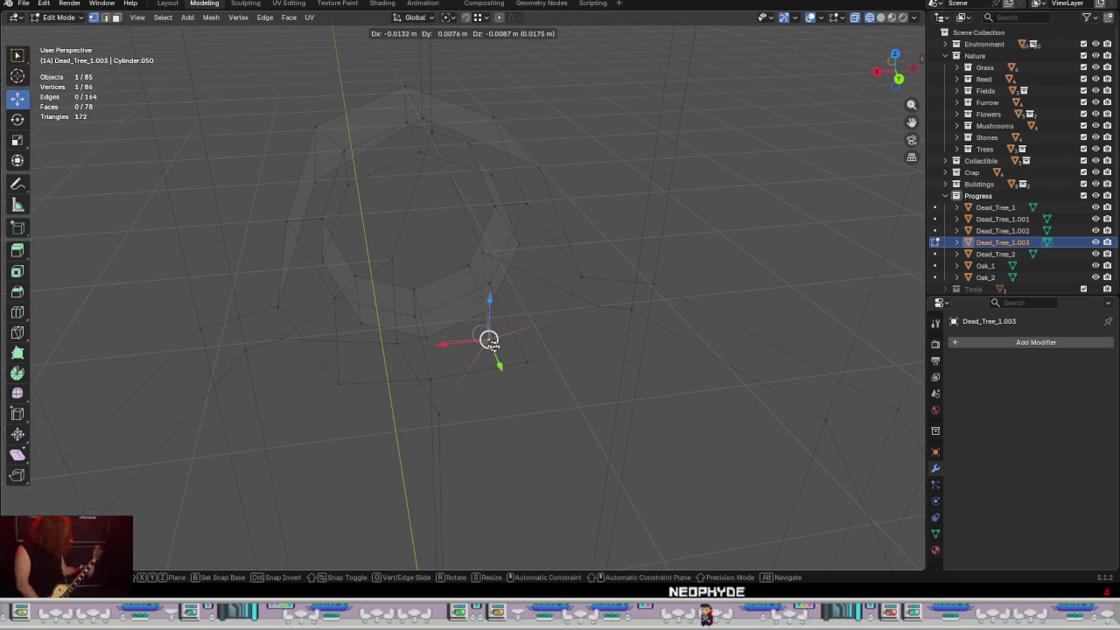
{"action": "middle_click_drag", "start_coordinate": [401, 363], "coordinate": [424, 404]}
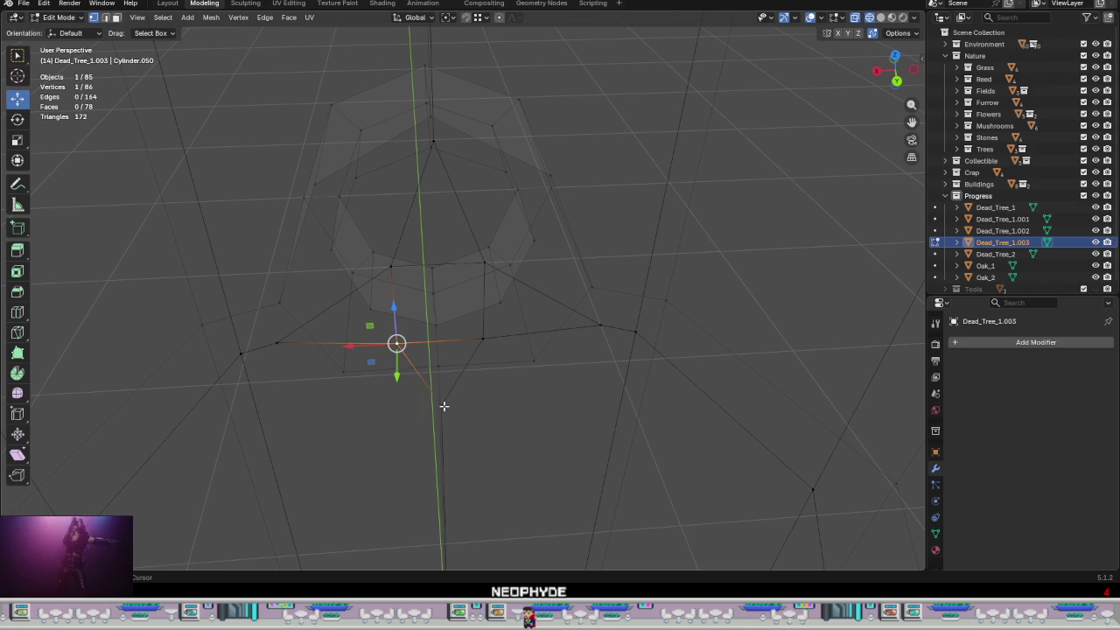
{"action": "left_click", "coordinate": [506, 354], "text": "shift"}
{"action": "left_click", "coordinate": [472, 257], "text": "shift"}
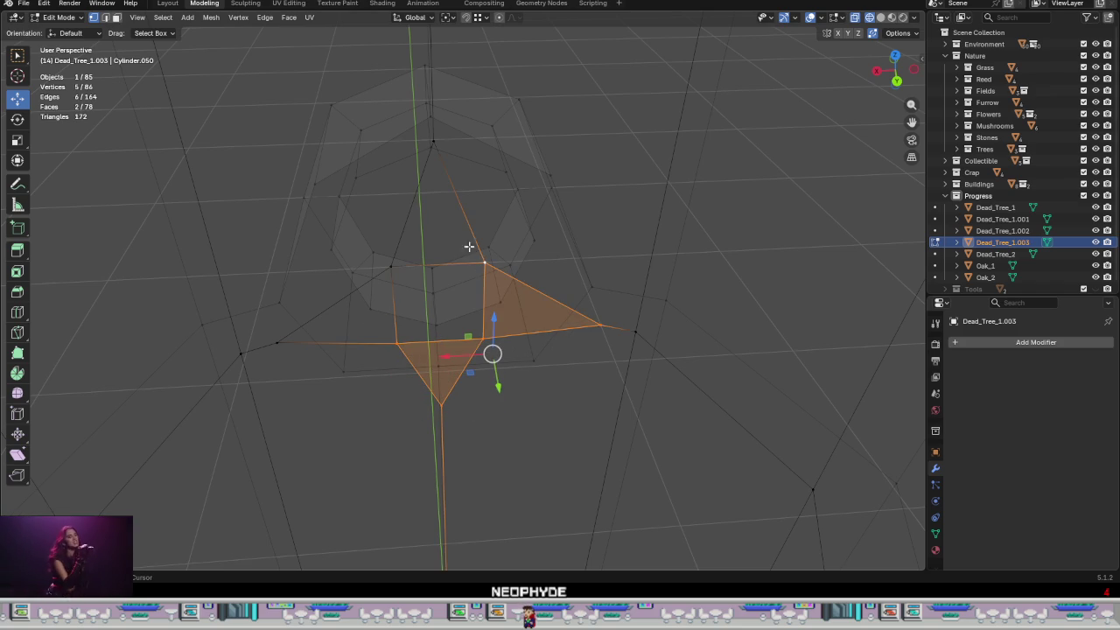
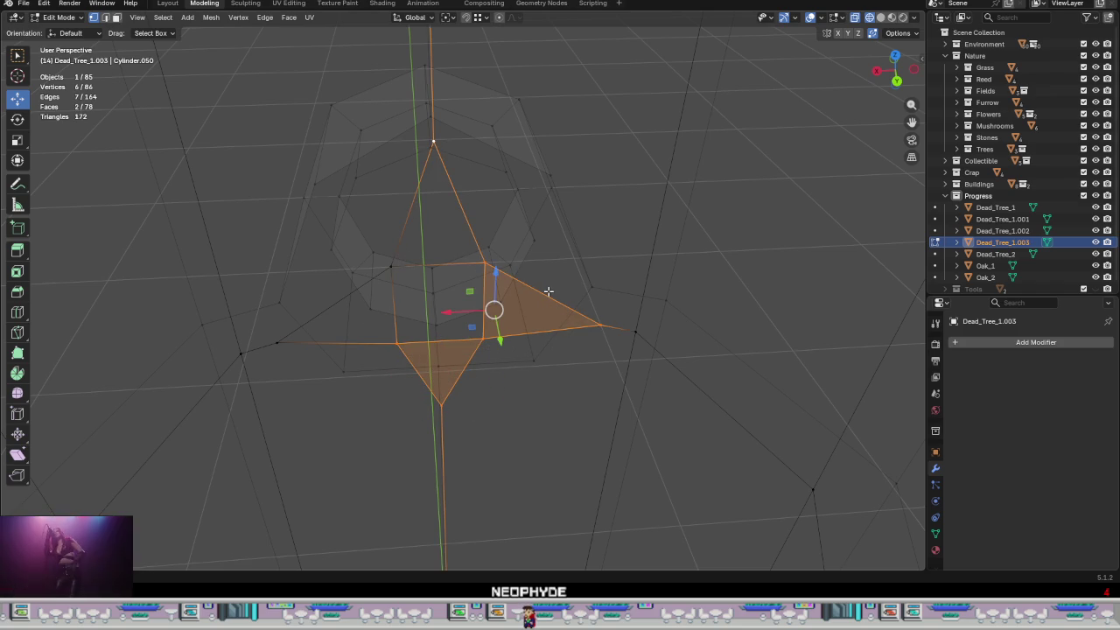
- Nudge the far-left end-ring vertex slightly with an axis-constrained move
{"action": "left_click", "coordinate": [395, 264], "text": "shift"}
{"action": "left_click", "coordinate": [276, 342], "text": "shift"}
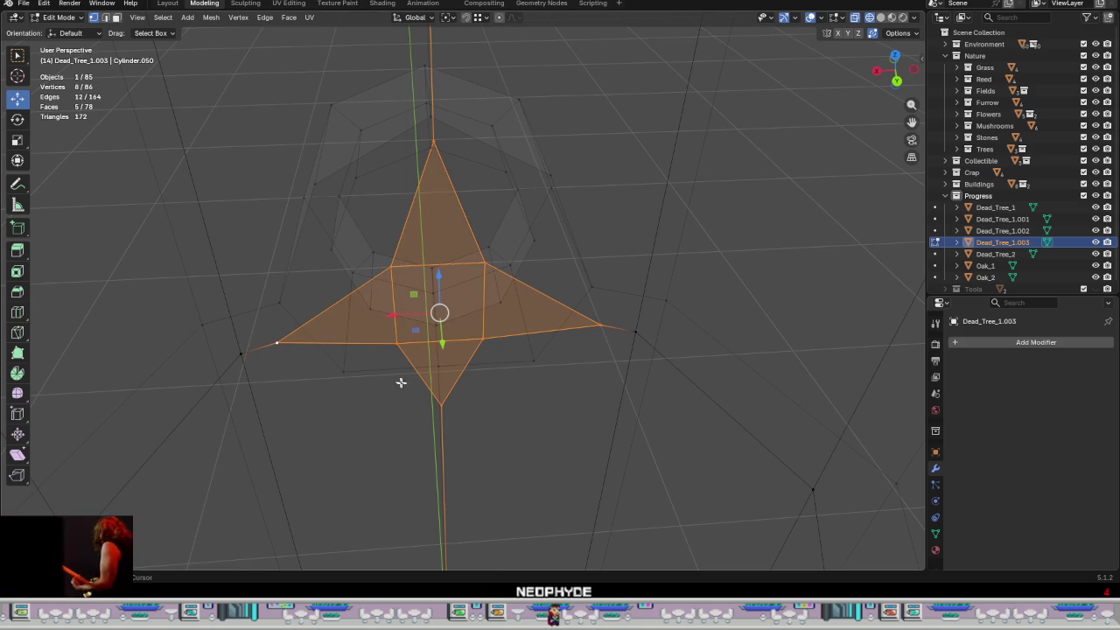
{"action": "left_click", "coordinate": [276, 342]}
{"action": "mouse_move", "coordinate": [268, 358]}
{"action": "middle_mouse_down"}
{"action": "mouse_move", "coordinate": [297, 351]}
{"action": "mouse_move", "coordinate": [295, 382]}
{"action": "mouse_move", "coordinate": [289, 358]}
{"action": "mouse_move", "coordinate": [248, 327]}
{"action": "middle_mouse_up"}
{"action": "key", "text": "g"}
{"action": "key", "text": "shift+y"}
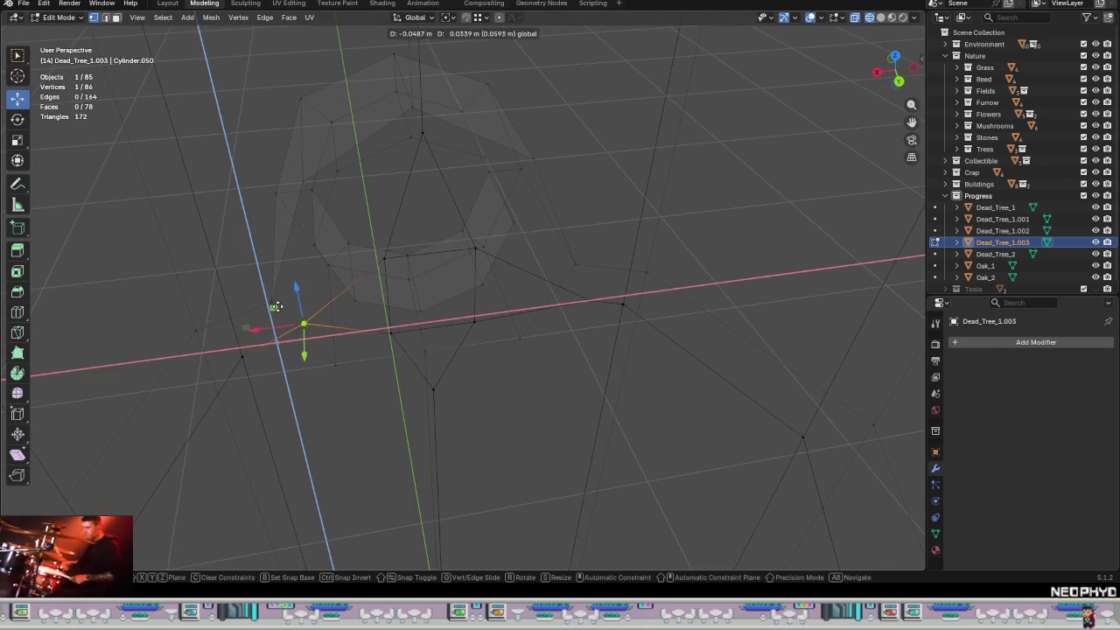
{"action": "left_click", "coordinate": [267, 311]}
- Move a right-side end-ring vertex down and left on the XZ plane
{"action": "left_click", "coordinate": [589, 300]}
{"action": "left_click_drag", "start_coordinate": [570, 287], "coordinate": [512, 336]}
{"action": "left_click_drag", "start_coordinate": [574, 283], "coordinate": [504, 341]}
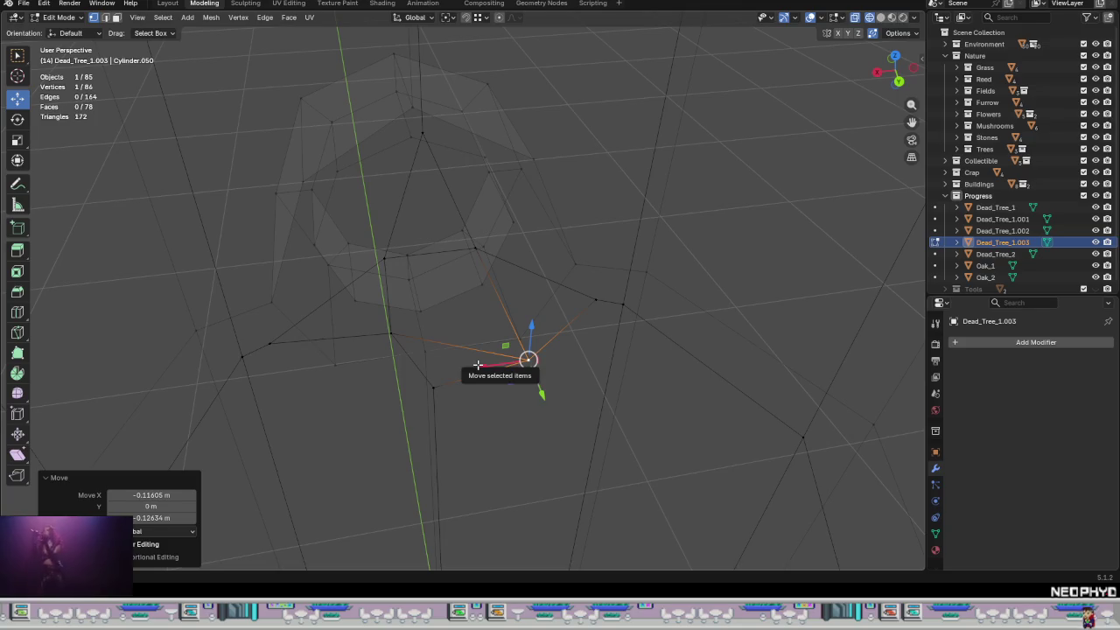
{"action": "middle_click_drag", "start_coordinate": [499, 343], "coordinate": [486, 367]}
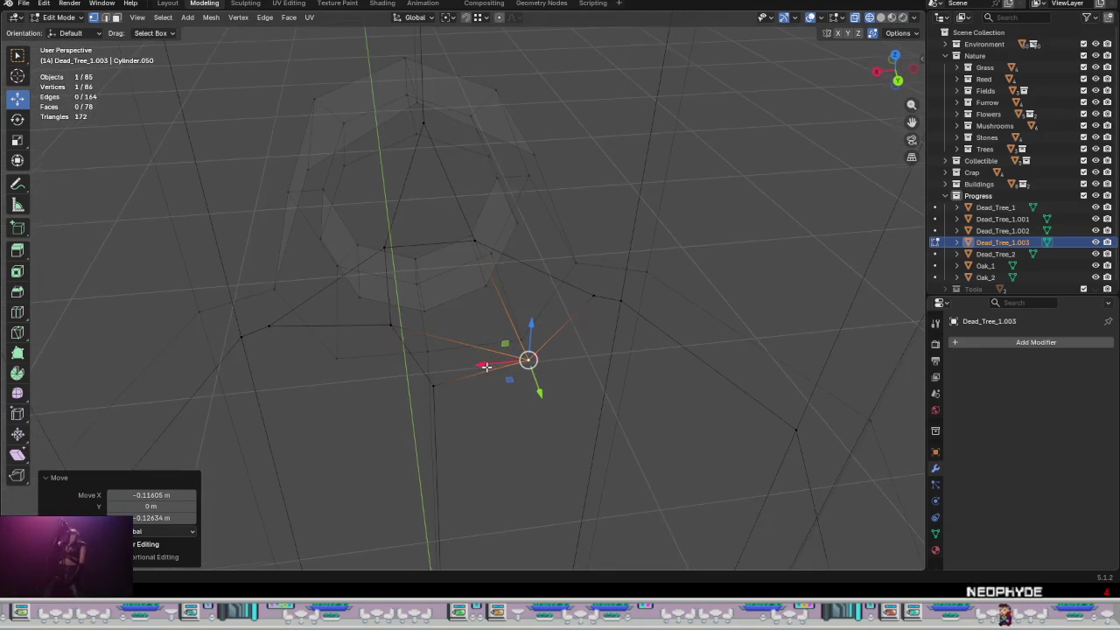
{"action": "key", "text": "ctrl+z"}
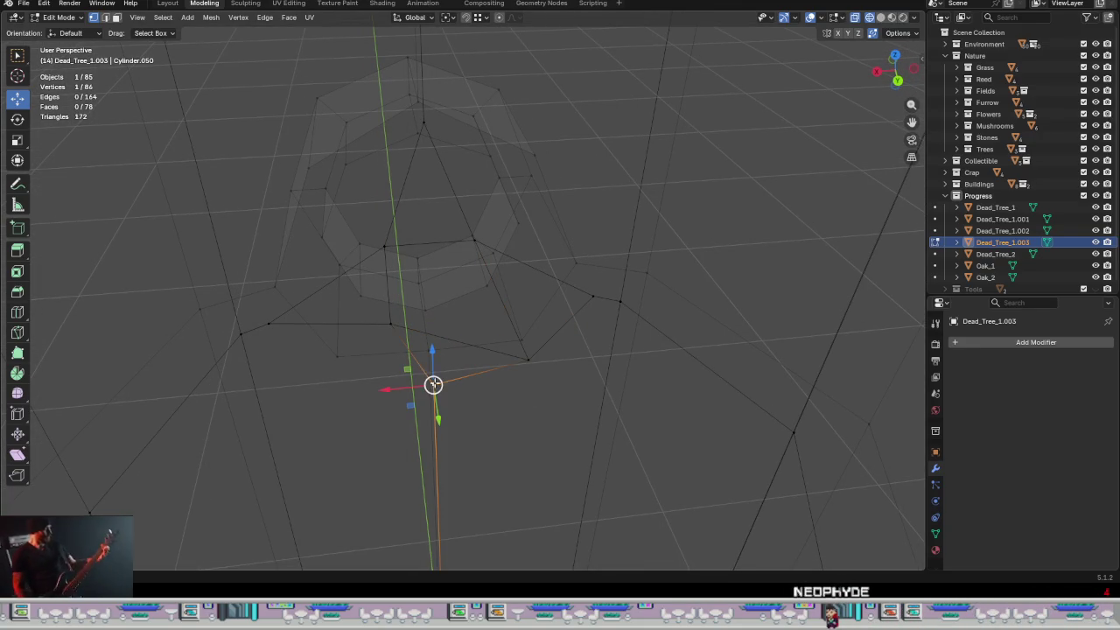
{"action": "mouse_move", "coordinate": [411, 375]}
{"action": "left_mouse_down"}
{"action": "mouse_move", "coordinate": [423, 320]}
{"action": "mouse_move", "coordinate": [390, 325]}
{"action": "mouse_move", "coordinate": [362, 353]}
{"action": "mouse_move", "coordinate": [265, 331]}
{"action": "mouse_move", "coordinate": [342, 248]}
{"action": "left_mouse_up"}
{"action": "left_click", "coordinate": [423, 320]}
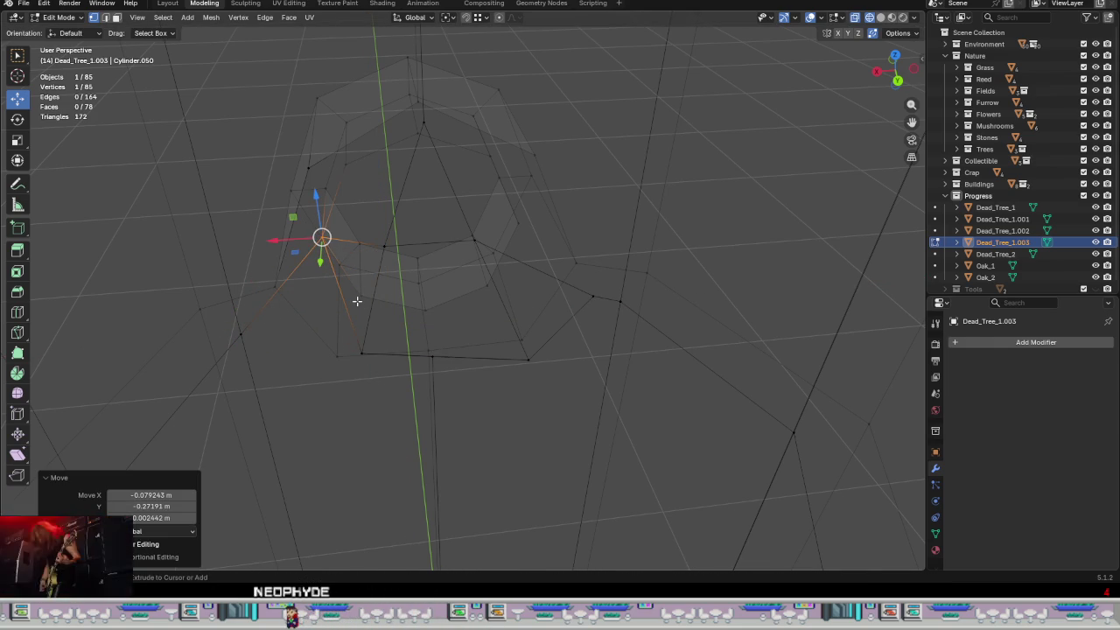
- Extrude one extra vertex to the right and reposition the nearby upper ring vertices
{"action": "right_click", "coordinate": [267, 324], "text": "ctrl"}
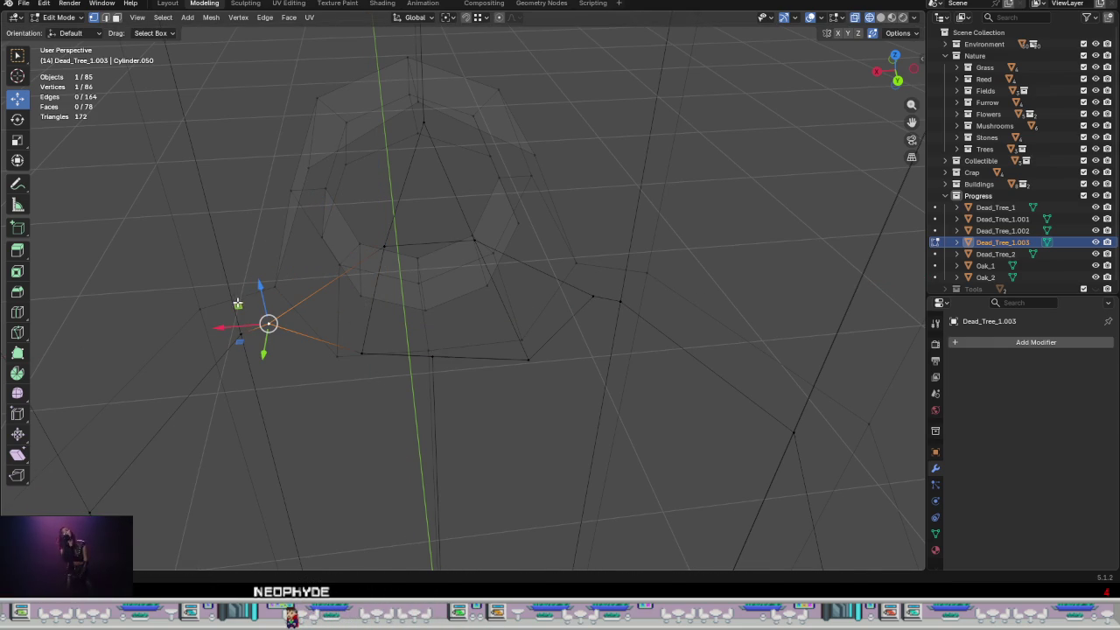
{"action": "left_click_drag", "start_coordinate": [237, 302], "coordinate": [420, 288]}
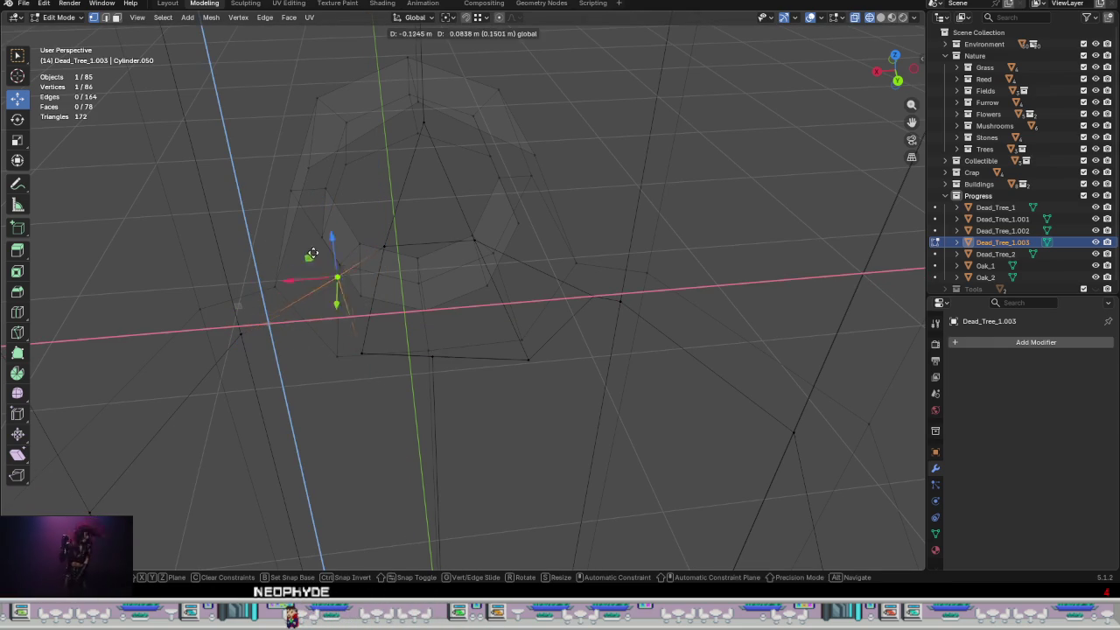
{"action": "left_click", "coordinate": [386, 248]}
{"action": "left_click_drag", "start_coordinate": [360, 226], "coordinate": [318, 192]}
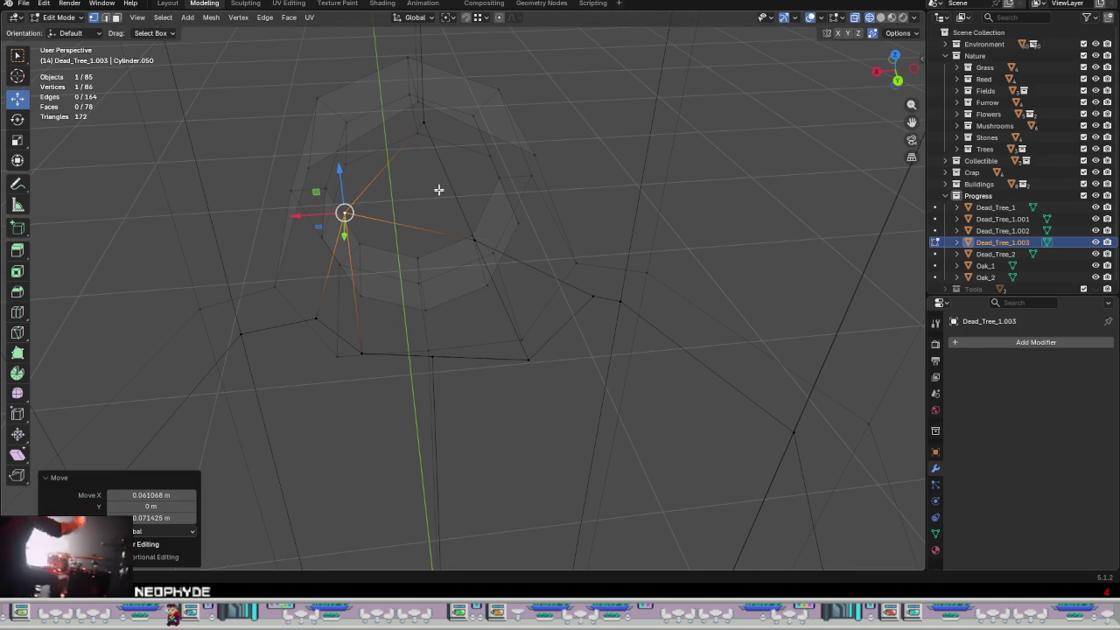
{"action": "left_click", "coordinate": [399, 114]}
{"action": "left_click_drag", "start_coordinate": [399, 114], "coordinate": [520, 258]}
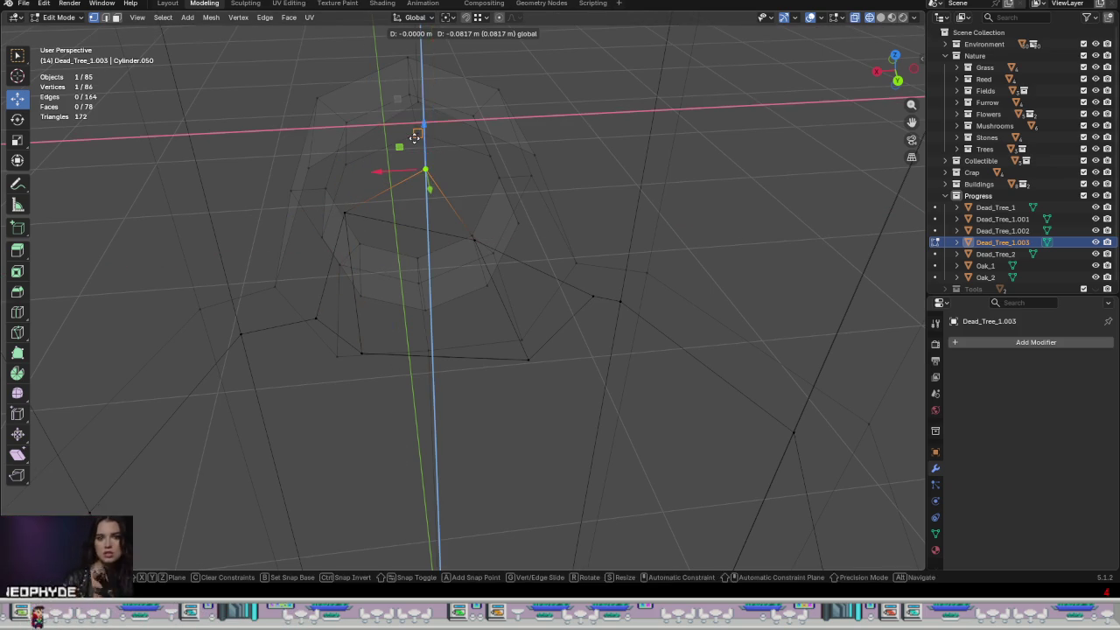
- Shift the right-side vertex up and pull the lower-right vertex inward
{"action": "left_click", "coordinate": [473, 239]}
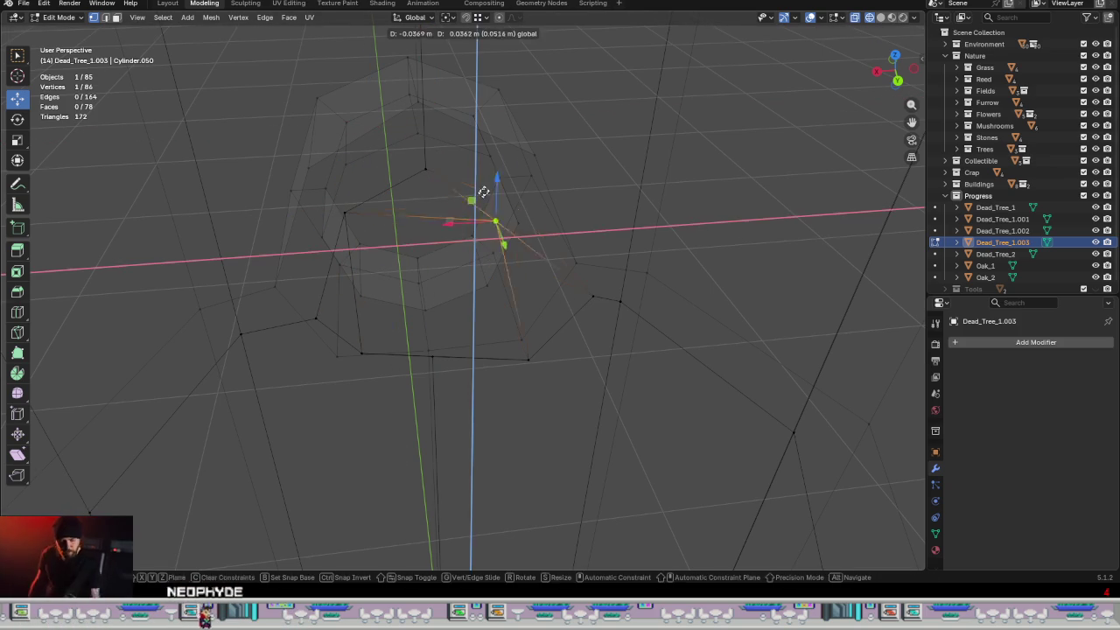
{"action": "left_click_drag", "start_coordinate": [448, 217], "coordinate": [485, 182]}
{"action": "left_click", "coordinate": [594, 299]}
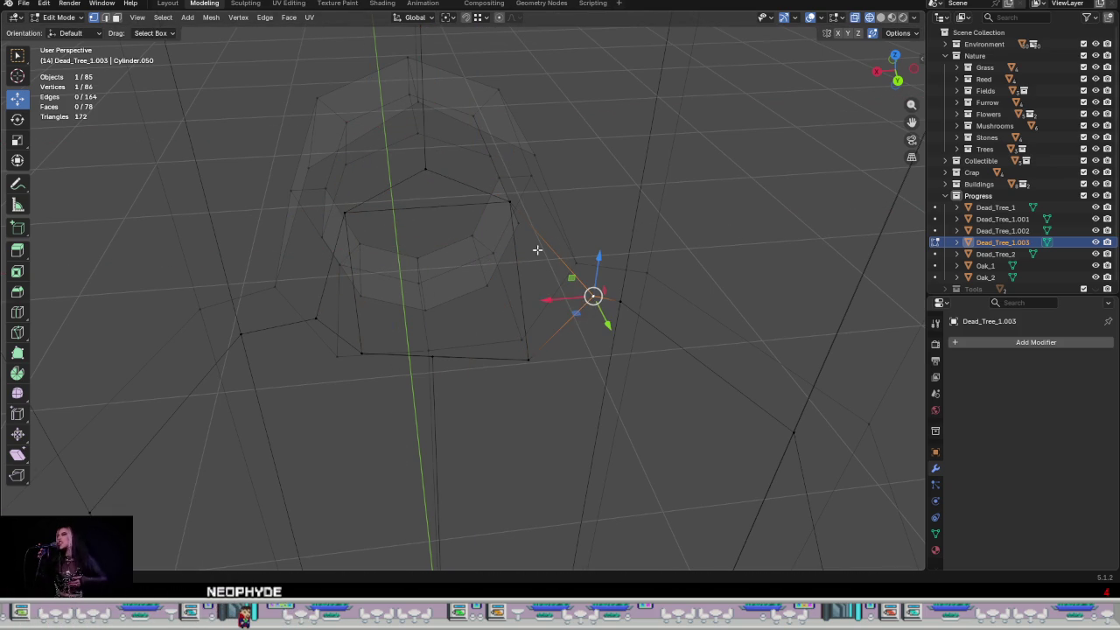
{"action": "left_click_drag", "start_coordinate": [571, 277], "coordinate": [524, 235]}
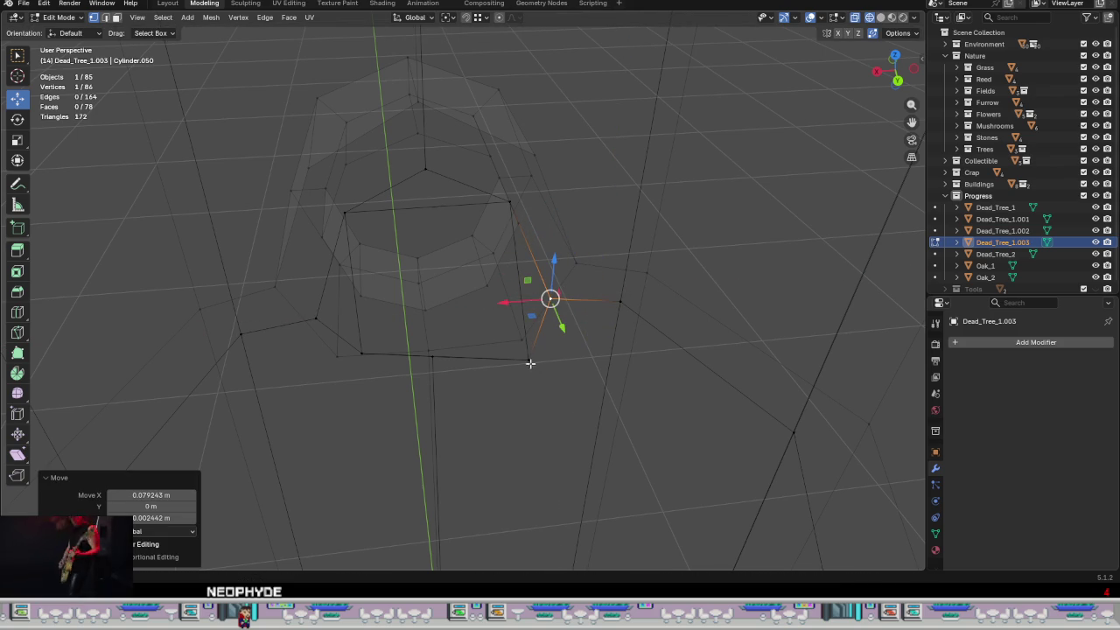
{"action": "left_click_drag", "start_coordinate": [510, 344], "coordinate": [504, 349]}
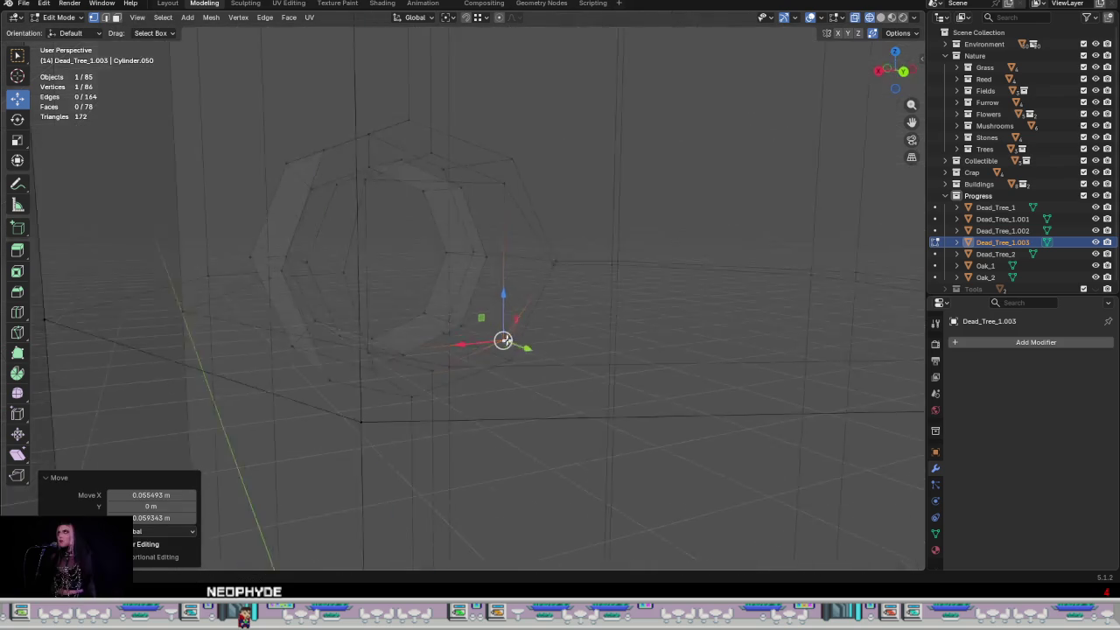
{"action": "middle_click_drag", "start_coordinate": [503, 348], "coordinate": [465, 365]}
- Select four end-ring vertices forming a quad
{"action": "left_click", "coordinate": [362, 280], "text": "shift"}
{"action": "mouse_move", "coordinate": [362, 280]}
{"action": "middle_mouse_down"}
{"action": "mouse_move", "coordinate": [434, 285]}
{"action": "mouse_move", "coordinate": [475, 325]}
{"action": "mouse_move", "coordinate": [425, 200]}
{"action": "middle_mouse_up"}
{"action": "left_click", "coordinate": [425, 203], "text": "shift"}
- Dissolve the selected quad's edges and fill its four vertices with a face
{"action": "middle_click_drag", "start_coordinate": [525, 303], "coordinate": [503, 303]}
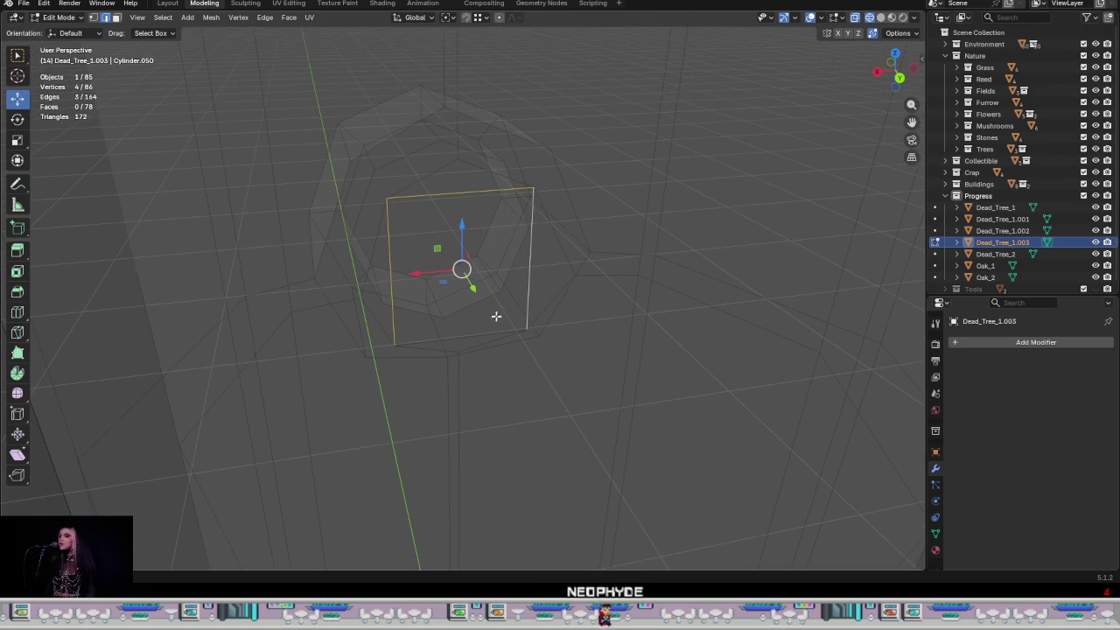
{"action": "right_click", "coordinate": [470, 334]}
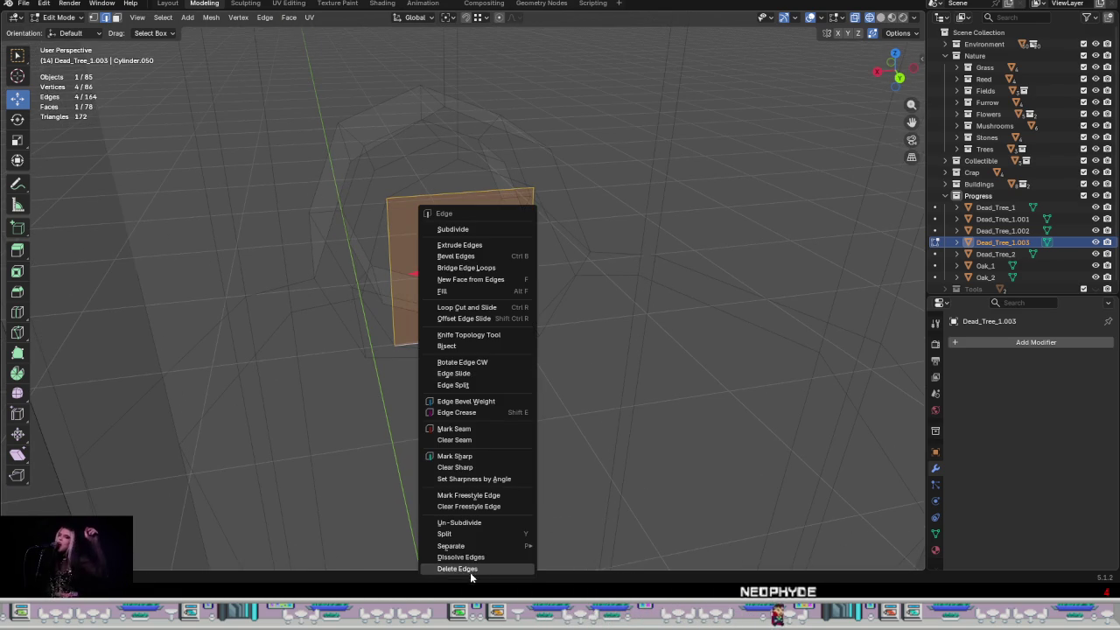
{"action": "left_click", "coordinate": [486, 556]}
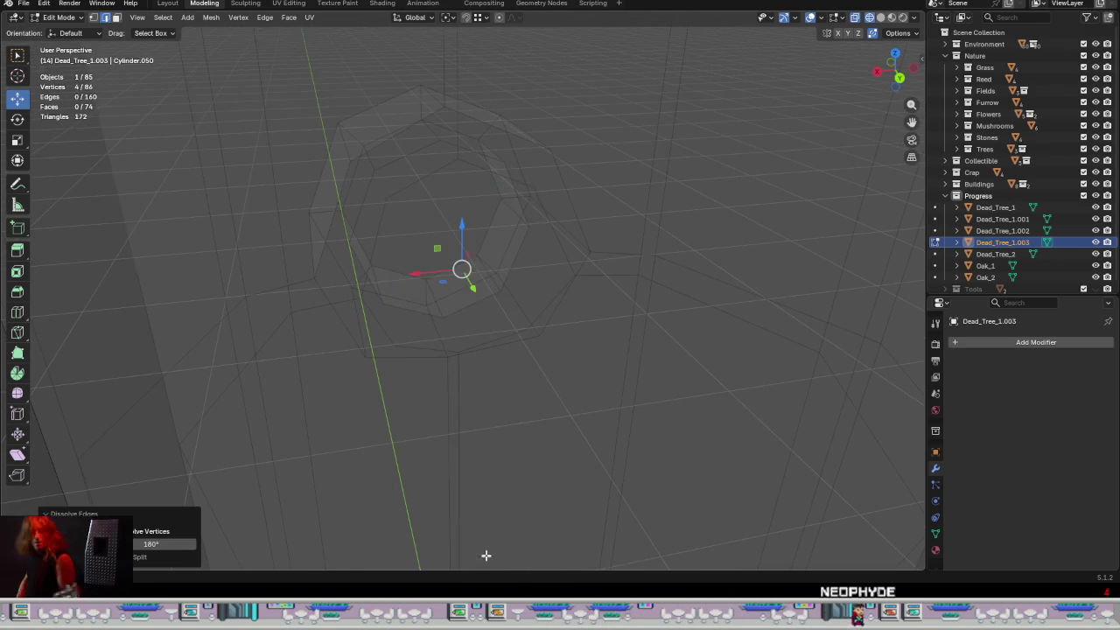
{"action": "middle_click_drag", "start_coordinate": [485, 555], "coordinate": [560, 388]}
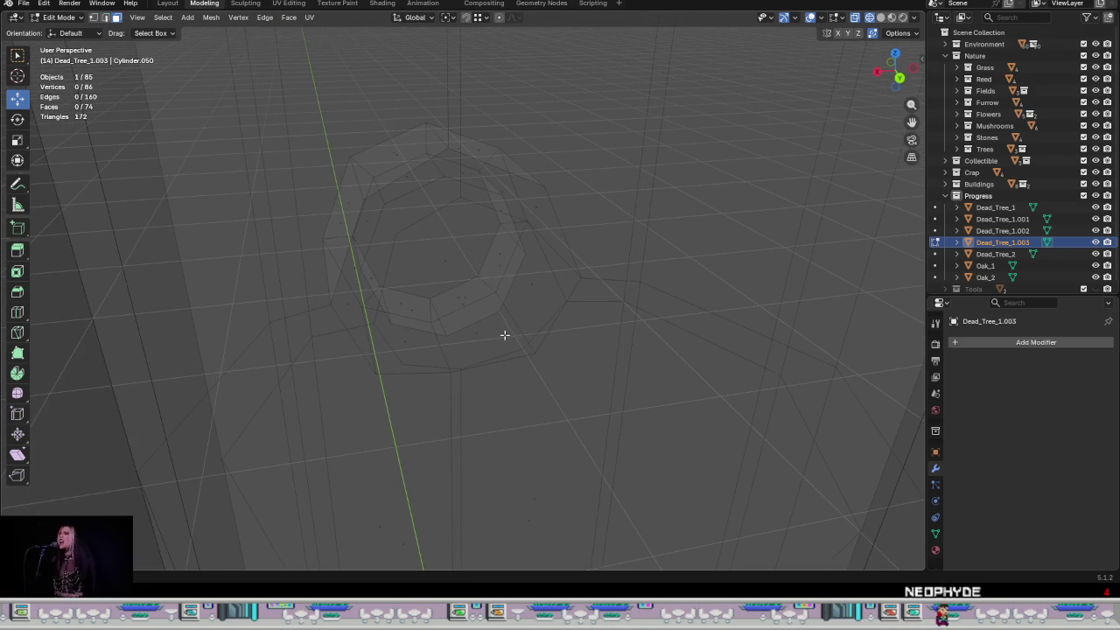
{"action": "key", "text": "f"}
- Delete the octagonal cap face and the second cap face, leaving the log end open
{"action": "mouse_move", "coordinate": [475, 333]}
{"action": "middle_mouse_down"}
{"action": "mouse_move", "coordinate": [465, 290]}
{"action": "mouse_move", "coordinate": [448, 302]}
{"action": "middle_mouse_up"}
{"action": "left_click", "coordinate": [465, 290]}
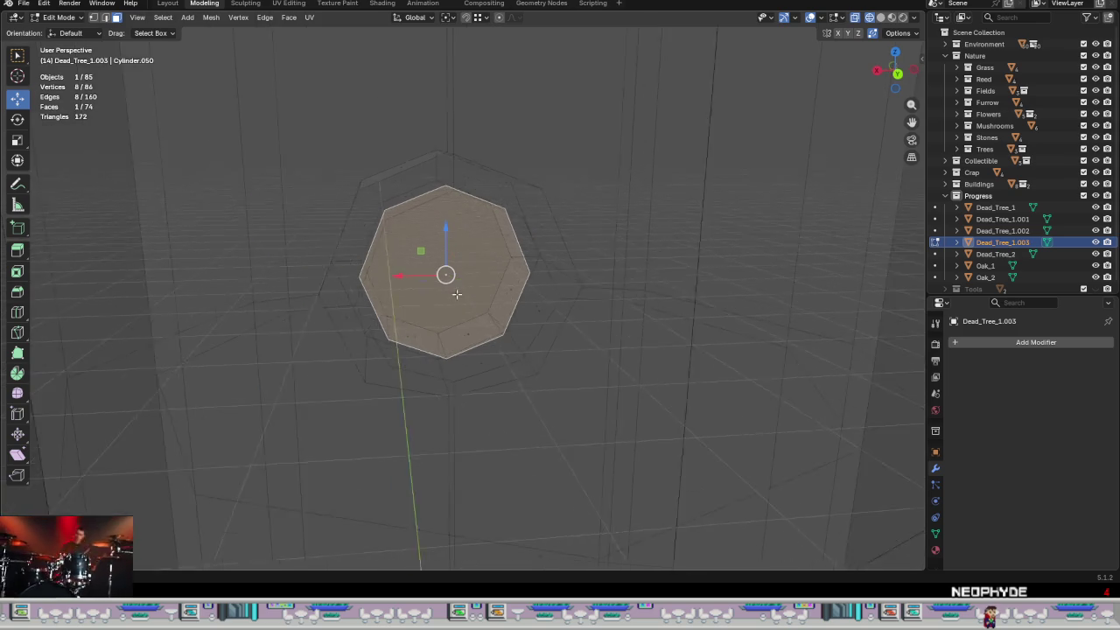
{"action": "right_click", "coordinate": [455, 314]}
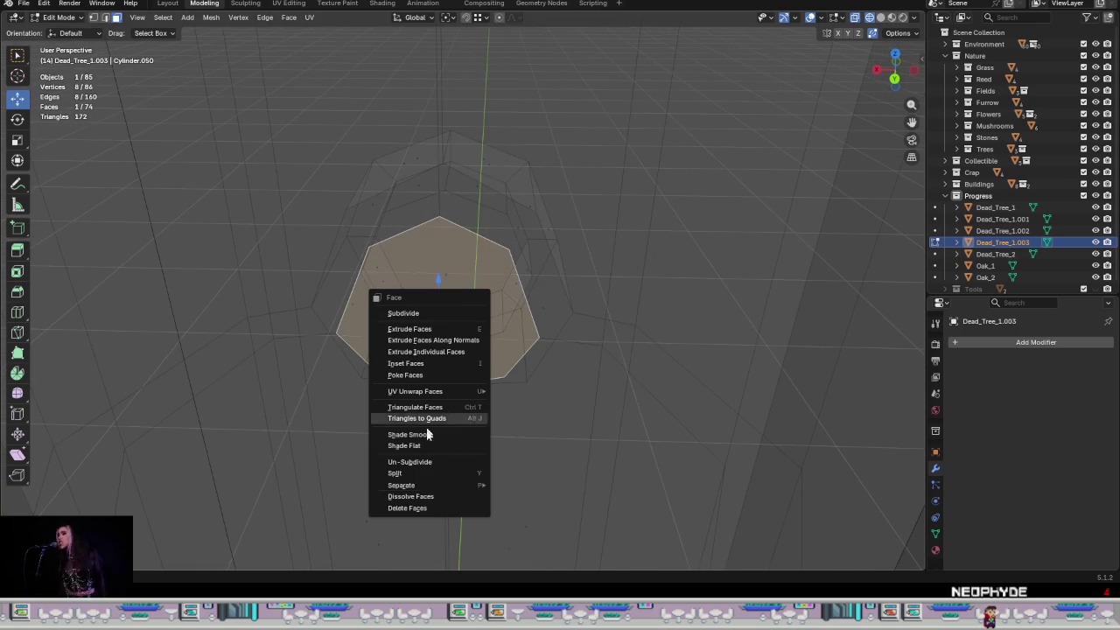
{"action": "left_click", "coordinate": [426, 503]}
{"action": "left_click", "coordinate": [447, 299]}
{"action": "right_click", "coordinate": [459, 289]}
{"action": "left_click", "coordinate": [460, 289]}
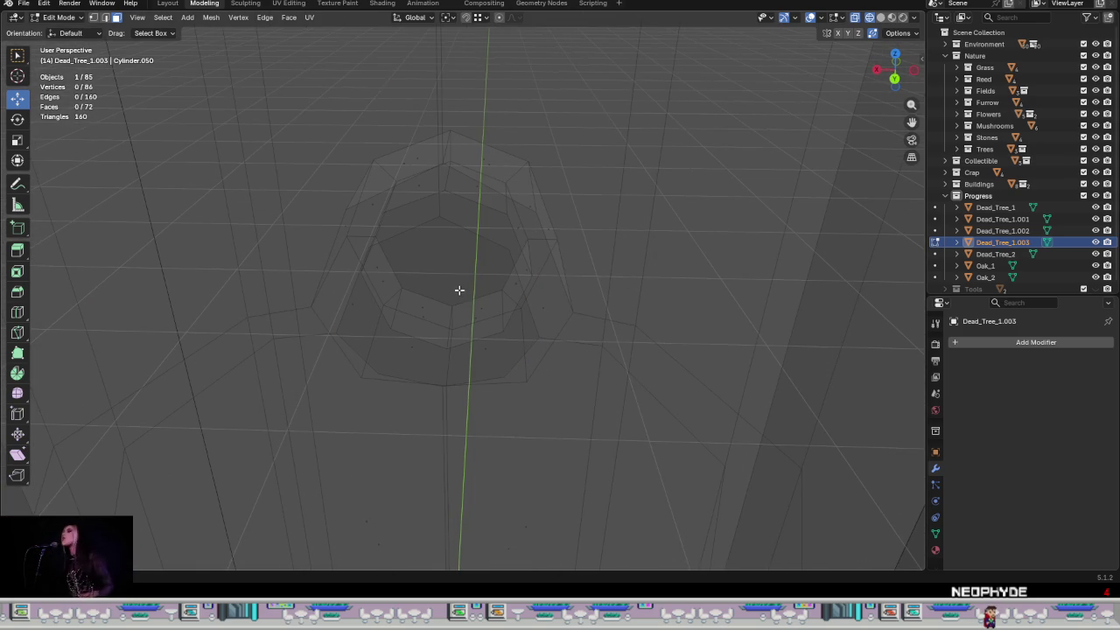
{"action": "left_click", "coordinate": [532, 337]}
{"action": "key", "text": "KP_7"}
- Move the left and right outer vertices along Y, fine-tuning while zoomed in
{"action": "scroll", "coordinate": [612, 424], "scroll_direction": "down", "scroll_amount": 5}
{"action": "middle_click_drag", "start_coordinate": [667, 452], "coordinate": [262, 263], "text": "shift"}
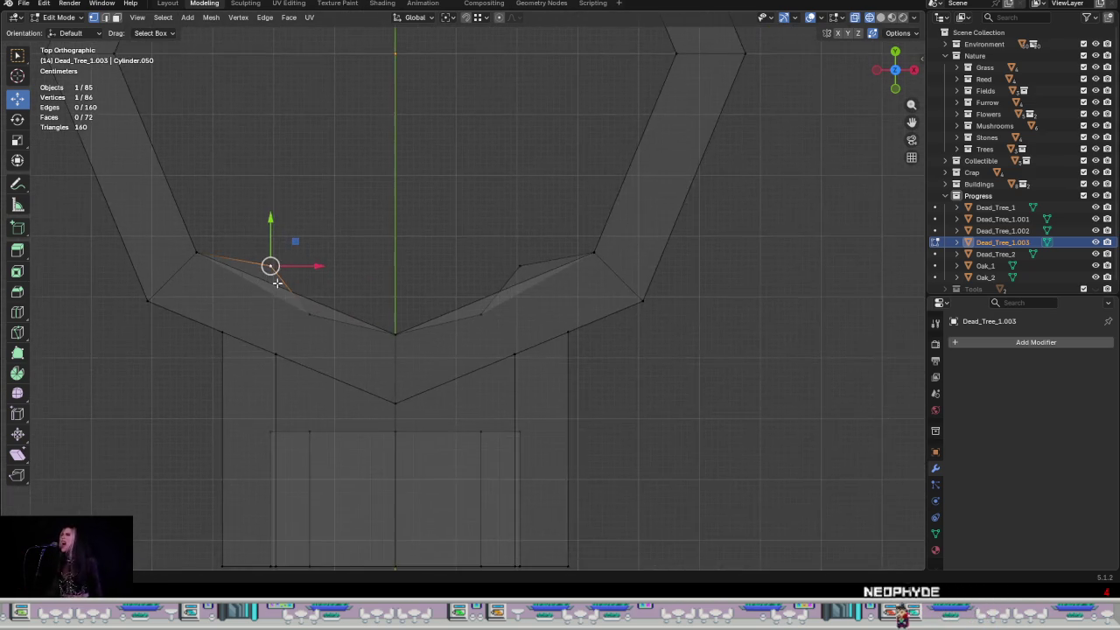
{"action": "scroll", "coordinate": [247, 253], "scroll_direction": "up", "scroll_amount": 3}
{"action": "left_click", "coordinate": [889, 292], "text": "shift"}
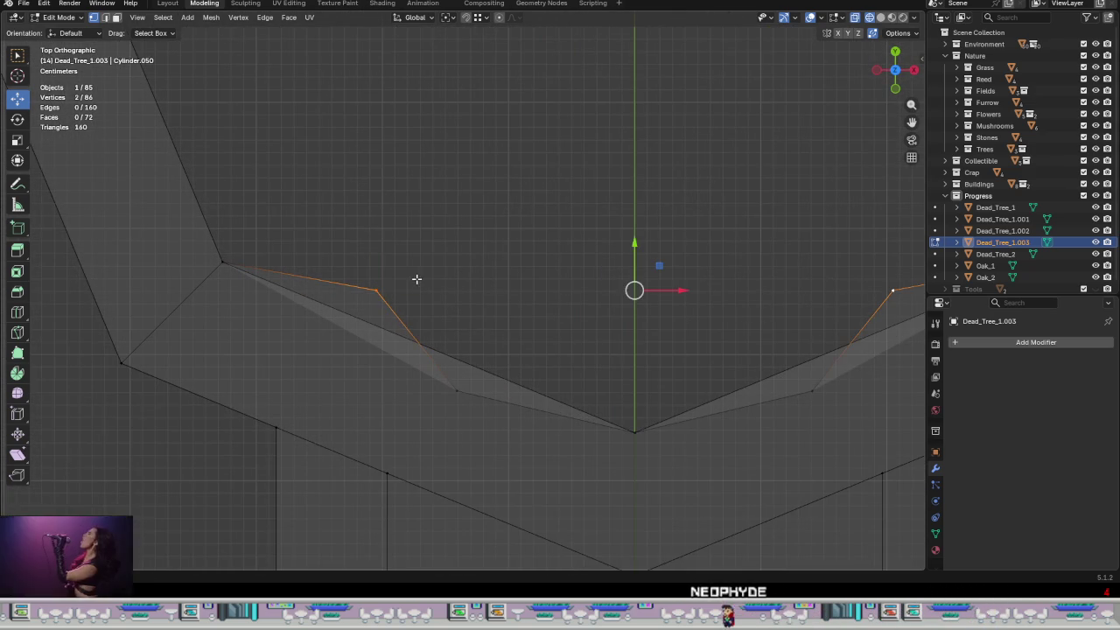
{"action": "scroll", "coordinate": [693, 283], "scroll_direction": "up", "scroll_amount": 2}
{"action": "key", "text": "g"}
{"action": "key", "text": "y"}
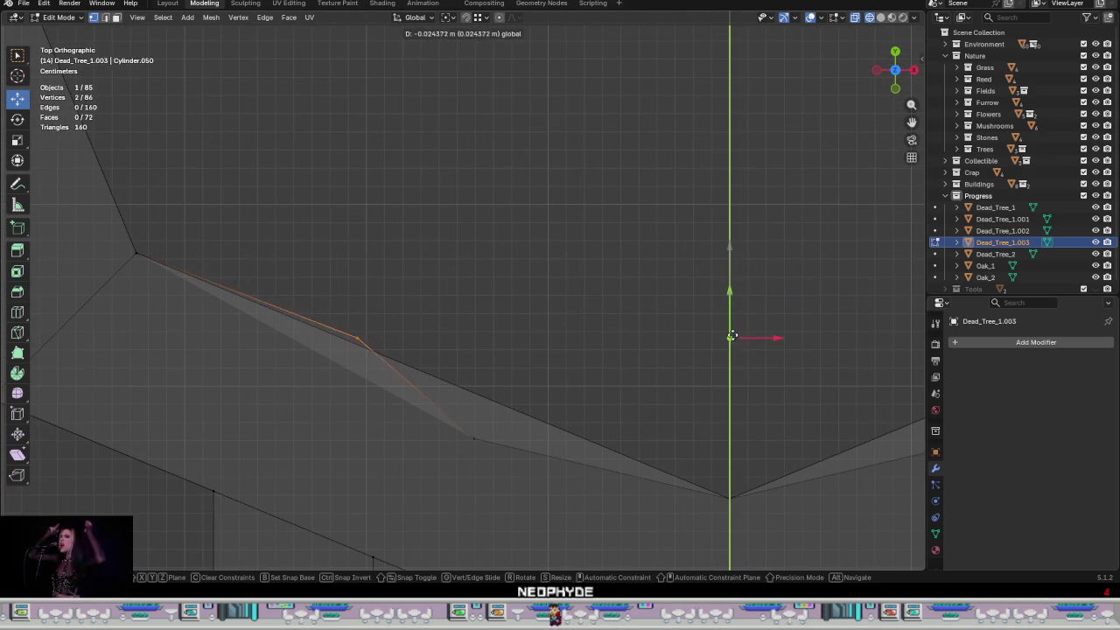
{"action": "left_click", "coordinate": [747, 400]}
{"action": "scroll", "coordinate": [325, 359], "scroll_direction": "up", "scroll_amount": 2}
{"action": "scroll", "coordinate": [315, 317], "scroll_direction": "up", "scroll_amount": 2}
{"action": "scroll", "coordinate": [575, 305], "scroll_direction": "up", "scroll_amount": 2}
{"action": "scroll", "coordinate": [575, 305], "scroll_direction": "up", "scroll_amount": 2}
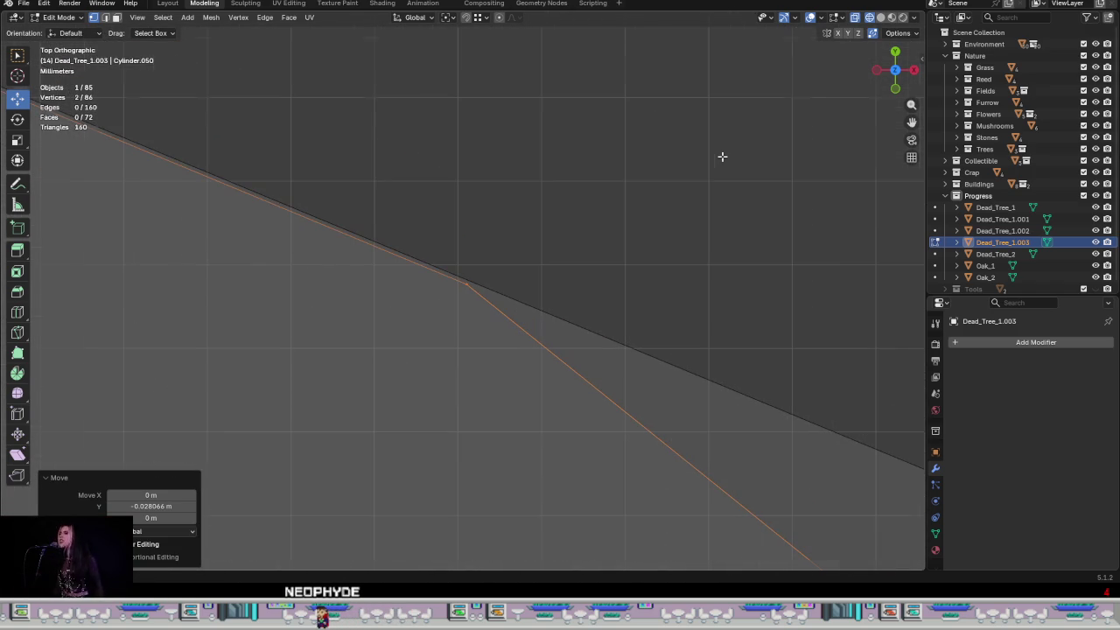
{"action": "key", "text": "g"}
{"action": "key", "text": "y"}
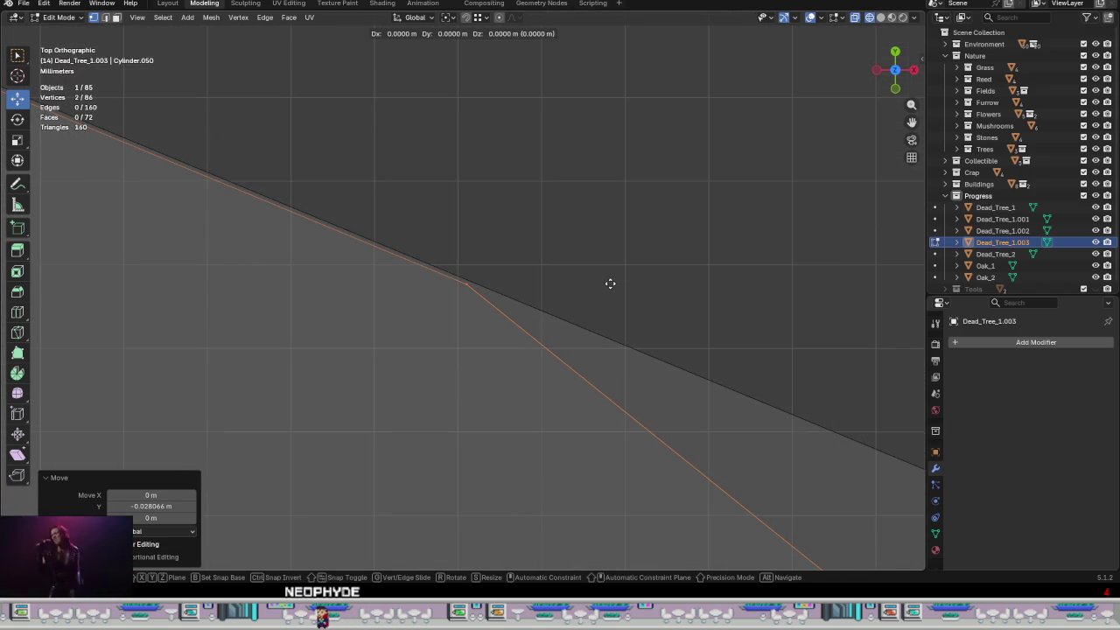
{"action": "left_click", "coordinate": [648, 237]}
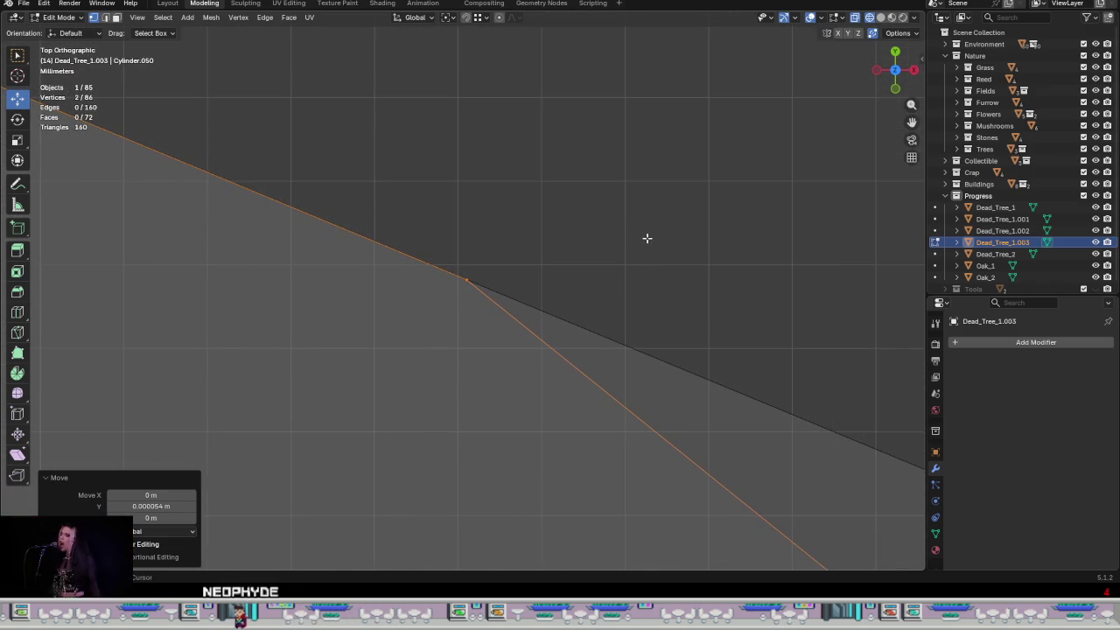
- Slide the two inner vertices along Y onto the trunk's outer edge line
{"action": "scroll", "coordinate": [626, 238], "scroll_direction": "down", "scroll_amount": 3}
{"action": "scroll", "coordinate": [702, 348], "scroll_direction": "down", "scroll_amount": 2}
{"action": "scroll", "coordinate": [757, 382], "scroll_direction": "down", "scroll_amount": 2}
{"action": "scroll", "coordinate": [343, 367], "scroll_direction": "down", "scroll_amount": 2}
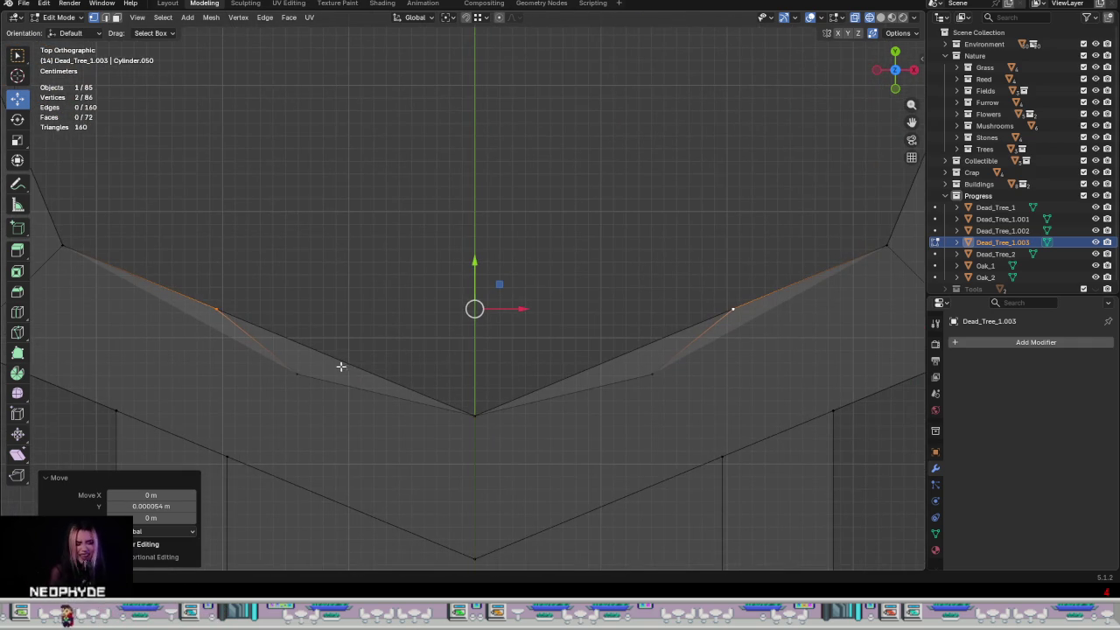
{"action": "left_click_drag", "start_coordinate": [321, 405], "coordinate": [270, 369]}
{"action": "left_click_drag", "start_coordinate": [631, 417], "coordinate": [686, 359], "text": "shift"}
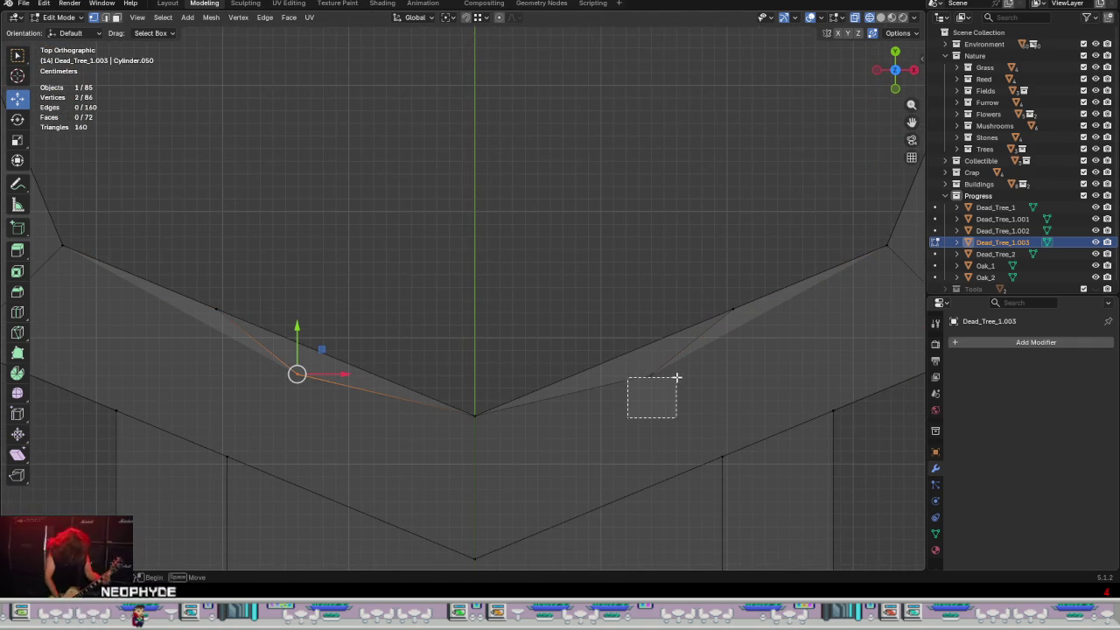
{"action": "key", "text": "g"}
{"action": "key", "text": "y"}
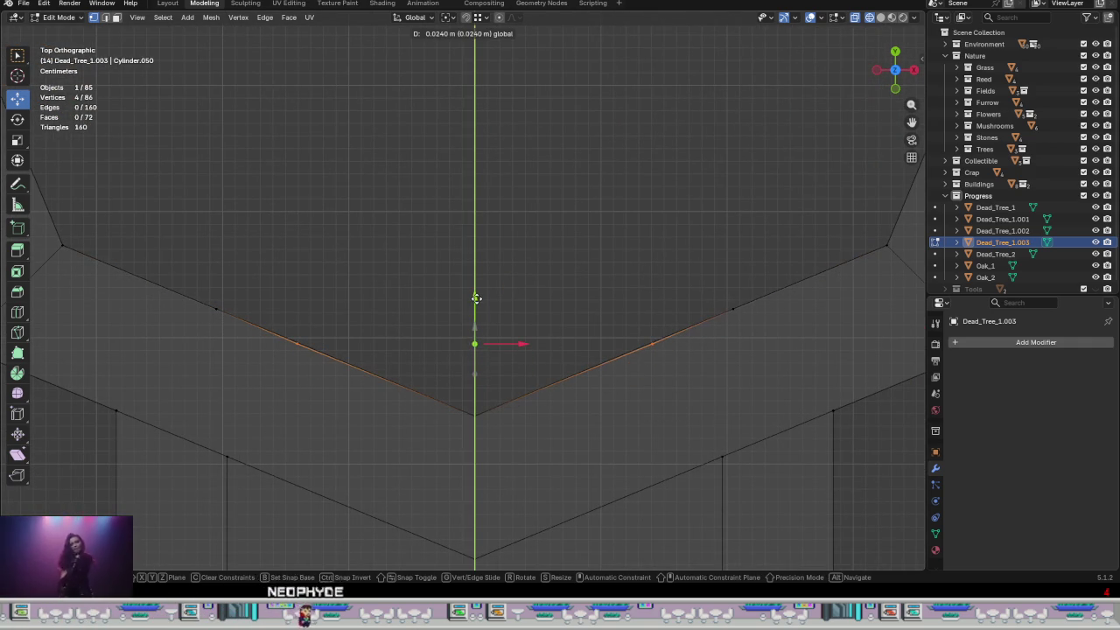
{"action": "left_click", "coordinate": [537, 320]}
{"action": "scroll", "coordinate": [735, 391], "scroll_direction": "up", "scroll_amount": 3}
{"action": "scroll", "coordinate": [707, 400], "scroll_direction": "up", "scroll_amount": 2}
{"action": "scroll", "coordinate": [593, 337], "scroll_direction": "up", "scroll_amount": 2}
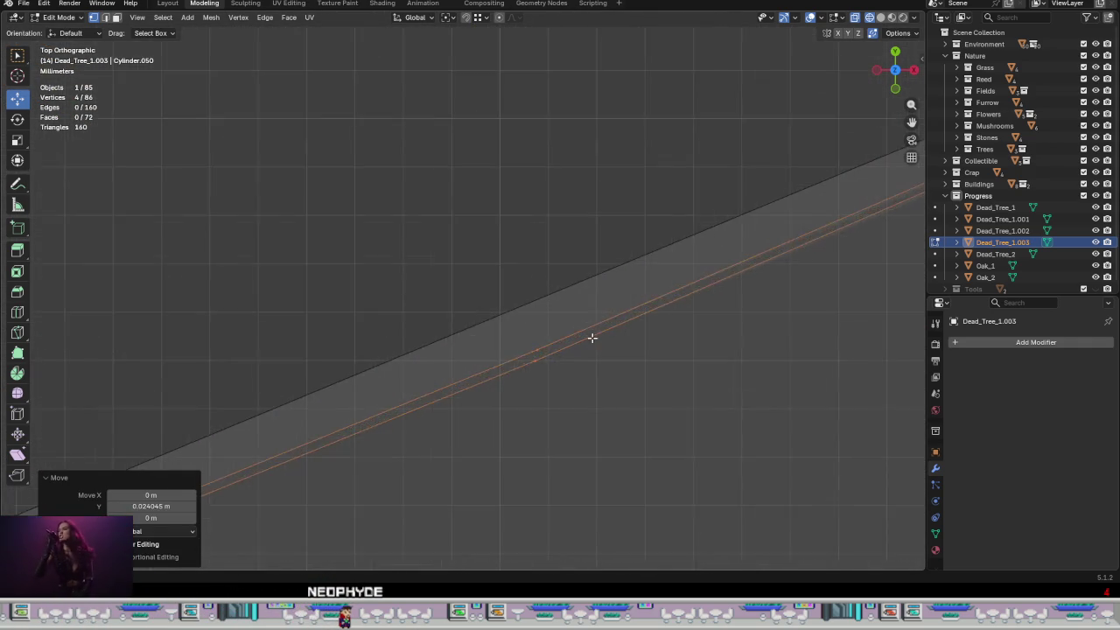
{"action": "scroll", "coordinate": [553, 318], "scroll_direction": "up", "scroll_amount": 2}
{"action": "scroll", "coordinate": [553, 318], "scroll_direction": "up", "scroll_amount": 2}
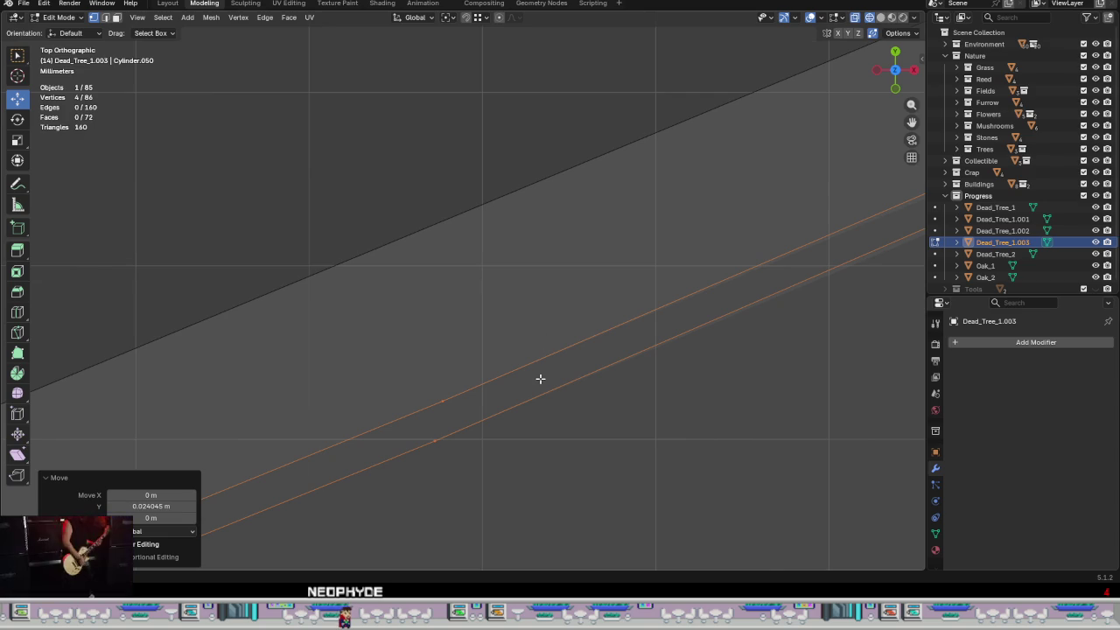
{"action": "key", "text": "g"}
{"action": "key", "text": "y"}
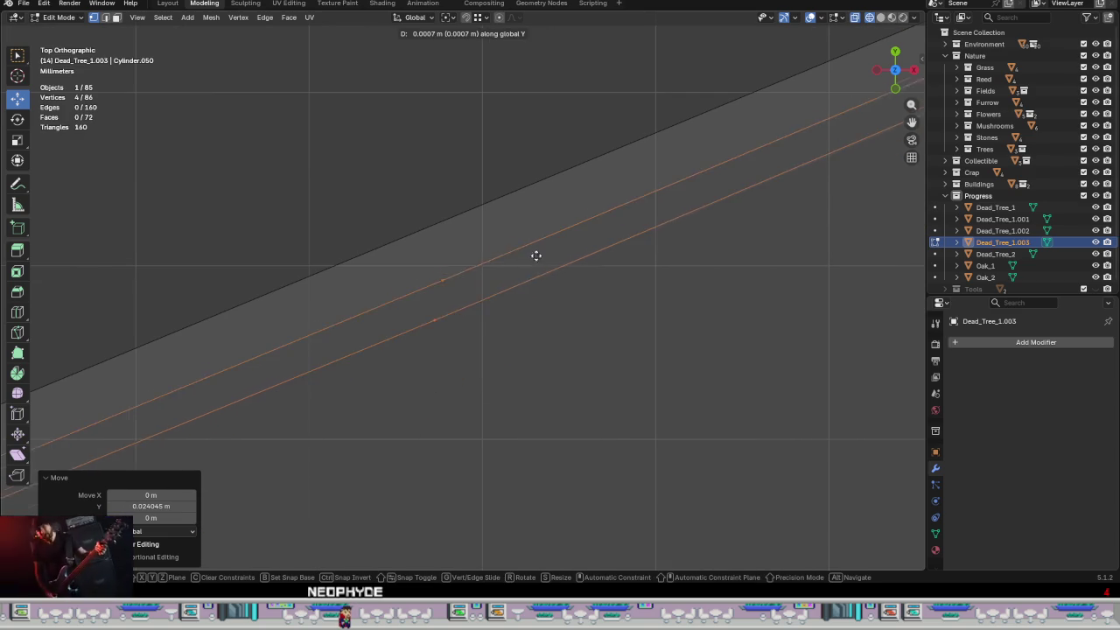
{"action": "left_click", "coordinate": [562, 96]}
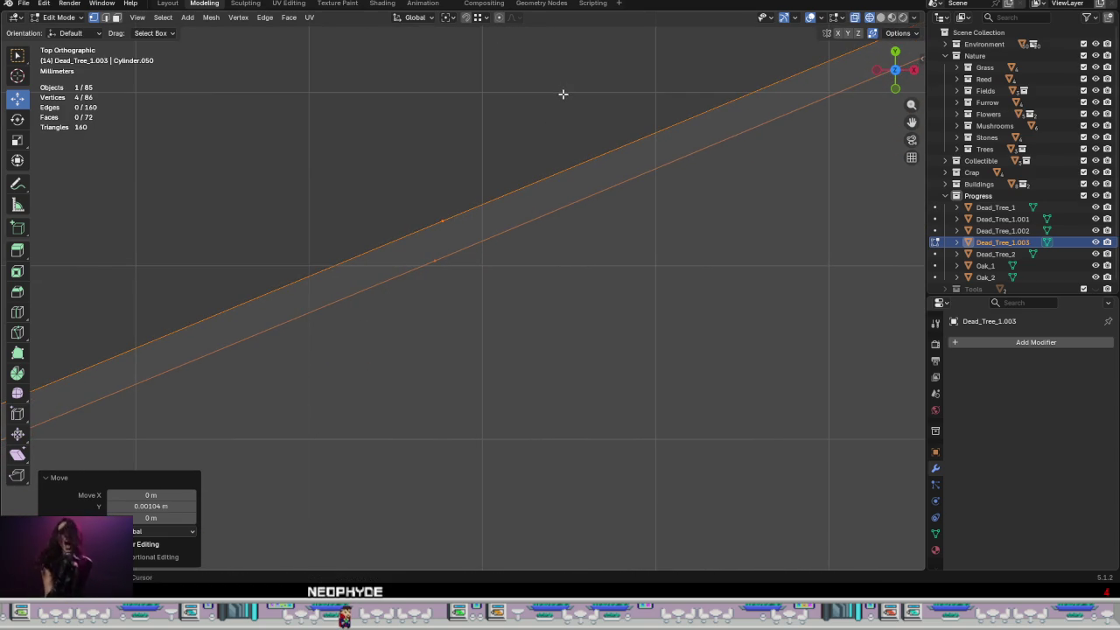
{"action": "scroll", "coordinate": [535, 176], "scroll_direction": "down", "scroll_amount": 3}
- Nudge the single corner vertex into place and check it from top view
{"action": "left_click", "coordinate": [502, 193]}
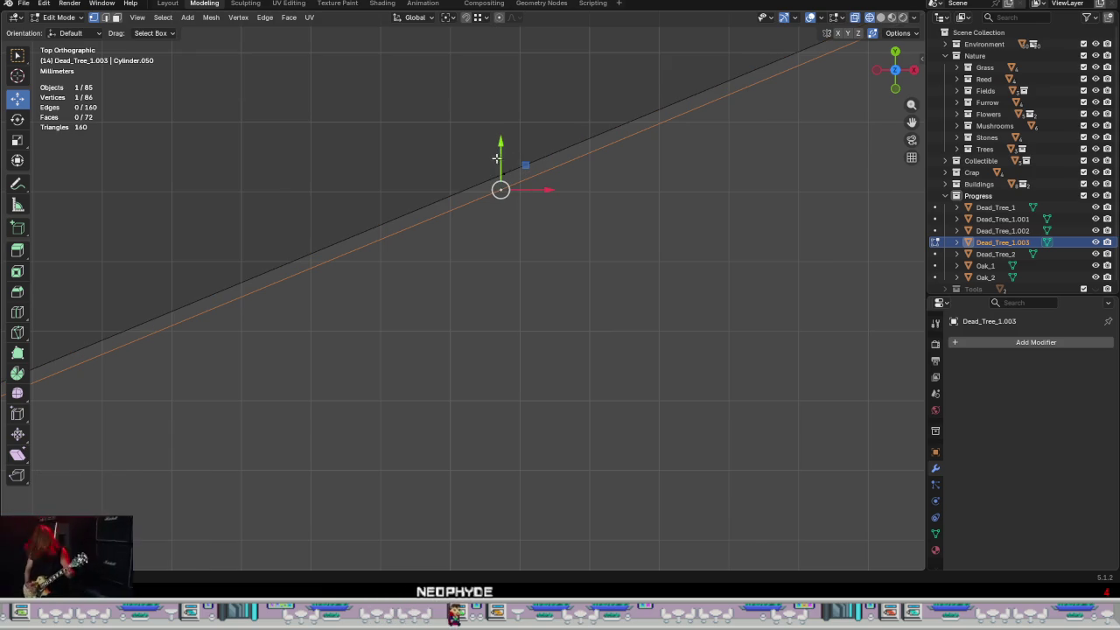
{"action": "left_click_drag", "start_coordinate": [525, 166], "coordinate": [527, 153]}
{"action": "scroll", "coordinate": [499, 324], "scroll_direction": "down", "scroll_amount": 2}
{"action": "scroll", "coordinate": [473, 342], "scroll_direction": "down", "scroll_amount": 1}
{"action": "scroll", "coordinate": [460, 359], "scroll_direction": "down", "scroll_amount": 2}
{"action": "mouse_move", "coordinate": [460, 359]}
{"action": "middle_mouse_down"}
{"action": "mouse_move", "coordinate": [388, 353]}
{"action": "mouse_move", "coordinate": [273, 405]}
{"action": "middle_mouse_up"}
{"action": "key", "text": "KP_7"}
{"action": "scroll", "coordinate": [367, 393], "scroll_direction": "up", "scroll_amount": 2}
{"action": "scroll", "coordinate": [366, 394], "scroll_direction": "up", "scroll_amount": 1}
{"action": "scroll", "coordinate": [368, 401], "scroll_direction": "down", "scroll_amount": 3}
{"action": "middle_click_drag", "start_coordinate": [275, 338], "coordinate": [654, 375], "text": "shift"}
{"action": "scroll", "coordinate": [405, 305], "scroll_direction": "down", "scroll_amount": 3}
{"action": "scroll", "coordinate": [421, 329], "scroll_direction": "down", "scroll_amount": 1}
{"action": "scroll", "coordinate": [438, 335], "scroll_direction": "down", "scroll_amount": 1}
{"action": "scroll", "coordinate": [450, 341], "scroll_direction": "up", "scroll_amount": 5}
{"action": "scroll", "coordinate": [420, 289], "scroll_direction": "up", "scroll_amount": 3}
{"action": "scroll", "coordinate": [376, 232], "scroll_direction": "down", "scroll_amount": 1}
{"action": "scroll", "coordinate": [407, 235], "scroll_direction": "down", "scroll_amount": 1}
{"action": "scroll", "coordinate": [525, 306], "scroll_direction": "down", "scroll_amount": 3}
{"action": "scroll", "coordinate": [582, 343], "scroll_direction": "down", "scroll_amount": 2}
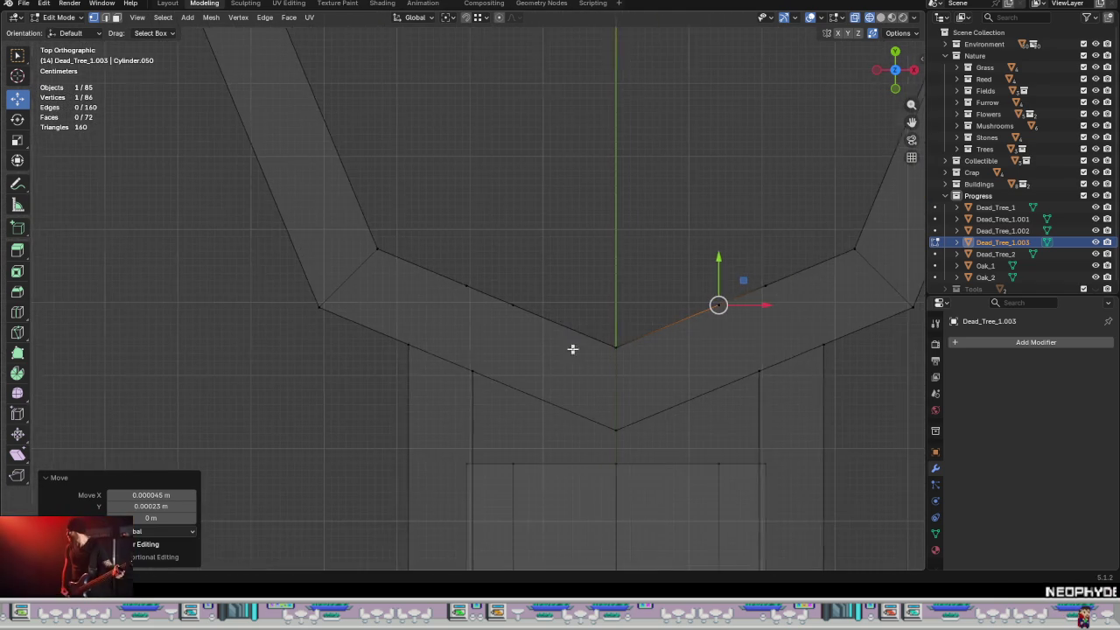
- Merge the two overlapping corner vertices and nudge the result along Y
{"action": "middle_click_drag", "start_coordinate": [586, 349], "coordinate": [452, 314], "text": "shift"}
{"action": "left_click_drag", "start_coordinate": [424, 316], "coordinate": [368, 240]}
{"action": "scroll", "coordinate": [359, 249], "scroll_direction": "up", "scroll_amount": 3}
{"action": "scroll", "coordinate": [522, 358], "scroll_direction": "up", "scroll_amount": 3}
{"action": "scroll", "coordinate": [616, 435], "scroll_direction": "up", "scroll_amount": 2}
{"action": "key", "text": "KP_Decimal"}
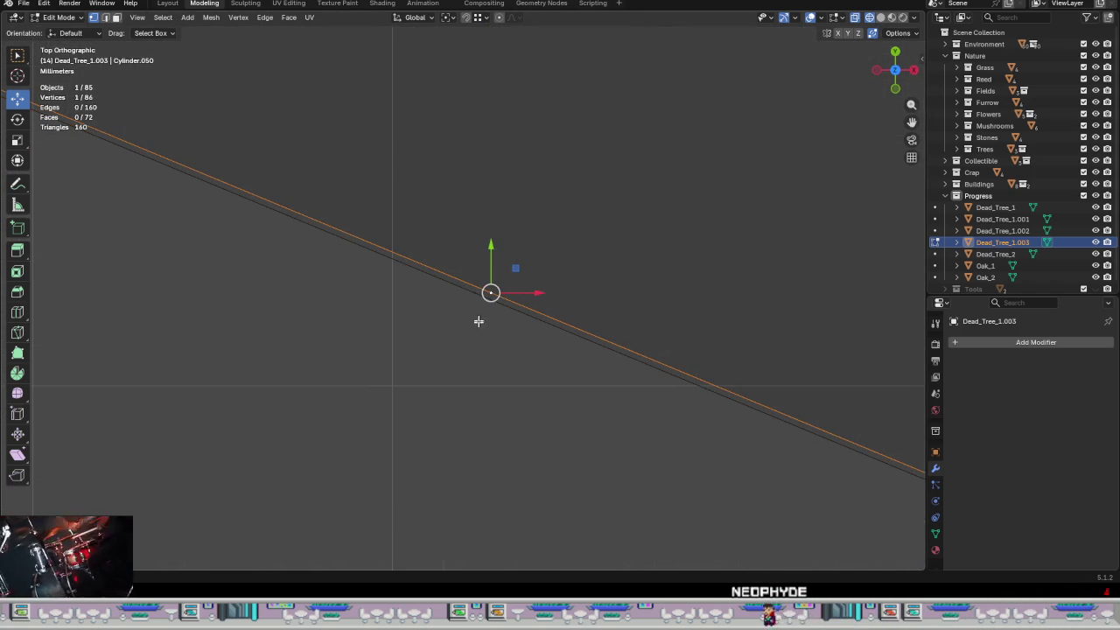
{"action": "left_click", "coordinate": [472, 298]}
{"action": "key", "text": "g"}
{"action": "left_click", "coordinate": [490, 294]}
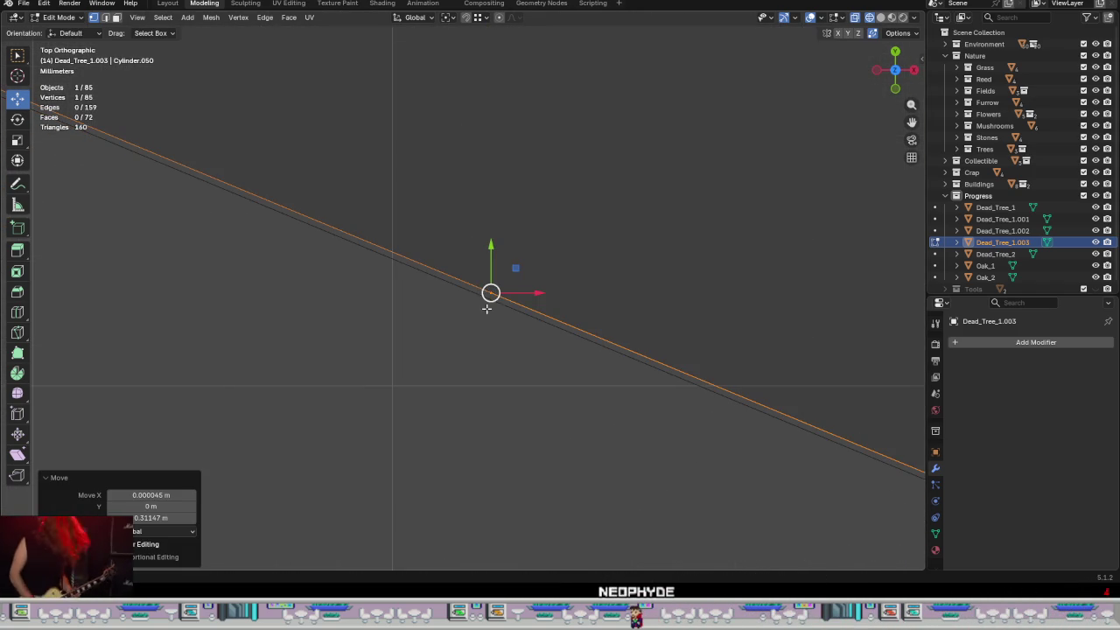
{"action": "key", "text": "g"}
{"action": "key", "text": "y"}
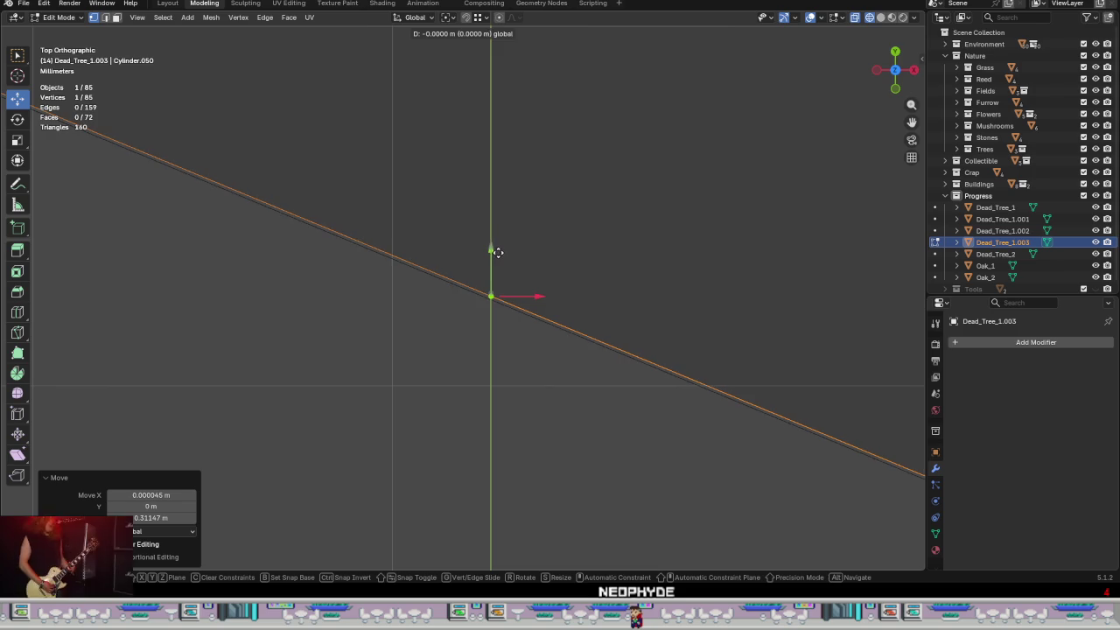
{"action": "left_click", "coordinate": [511, 289]}
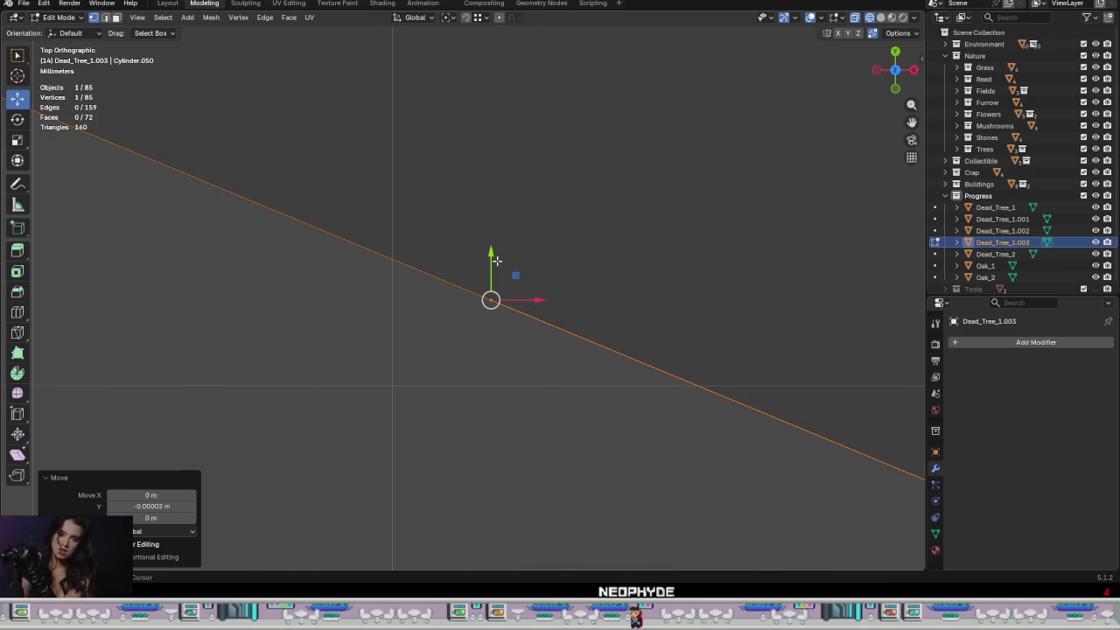
- Extrude a new vertex and move the new edge along Y onto the trunk outline
{"action": "left_click_drag", "start_coordinate": [497, 262], "coordinate": [494, 252]}
{"action": "right_click", "coordinate": [495, 248]}
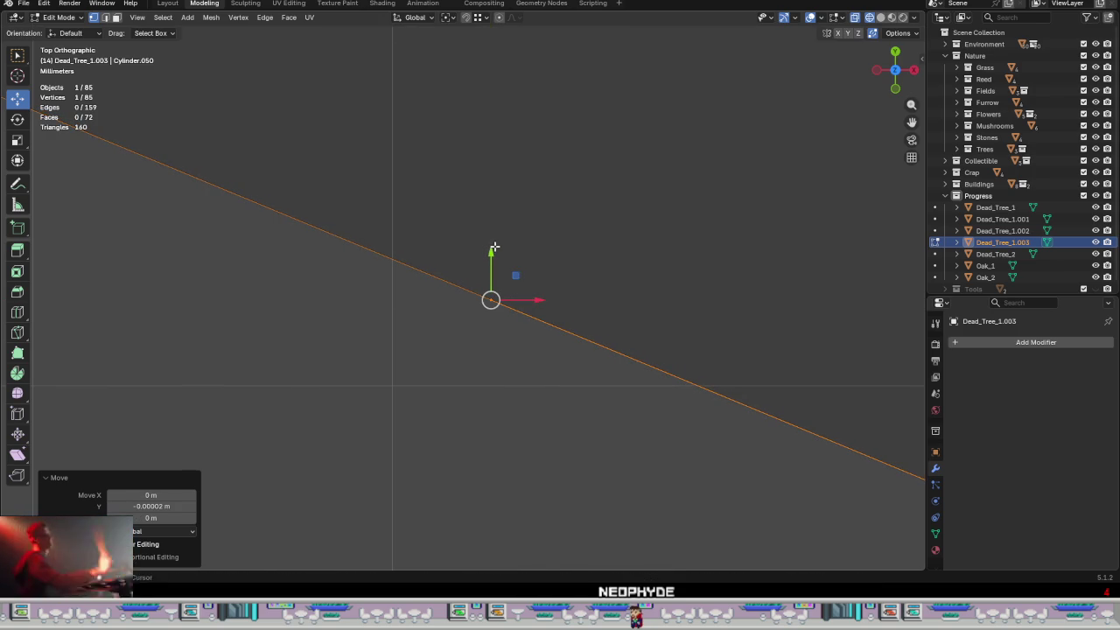
{"action": "right_click", "coordinate": [576, 321], "text": "ctrl"}
{"action": "right_click", "coordinate": [567, 331], "text": "ctrl"}
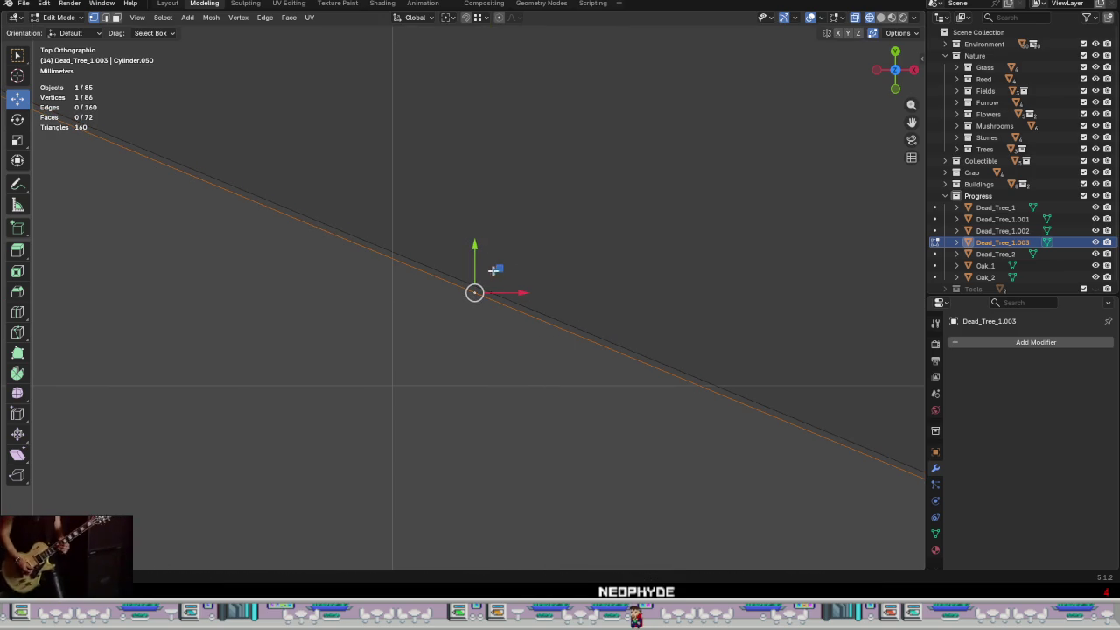
{"action": "left_click_drag", "start_coordinate": [495, 269], "coordinate": [504, 287]}
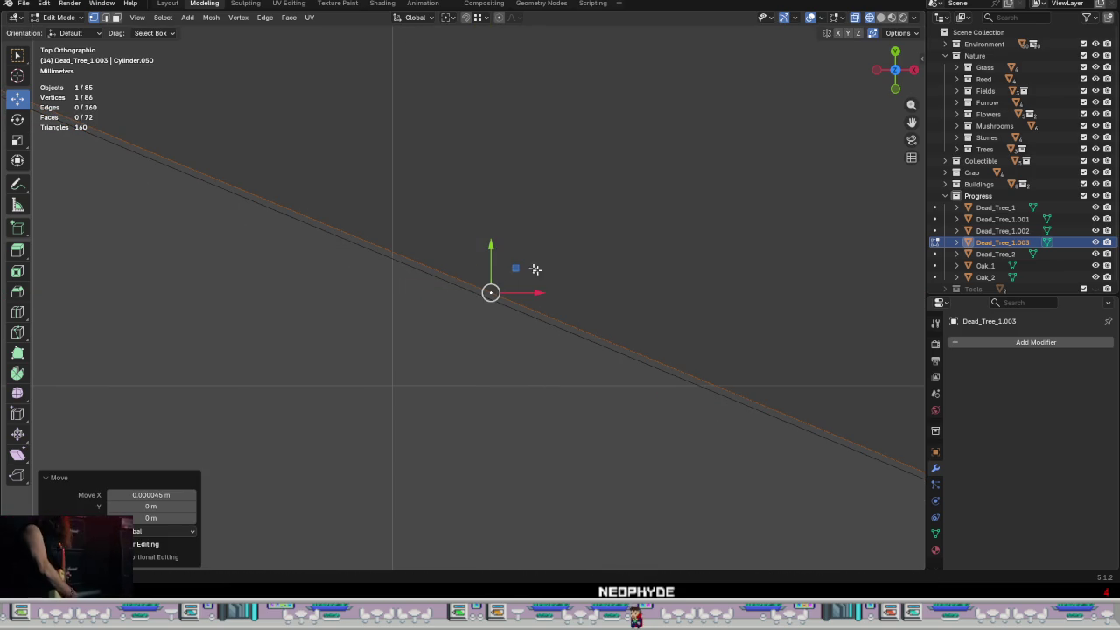
{"action": "left_click_drag", "start_coordinate": [574, 270], "coordinate": [417, 370]}
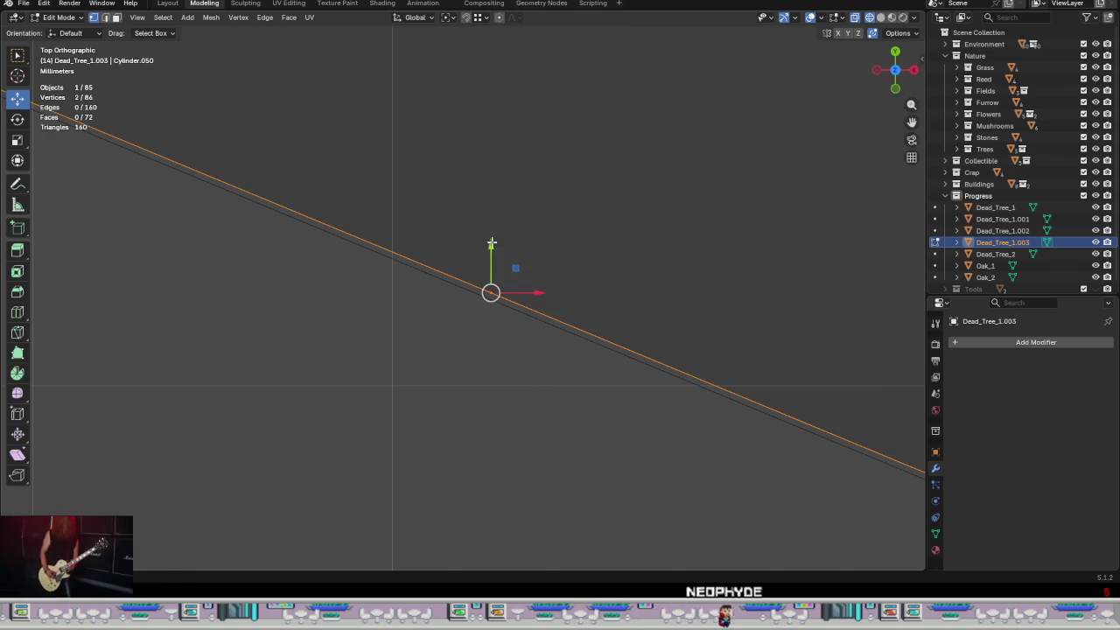
{"action": "left_click_drag", "start_coordinate": [492, 244], "coordinate": [496, 257]}
{"action": "scroll", "coordinate": [467, 316], "scroll_direction": "down", "scroll_amount": 1}
{"action": "scroll", "coordinate": [467, 316], "scroll_direction": "down", "scroll_amount": 2}
{"action": "scroll", "coordinate": [465, 344], "scroll_direction": "down", "scroll_amount": 2}
{"action": "scroll", "coordinate": [470, 333], "scroll_direction": "down", "scroll_amount": 3}
{"action": "scroll", "coordinate": [507, 388], "scroll_direction": "down", "scroll_amount": 2}
- Bridge the branch stub's inner and outer rings with faces
{"action": "mouse_move", "coordinate": [511, 391]}
{"action": "middle_mouse_down"}
{"action": "mouse_move", "coordinate": [530, 420]}
{"action": "mouse_move", "coordinate": [538, 350]}
{"action": "mouse_move", "coordinate": [560, 298]}
{"action": "mouse_move", "coordinate": [538, 305]}
{"action": "middle_mouse_up"}
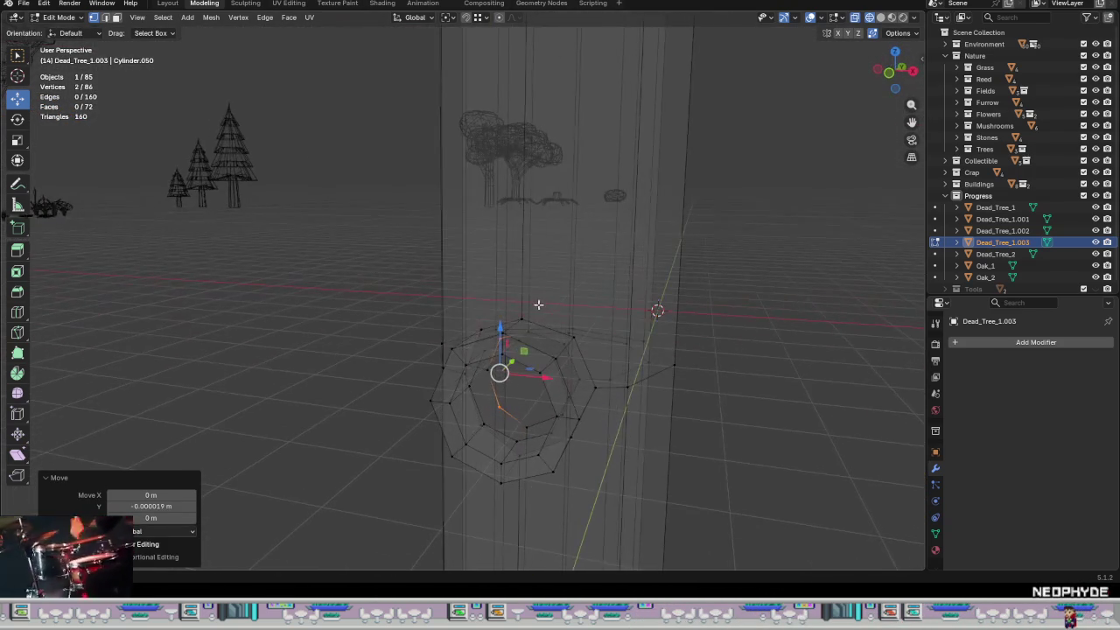
{"action": "scroll", "coordinate": [538, 305], "scroll_direction": "up", "scroll_amount": 3}
{"action": "left_click", "coordinate": [511, 426]}
{"action": "left_click", "coordinate": [499, 423], "text": "alt"}
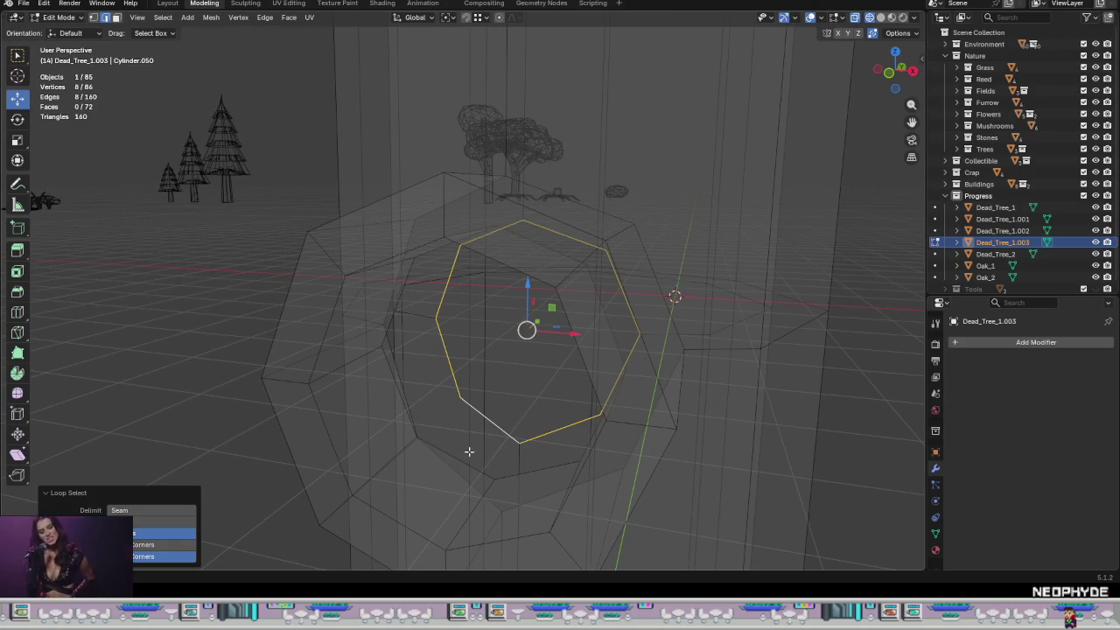
{"action": "left_click", "coordinate": [459, 453], "text": "alt+shift"}
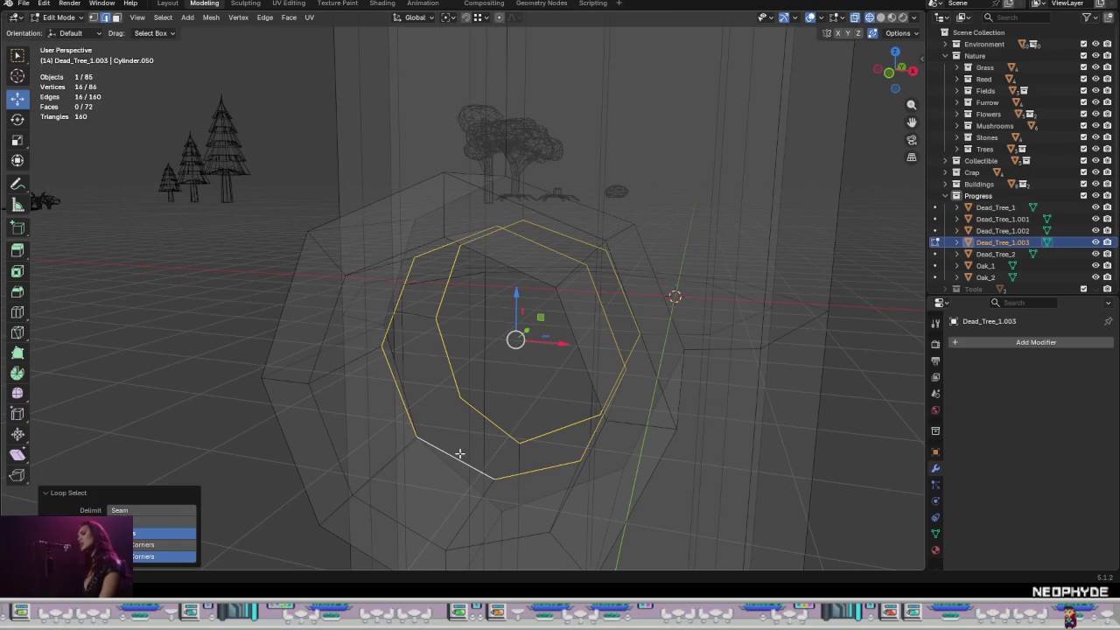
{"action": "key", "text": "ctrl+e"}
{"action": "left_click", "coordinate": [546, 485]}
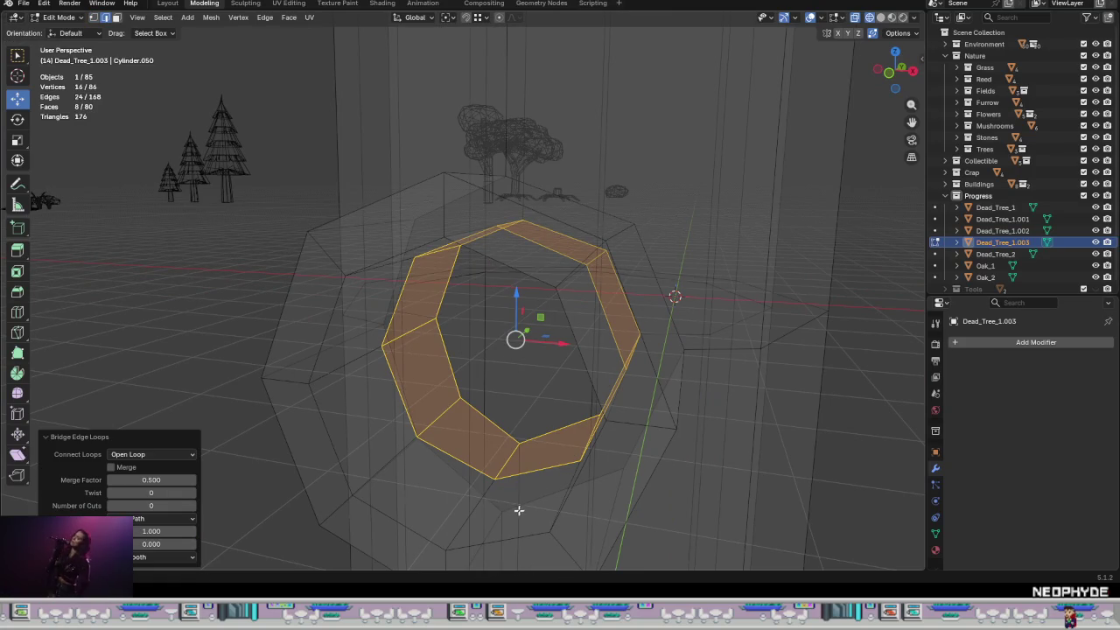
- Dissolve the extra outer edge loop around the stub
{"action": "left_click", "coordinate": [438, 450], "text": "alt"}
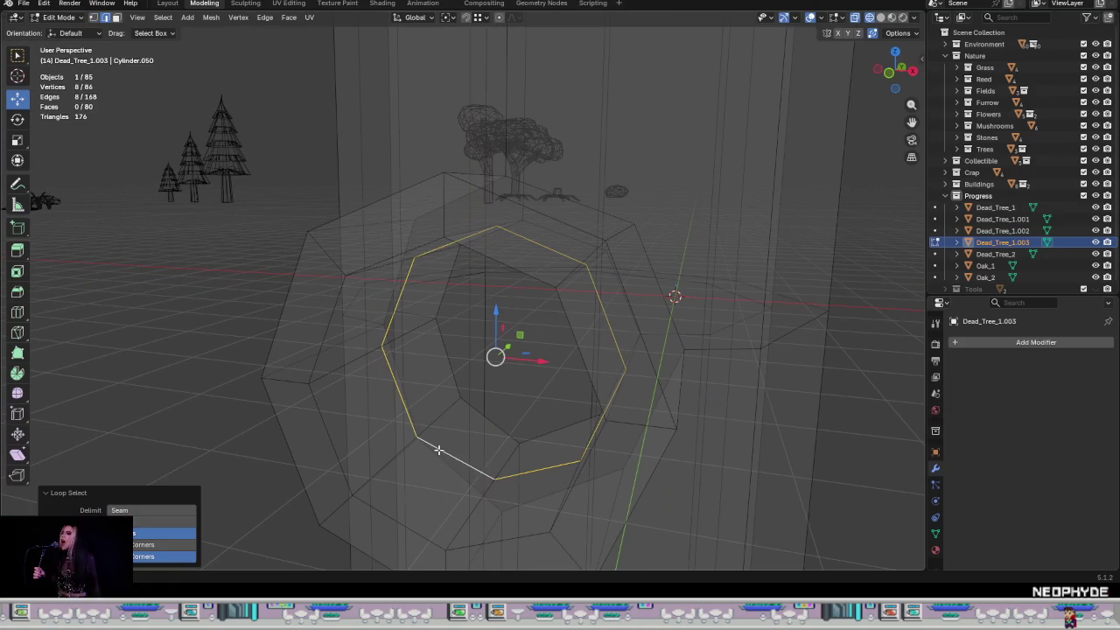
{"action": "right_click", "coordinate": [466, 454]}
{"action": "left_click", "coordinate": [445, 560]}
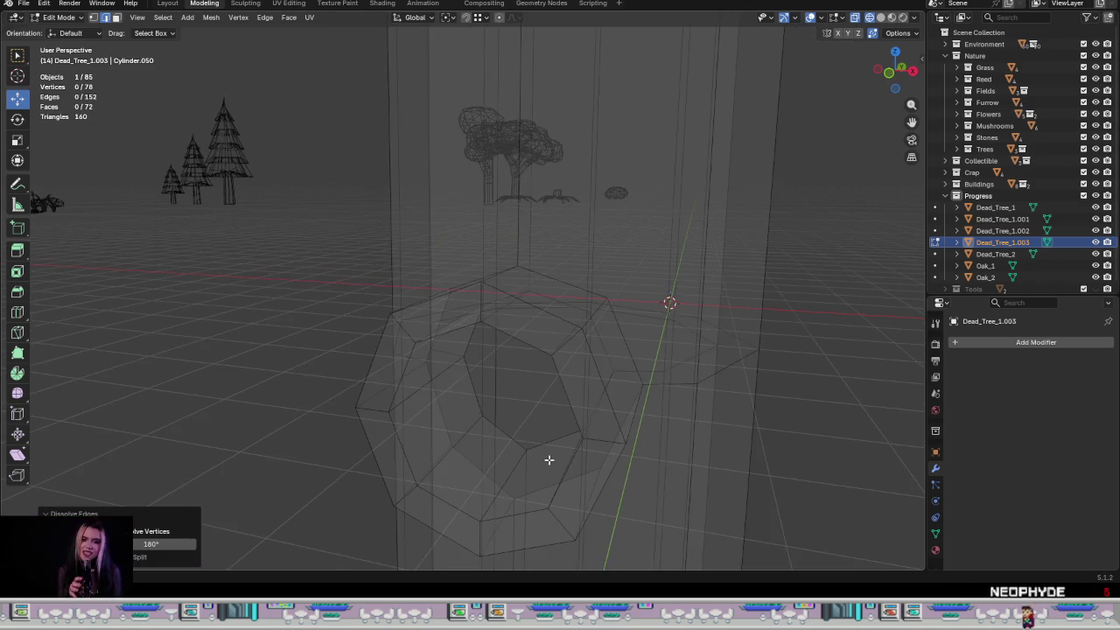
{"action": "mouse_move", "coordinate": [549, 459]}
{"action": "middle_mouse_down"}
{"action": "mouse_move", "coordinate": [622, 443]}
{"action": "mouse_move", "coordinate": [577, 425]}
{"action": "mouse_move", "coordinate": [618, 443]}
{"action": "mouse_move", "coordinate": [813, 452]}
{"action": "mouse_move", "coordinate": [642, 427]}
{"action": "middle_mouse_up"}
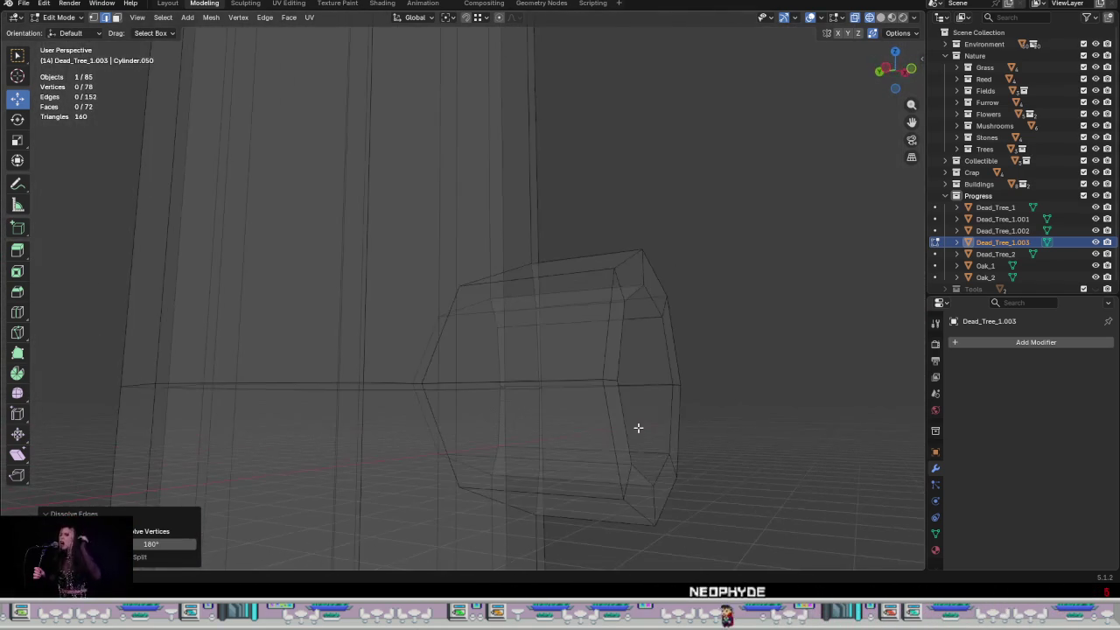
- Switch the viewport to Material Preview to see the brown trunk
{"action": "key", "text": "z"}
{"action": "left_click", "coordinate": [632, 510]}
{"action": "mouse_move", "coordinate": [645, 470]}
{"action": "middle_mouse_down"}
{"action": "mouse_move", "coordinate": [753, 408]}
{"action": "mouse_move", "coordinate": [671, 430]}
{"action": "mouse_move", "coordinate": [525, 400]}
{"action": "mouse_move", "coordinate": [551, 370]}
{"action": "mouse_move", "coordinate": [559, 434]}
{"action": "mouse_move", "coordinate": [572, 434]}
{"action": "mouse_move", "coordinate": [533, 365]}
{"action": "mouse_move", "coordinate": [568, 453]}
{"action": "mouse_move", "coordinate": [680, 460]}
{"action": "mouse_move", "coordinate": [695, 437]}
{"action": "mouse_move", "coordinate": [492, 351]}
{"action": "middle_mouse_up"}
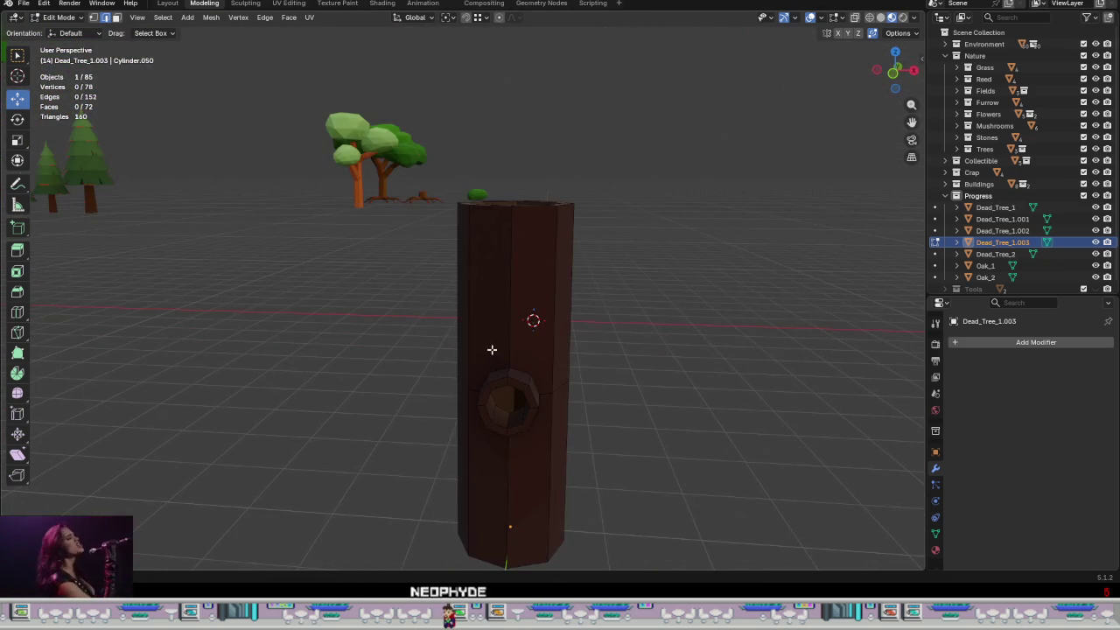
- Select the ring of faces around the branch hole and reposition it on the stub
{"action": "mouse_move", "coordinate": [535, 323]}
{"action": "middle_mouse_down"}
{"action": "mouse_move", "coordinate": [583, 343]}
{"action": "mouse_move", "coordinate": [585, 330]}
{"action": "mouse_move", "coordinate": [423, 307]}
{"action": "mouse_move", "coordinate": [446, 339]}
{"action": "mouse_move", "coordinate": [515, 341]}
{"action": "mouse_move", "coordinate": [482, 347]}
{"action": "mouse_move", "coordinate": [592, 400]}
{"action": "mouse_move", "coordinate": [850, 484]}
{"action": "mouse_move", "coordinate": [775, 482]}
{"action": "mouse_move", "coordinate": [586, 399]}
{"action": "mouse_move", "coordinate": [622, 398]}
{"action": "middle_mouse_up"}
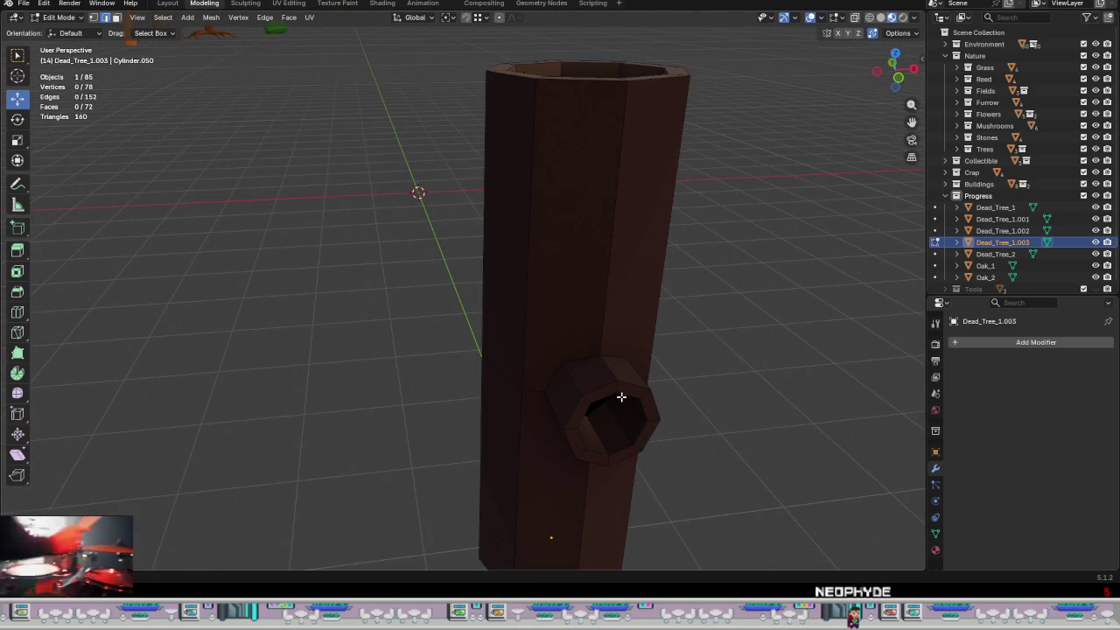
{"action": "left_click", "coordinate": [619, 390], "text": "alt"}
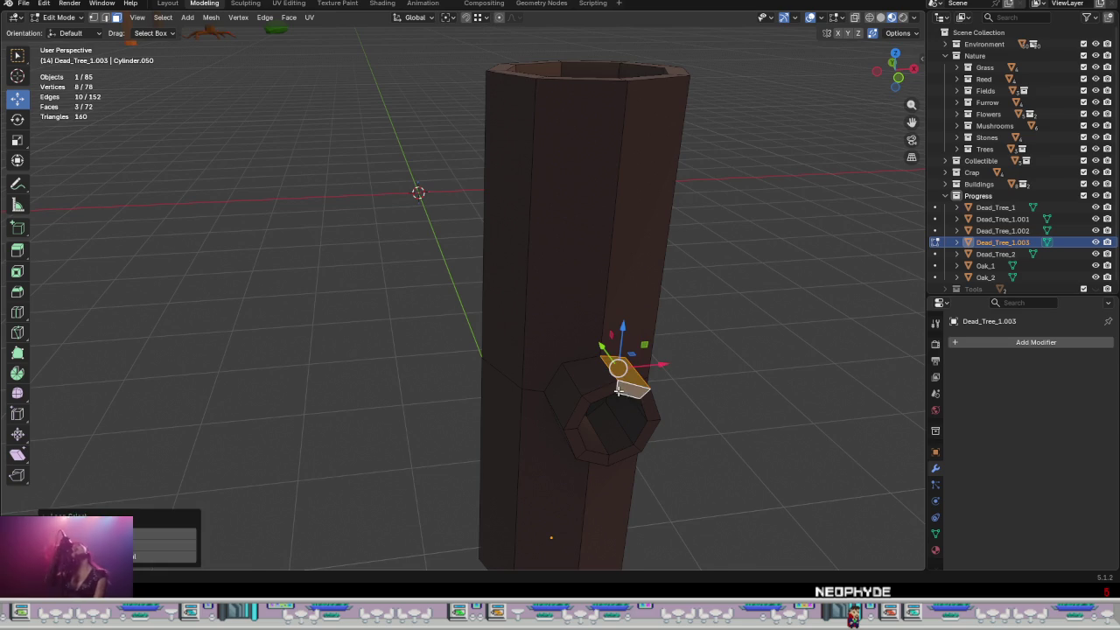
{"action": "left_click", "coordinate": [617, 388], "text": "alt"}
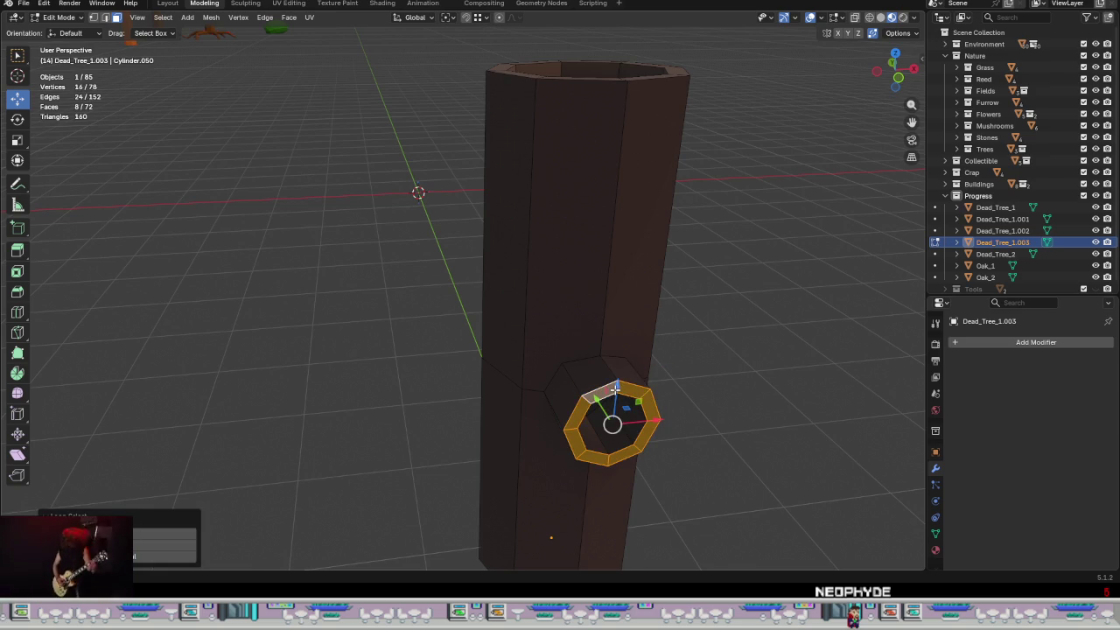
{"action": "middle_click_drag", "start_coordinate": [638, 400], "coordinate": [738, 362]}
{"action": "mouse_move", "coordinate": [555, 440]}
{"action": "left_mouse_down"}
{"action": "mouse_move", "coordinate": [560, 423]}
{"action": "mouse_move", "coordinate": [594, 423]}
{"action": "left_mouse_up"}
{"action": "left_click_drag", "start_coordinate": [595, 376], "coordinate": [595, 369]}
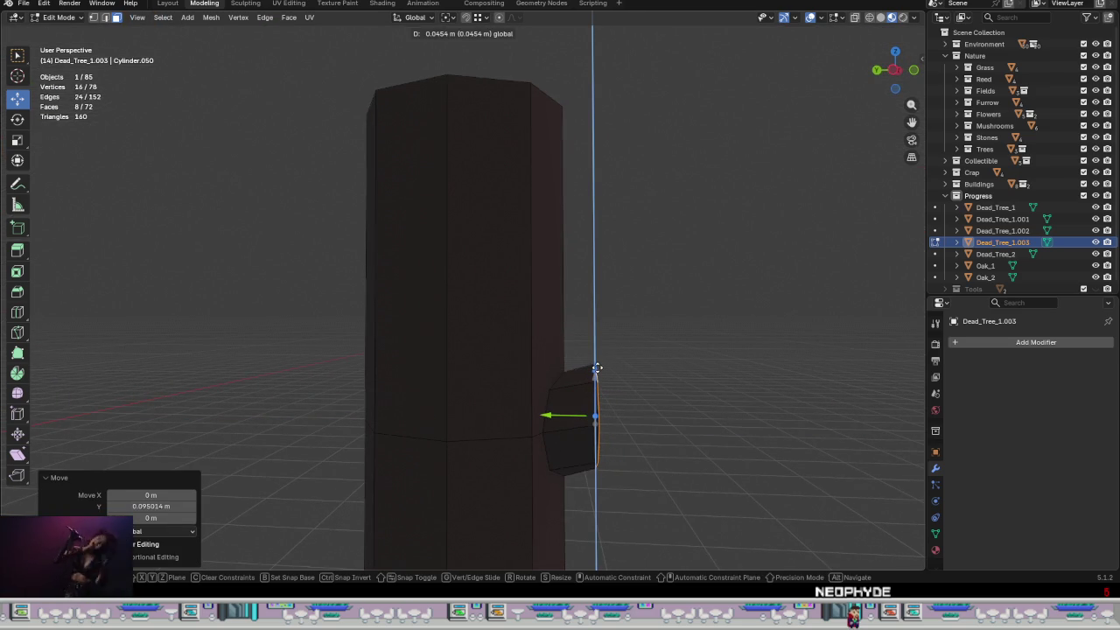
{"action": "mouse_move", "coordinate": [619, 393]}
{"action": "middle_mouse_down"}
{"action": "mouse_move", "coordinate": [350, 388]}
{"action": "mouse_move", "coordinate": [342, 347]}
{"action": "mouse_move", "coordinate": [616, 415]}
{"action": "middle_mouse_up"}
{"action": "mouse_move", "coordinate": [592, 377]}
{"action": "left_mouse_down"}
{"action": "mouse_move", "coordinate": [592, 391]}
{"action": "mouse_move", "coordinate": [655, 379]}
{"action": "left_mouse_up"}
{"action": "mouse_move", "coordinate": [667, 395]}
{"action": "middle_mouse_down"}
{"action": "mouse_move", "coordinate": [563, 313]}
{"action": "mouse_move", "coordinate": [697, 458]}
{"action": "middle_mouse_up"}
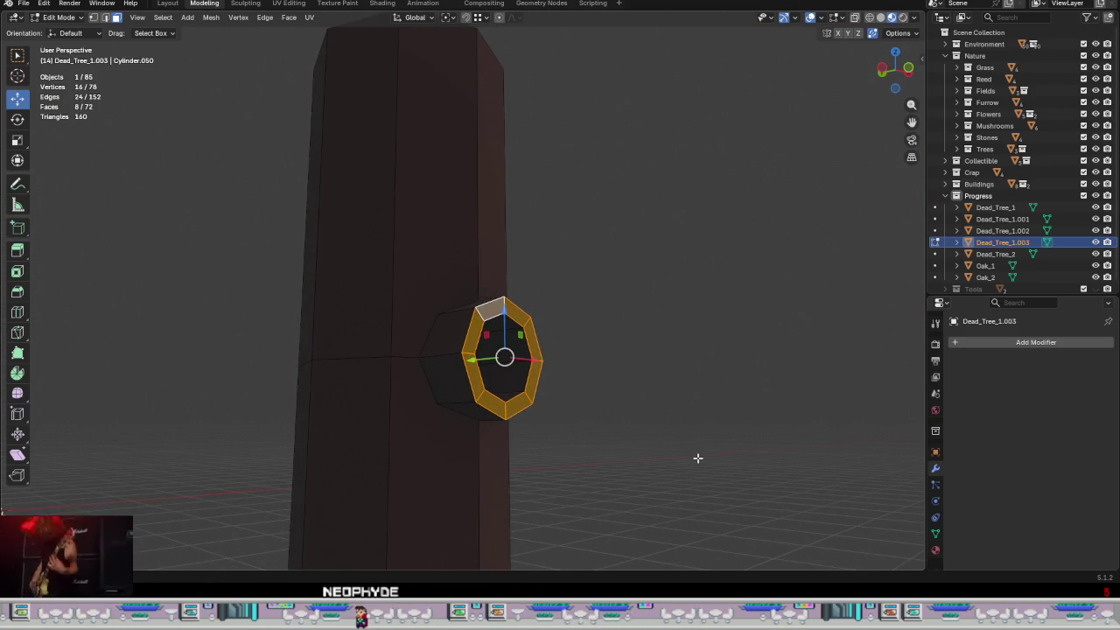
- Scale the stub's opening ring to 0.802, then deselect and inspect the trunk
{"action": "key", "text": "s"}
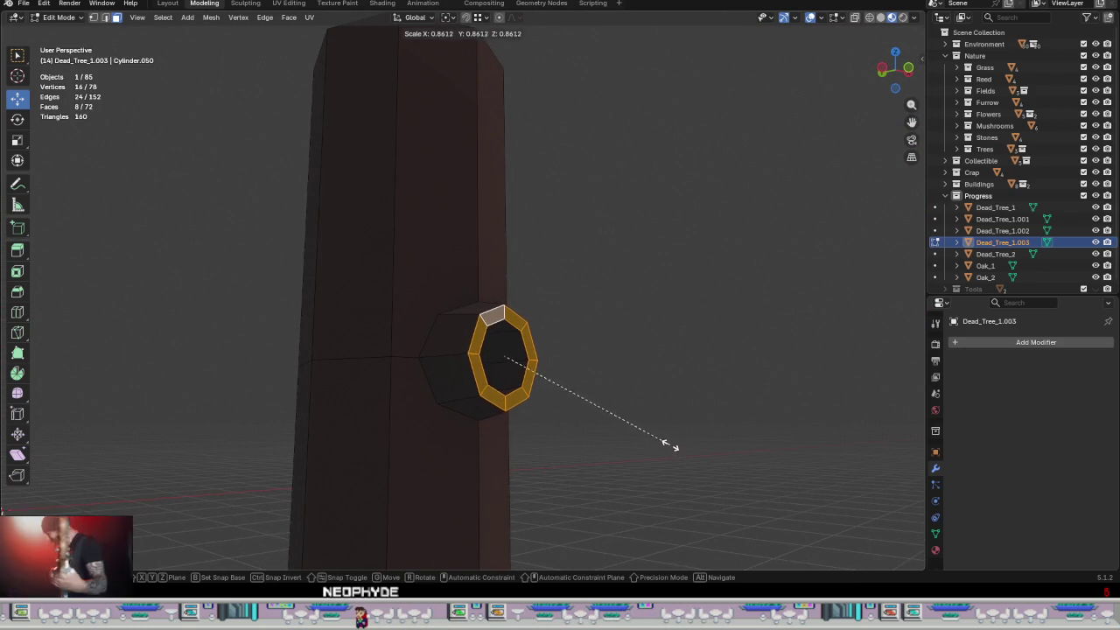
{"action": "left_click", "coordinate": [663, 438]}
{"action": "middle_click_drag", "start_coordinate": [657, 428], "coordinate": [448, 417]}
{"action": "scroll", "coordinate": [488, 429], "scroll_direction": "down", "scroll_amount": 3}
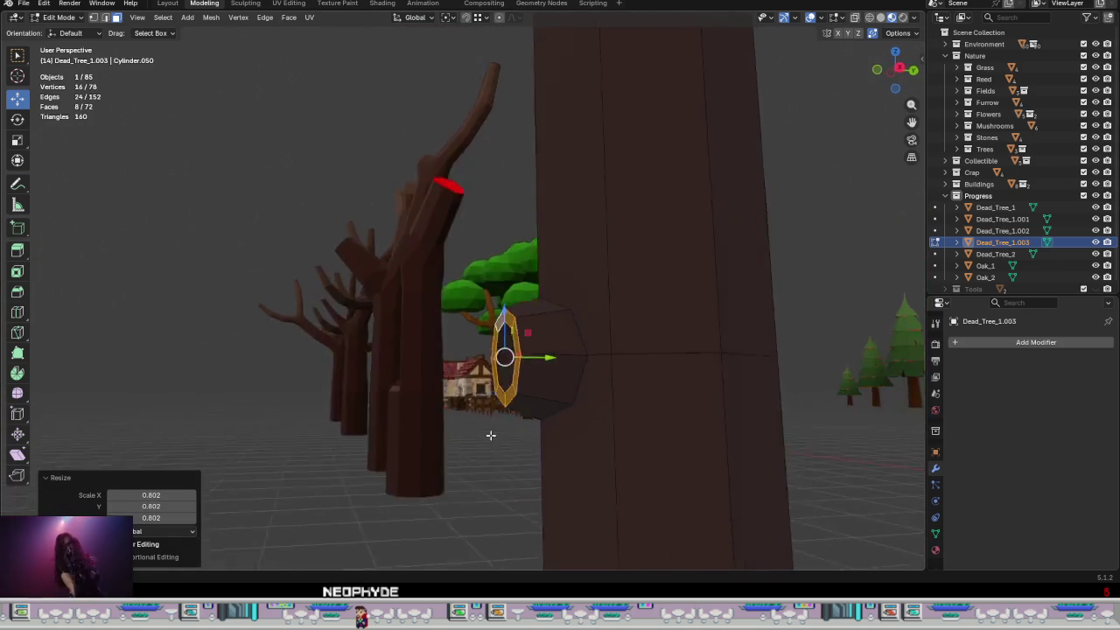
{"action": "scroll", "coordinate": [532, 482], "scroll_direction": "down", "scroll_amount": 2}
{"action": "mouse_move", "coordinate": [532, 481]}
{"action": "middle_mouse_down"}
{"action": "mouse_move", "coordinate": [619, 498]}
{"action": "mouse_move", "coordinate": [625, 387]}
{"action": "middle_mouse_up"}
{"action": "left_click", "coordinate": [605, 347]}
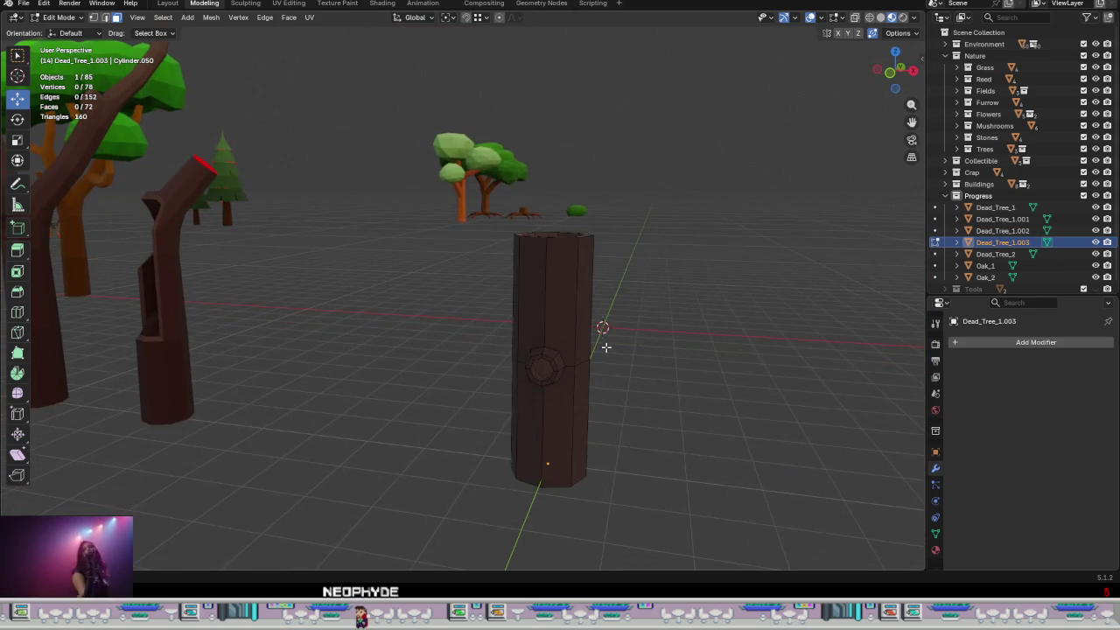
{"action": "middle_click_drag", "start_coordinate": [604, 348], "coordinate": [645, 389]}
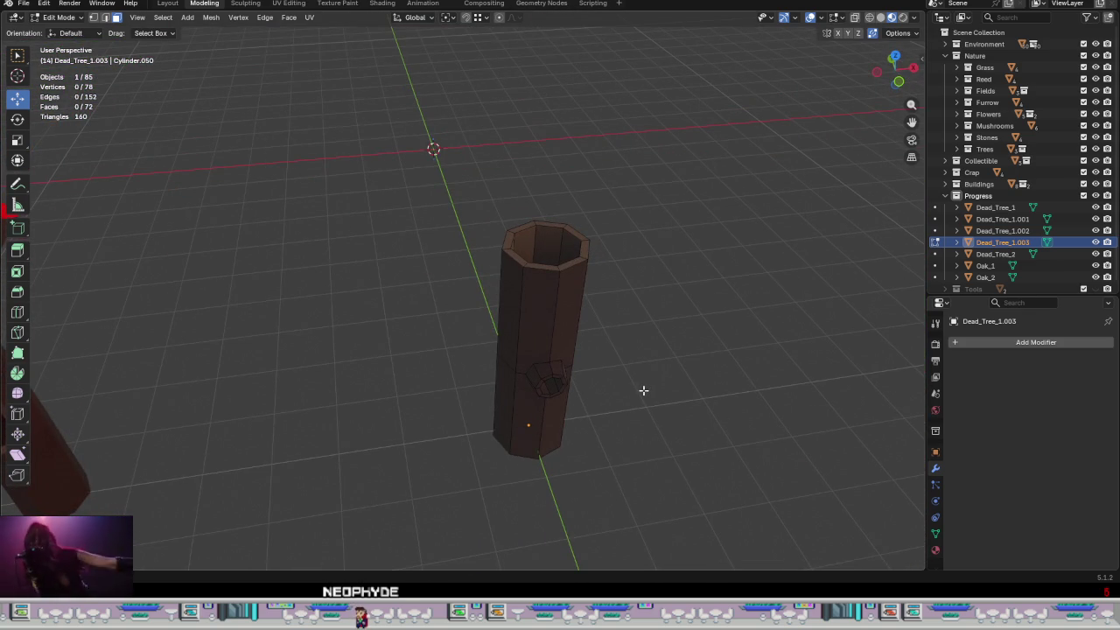
- Lower two top-rim edges of the trunk by about 0.19 m
{"action": "scroll", "coordinate": [517, 283], "scroll_direction": "up", "scroll_amount": 2}
{"action": "scroll", "coordinate": [487, 286], "scroll_direction": "up", "scroll_amount": 2}
{"action": "left_click", "coordinate": [485, 285]}
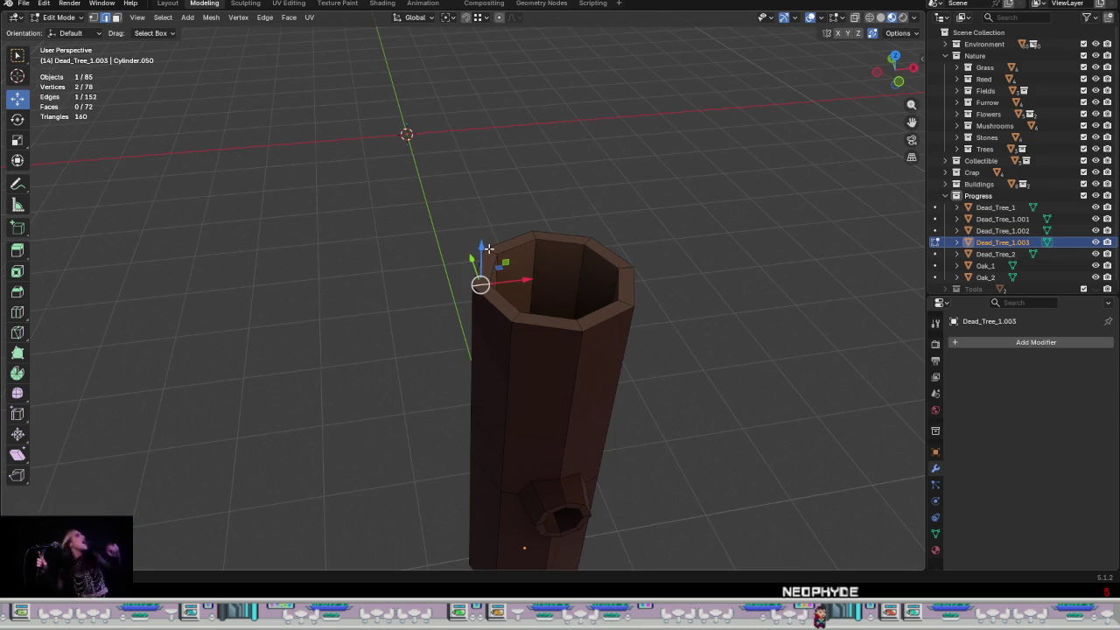
{"action": "left_click", "coordinate": [584, 243], "text": "shift"}
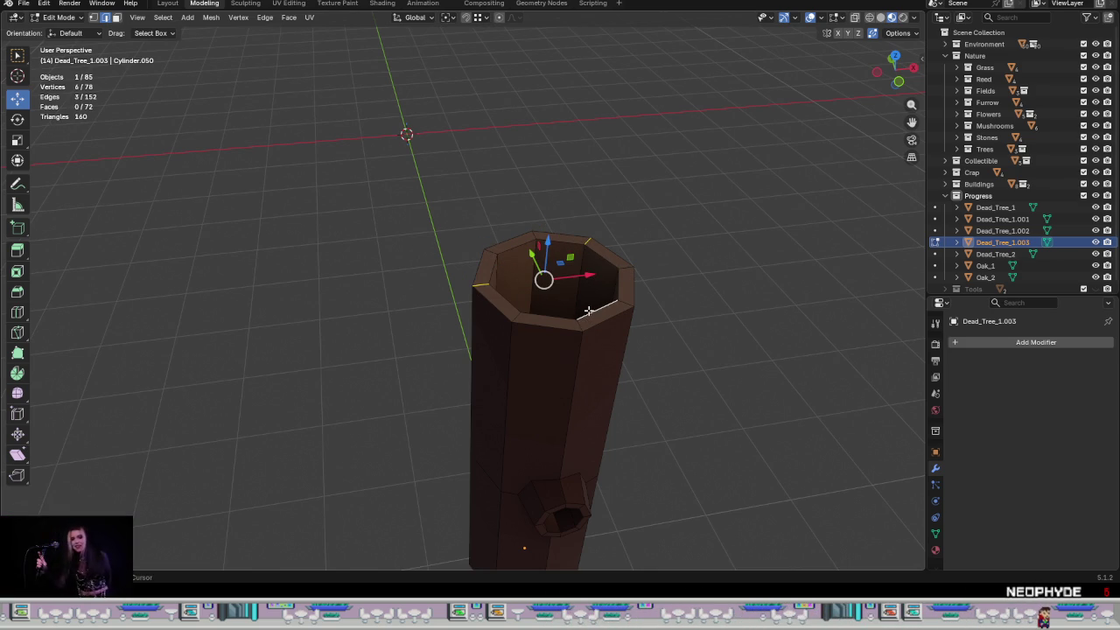
{"action": "left_click_drag", "start_coordinate": [555, 250], "coordinate": [707, 338]}
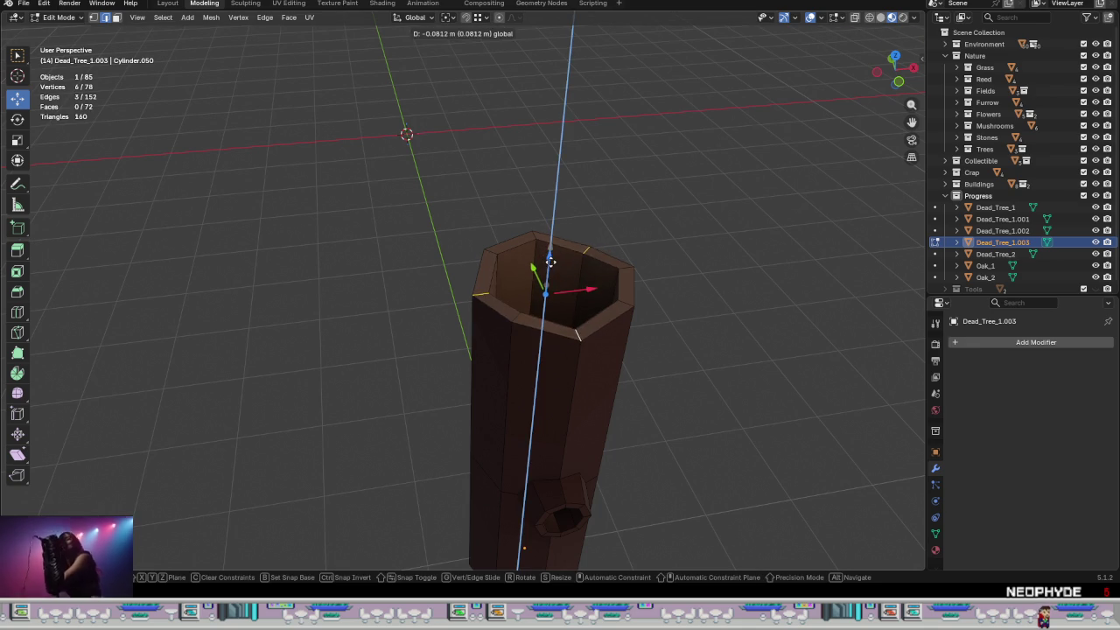
{"action": "mouse_move", "coordinate": [706, 338]}
{"action": "middle_mouse_down"}
{"action": "mouse_move", "coordinate": [748, 290]}
{"action": "mouse_move", "coordinate": [761, 300]}
{"action": "middle_mouse_up"}
{"action": "key", "text": "Tab"}
{"action": "left_click", "coordinate": [690, 360]}
- Raise two bottom-rim edges about 0.197 m and return to Object Mode
{"action": "mouse_move", "coordinate": [648, 350]}
{"action": "middle_mouse_down"}
{"action": "mouse_move", "coordinate": [695, 375]}
{"action": "mouse_move", "coordinate": [635, 405]}
{"action": "mouse_move", "coordinate": [591, 352]}
{"action": "mouse_move", "coordinate": [635, 467]}
{"action": "mouse_move", "coordinate": [625, 345]}
{"action": "mouse_move", "coordinate": [605, 555]}
{"action": "mouse_move", "coordinate": [595, 389]}
{"action": "middle_mouse_up"}
{"action": "scroll", "coordinate": [581, 313], "scroll_direction": "up", "scroll_amount": 4}
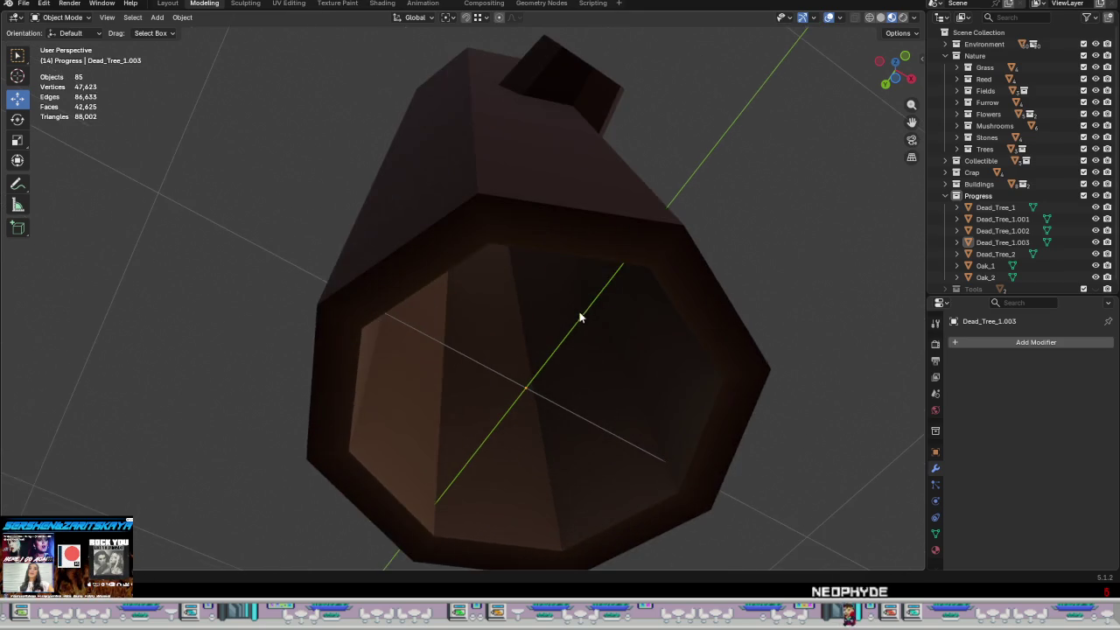
{"action": "key", "text": "Tab"}
{"action": "scroll", "coordinate": [613, 322], "scroll_direction": "down", "scroll_amount": 3}
{"action": "left_click", "coordinate": [633, 308]}
{"action": "left_click", "coordinate": [590, 451], "text": "shift"}
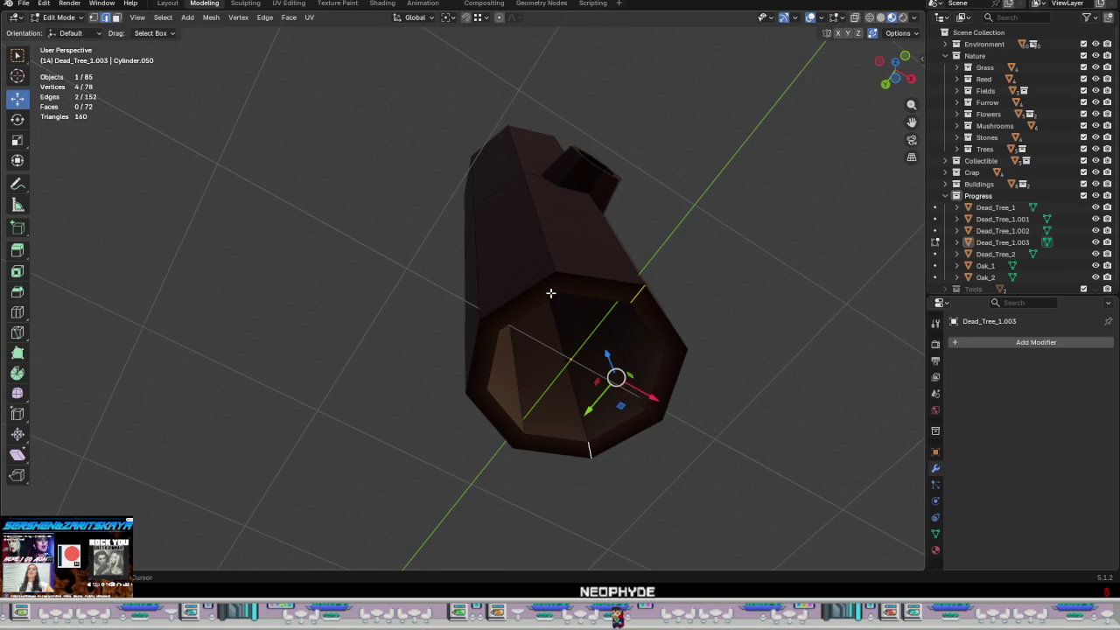
{"action": "middle_click_drag", "start_coordinate": [564, 313], "coordinate": [602, 365]}
{"action": "left_click_drag", "start_coordinate": [575, 322], "coordinate": [582, 279]}
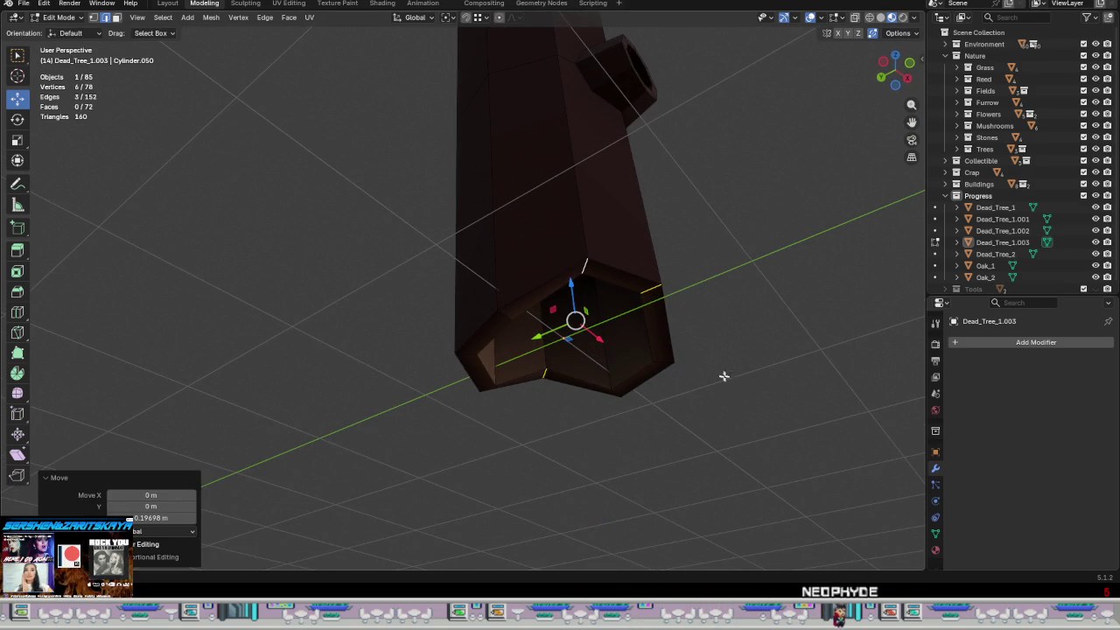
{"action": "key", "text": "Tab"}
{"action": "mouse_move", "coordinate": [724, 390]}
{"action": "middle_mouse_down"}
{"action": "mouse_move", "coordinate": [697, 385]}
{"action": "mouse_move", "coordinate": [600, 412]}
{"action": "mouse_move", "coordinate": [625, 417]}
{"action": "mouse_move", "coordinate": [662, 395]}
{"action": "mouse_move", "coordinate": [649, 404]}
{"action": "mouse_move", "coordinate": [673, 314]}
{"action": "middle_mouse_up"}
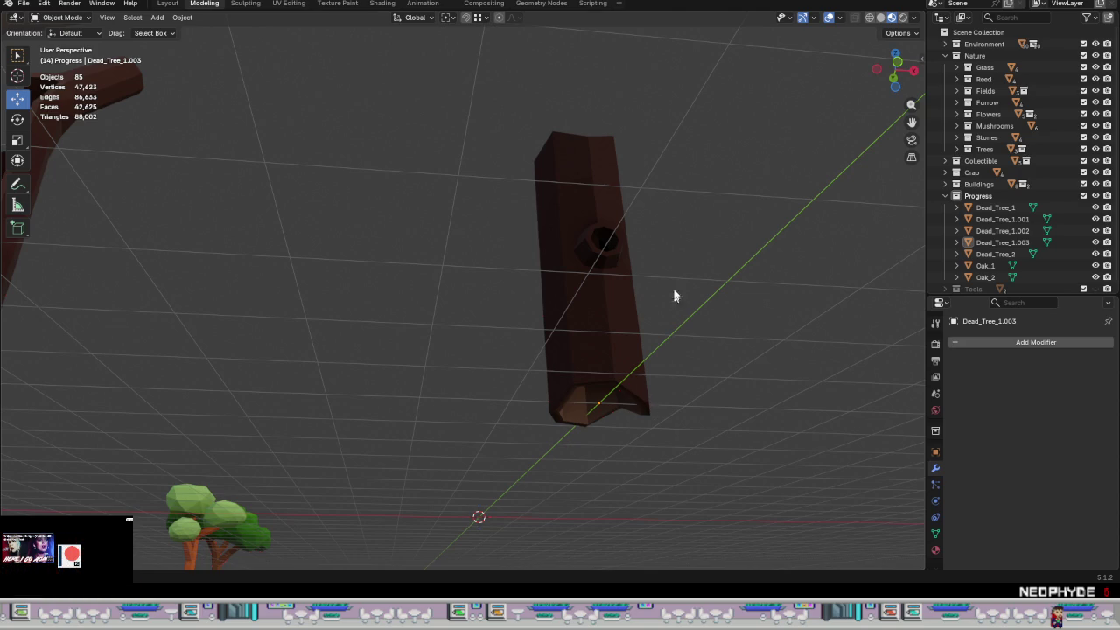
{"action": "scroll", "coordinate": [618, 253], "scroll_direction": "up", "scroll_amount": 5}
{"action": "scroll", "coordinate": [536, 256], "scroll_direction": "up", "scroll_amount": 3}
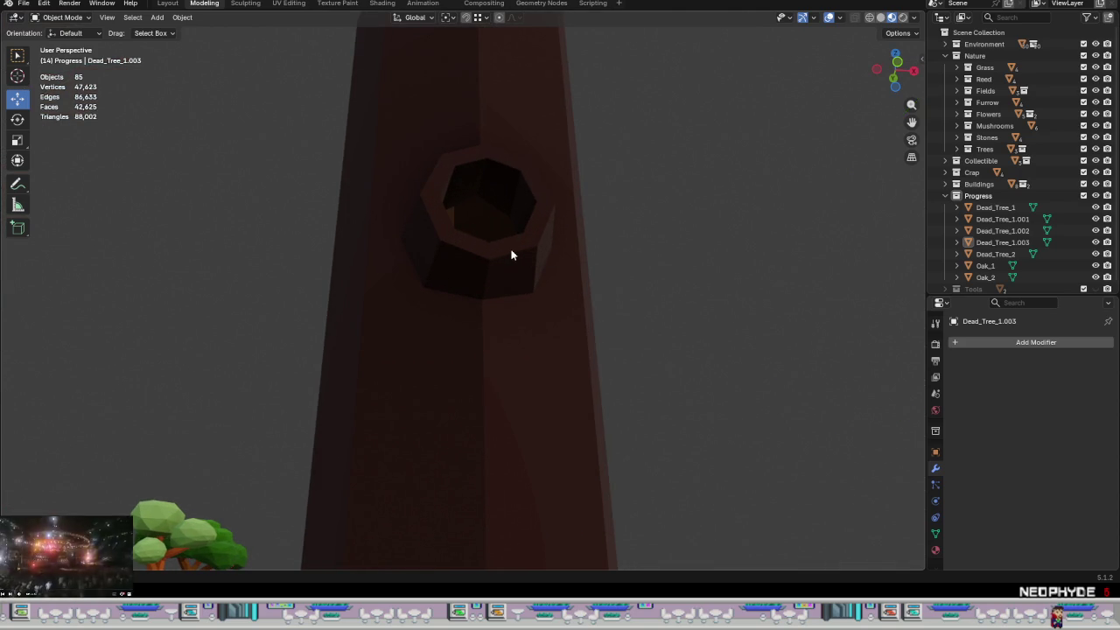
- In Edit Mode, edge-slide a branch-stub edge toward the trunk
{"action": "key", "text": "Tab"}
{"action": "mouse_move", "coordinate": [529, 263]}
{"action": "middle_mouse_down"}
{"action": "mouse_move", "coordinate": [587, 257]}
{"action": "mouse_move", "coordinate": [618, 340]}
{"action": "mouse_move", "coordinate": [533, 364]}
{"action": "middle_mouse_up"}
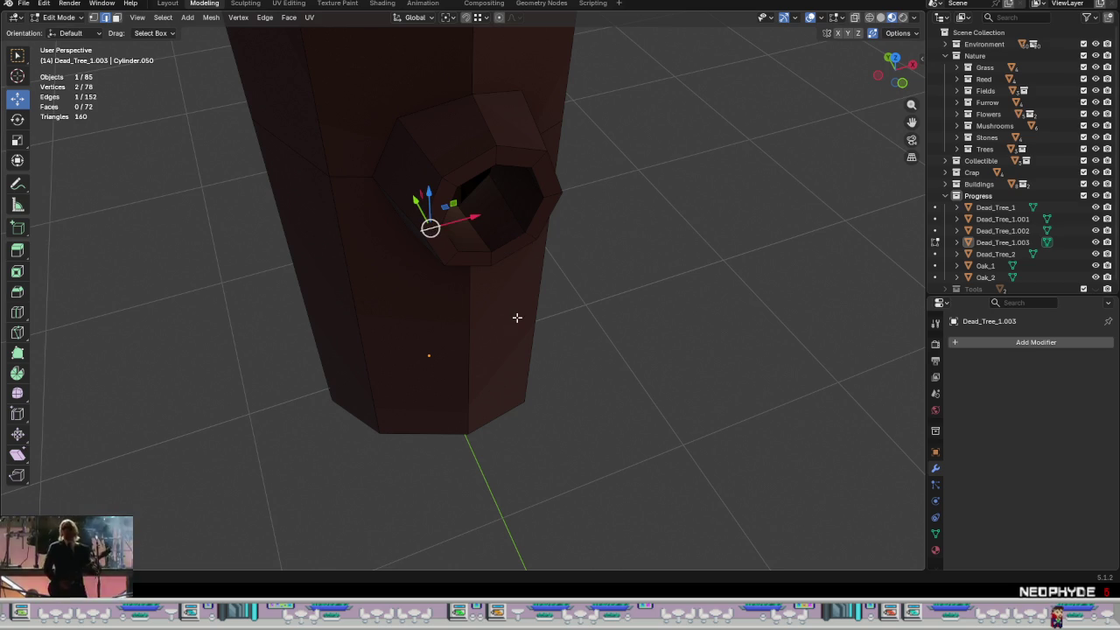
{"action": "key", "text": "g"}
{"action": "key", "text": "g"}
{"action": "mouse_move", "coordinate": [491, 310]}
{"action": "middle_mouse_down"}
{"action": "mouse_move", "coordinate": [537, 250]}
{"action": "mouse_move", "coordinate": [530, 237]}
{"action": "middle_mouse_up"}
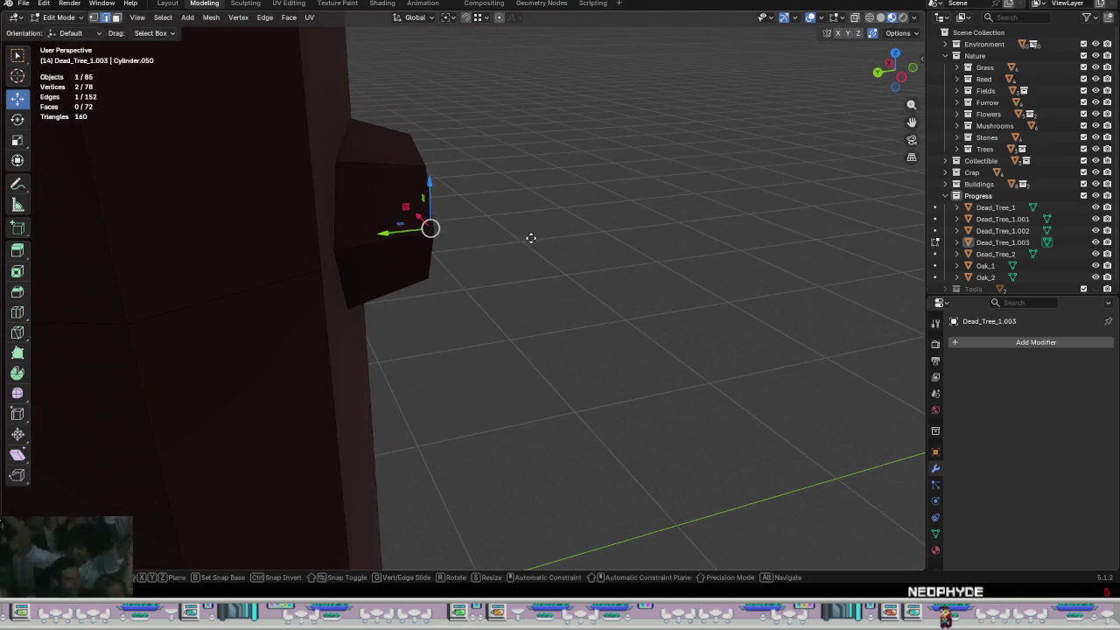
{"action": "left_click", "coordinate": [453, 236]}
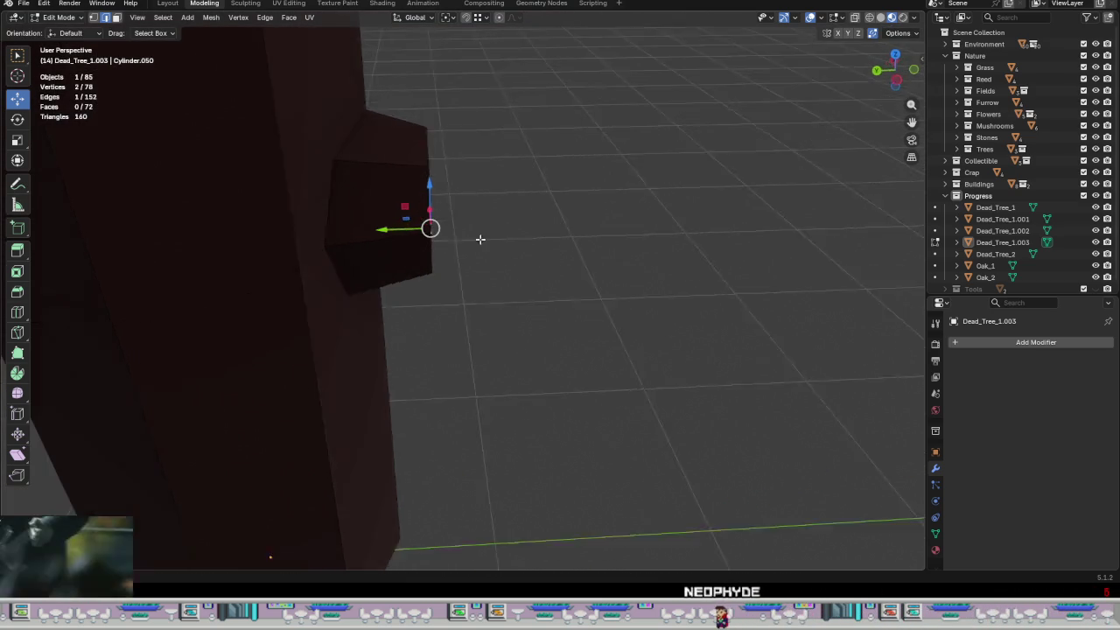
{"action": "middle_click_drag", "start_coordinate": [482, 239], "coordinate": [351, 224]}
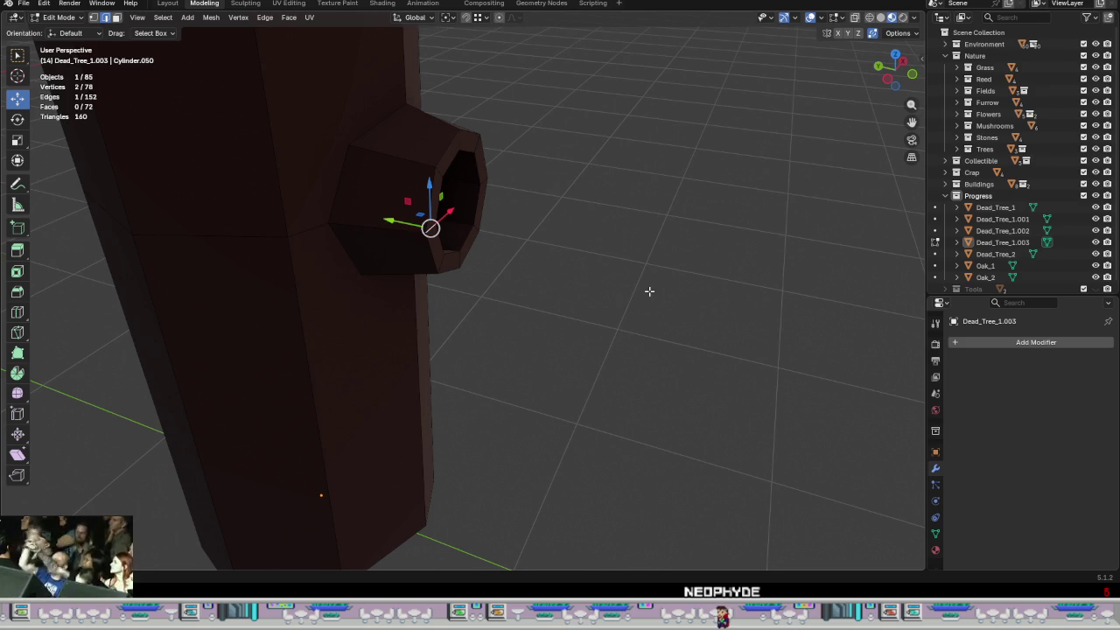
- Push the selected stub vertices 0.0439 m outward along Y
{"action": "key", "text": "g"}
{"action": "key", "text": "y"}
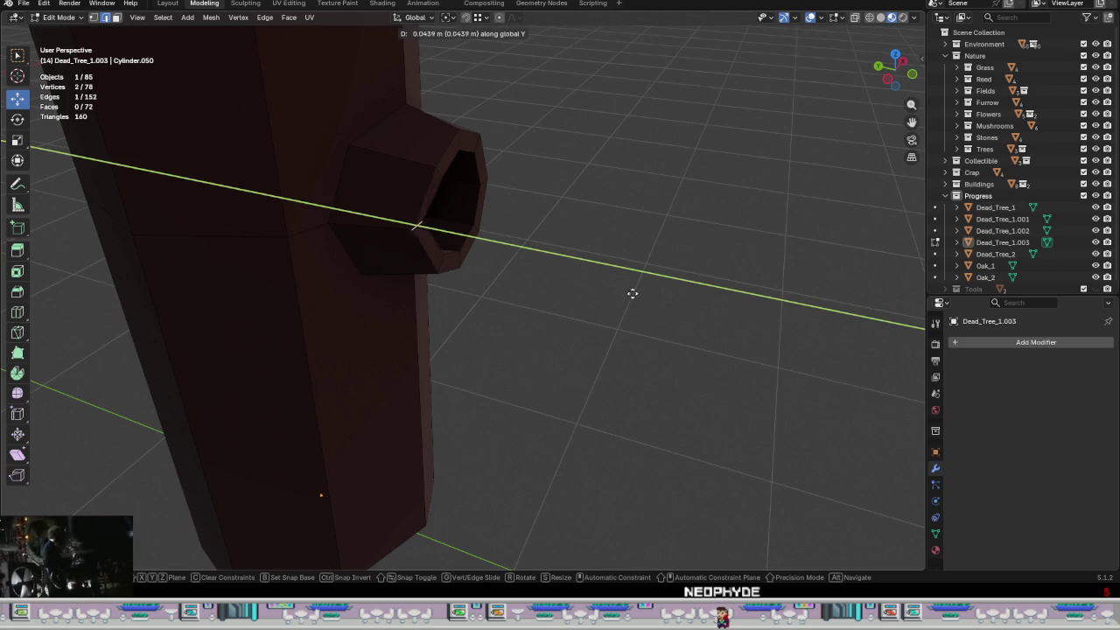
{"action": "left_click", "coordinate": [617, 293]}
{"action": "mouse_move", "coordinate": [622, 288]}
{"action": "middle_mouse_down"}
{"action": "mouse_move", "coordinate": [475, 249]}
{"action": "mouse_move", "coordinate": [520, 263]}
{"action": "mouse_move", "coordinate": [520, 274]}
{"action": "middle_mouse_up"}
{"action": "scroll", "coordinate": [435, 228], "scroll_direction": "up", "scroll_amount": 3}
{"action": "mouse_move", "coordinate": [436, 229]}
{"action": "middle_mouse_down"}
{"action": "mouse_move", "coordinate": [546, 300]}
{"action": "mouse_move", "coordinate": [513, 300]}
{"action": "mouse_move", "coordinate": [697, 297]}
{"action": "middle_mouse_up"}
- Edge-slide another stub-rim vertex pair by about -0.095
{"action": "key", "text": "g"}
{"action": "key", "text": "g"}
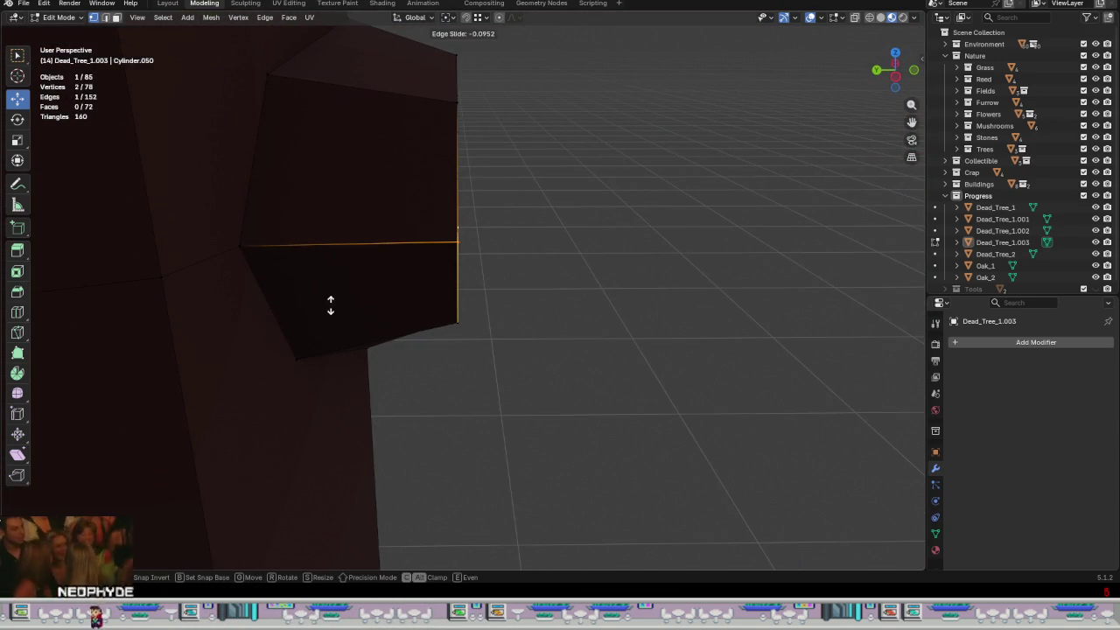
{"action": "left_click", "coordinate": [583, 289]}
{"action": "mouse_move", "coordinate": [583, 321]}
{"action": "middle_mouse_down"}
{"action": "mouse_move", "coordinate": [476, 271]}
{"action": "mouse_move", "coordinate": [507, 270]}
{"action": "middle_mouse_up"}
{"action": "scroll", "coordinate": [508, 307], "scroll_direction": "down", "scroll_amount": 5}
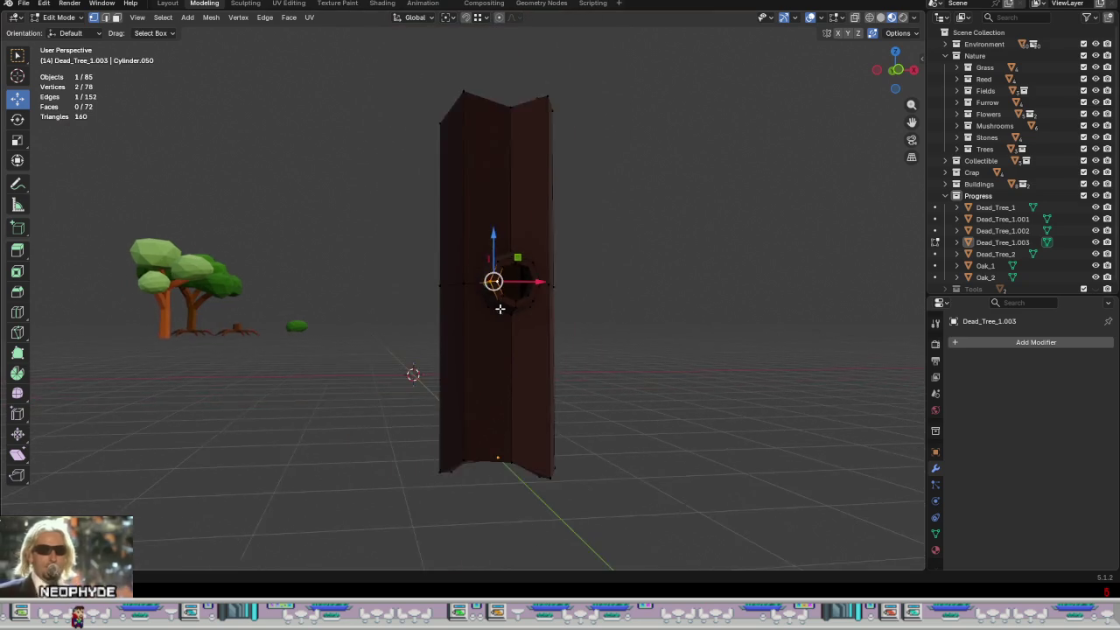
{"action": "scroll", "coordinate": [511, 344], "scroll_direction": "down", "scroll_amount": 2}
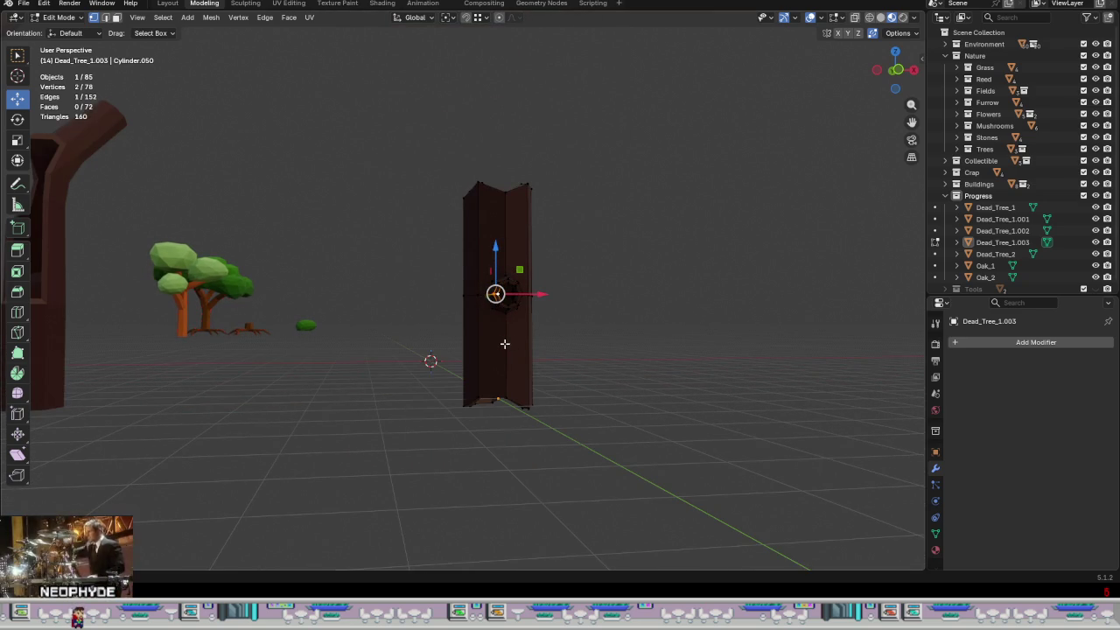
- Switch to face select and the UV Editing workspace with the palette
{"action": "key", "text": "3"}
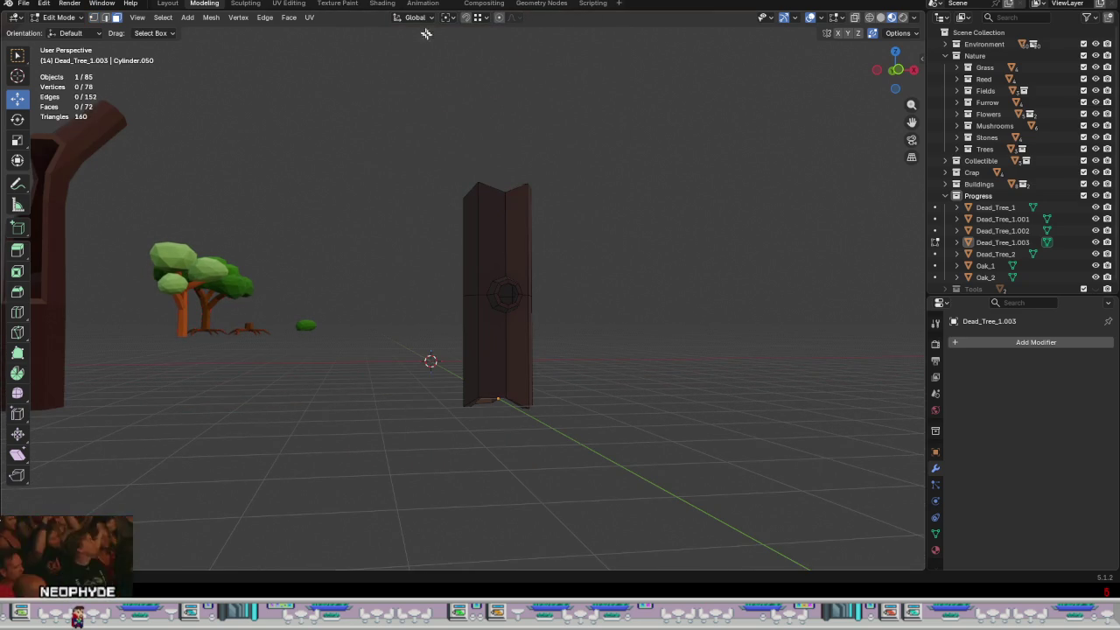
{"action": "left_click", "coordinate": [289, 4]}
{"action": "scroll", "coordinate": [680, 373], "scroll_direction": "up", "scroll_amount": 3}
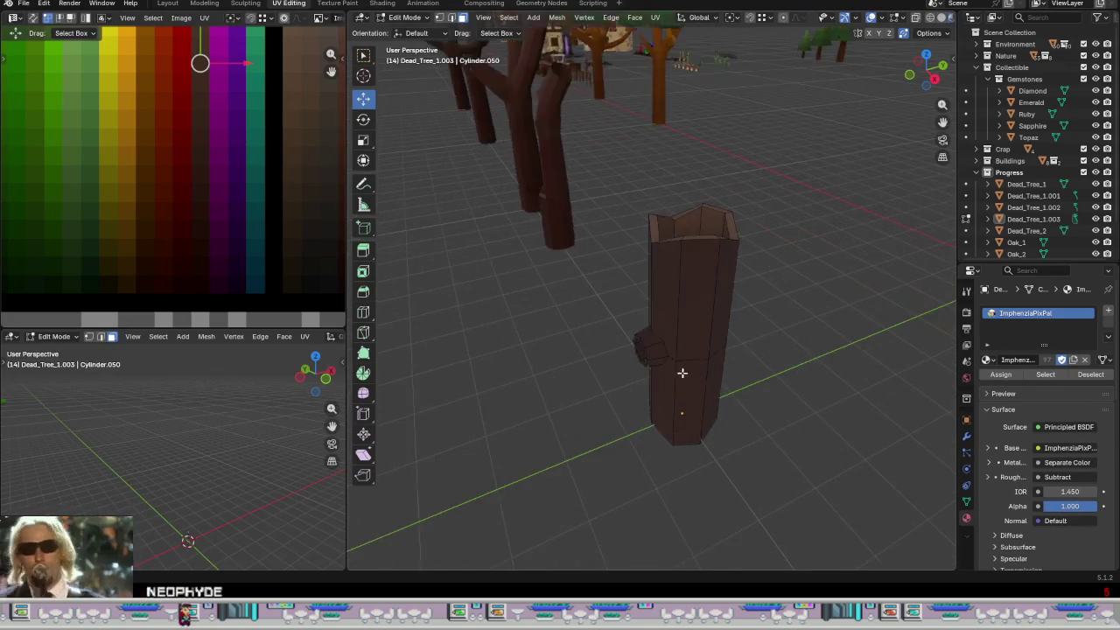
{"action": "scroll", "coordinate": [677, 275], "scroll_direction": "up", "scroll_amount": 3}
{"action": "mouse_move", "coordinate": [677, 275]}
{"action": "middle_mouse_down"}
{"action": "mouse_move", "coordinate": [700, 315]}
{"action": "mouse_move", "coordinate": [695, 180]}
{"action": "mouse_move", "coordinate": [627, 243]}
{"action": "middle_mouse_up"}
- Select the edge loop around the trunk's inner top hole and dissolve it
{"action": "left_click", "coordinate": [691, 175], "text": "alt"}
{"action": "scroll", "coordinate": [595, 341], "scroll_direction": "up", "scroll_amount": 3}
{"action": "scroll", "coordinate": [596, 341], "scroll_direction": "up", "scroll_amount": 3}
{"action": "middle_click_drag", "start_coordinate": [604, 338], "coordinate": [643, 280]}
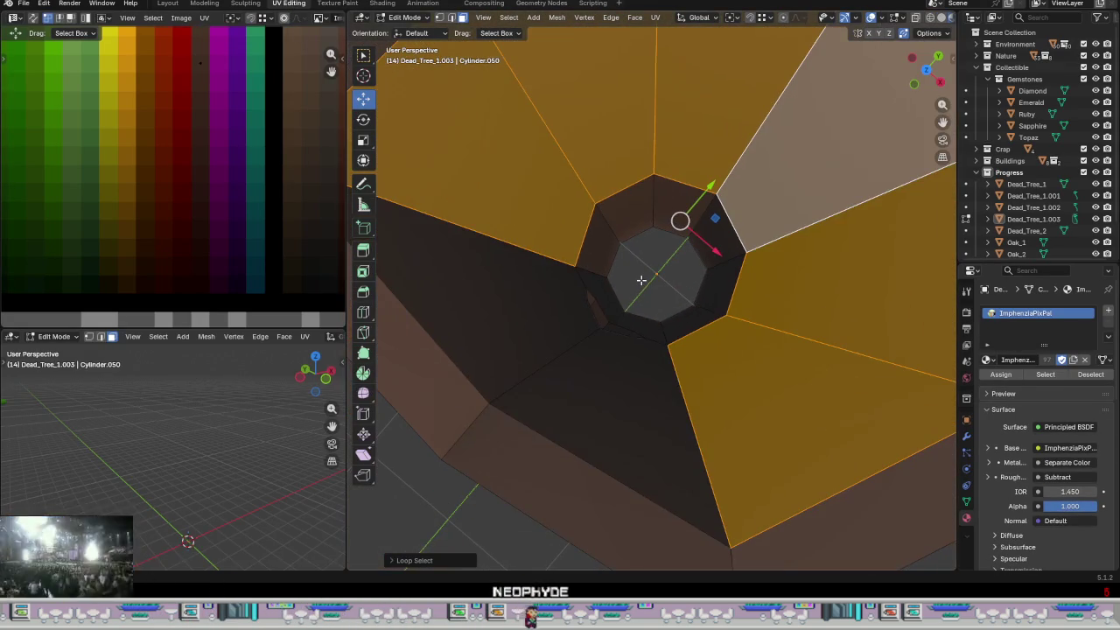
{"action": "left_click", "coordinate": [674, 176], "text": "alt"}
{"action": "right_click", "coordinate": [702, 242]}
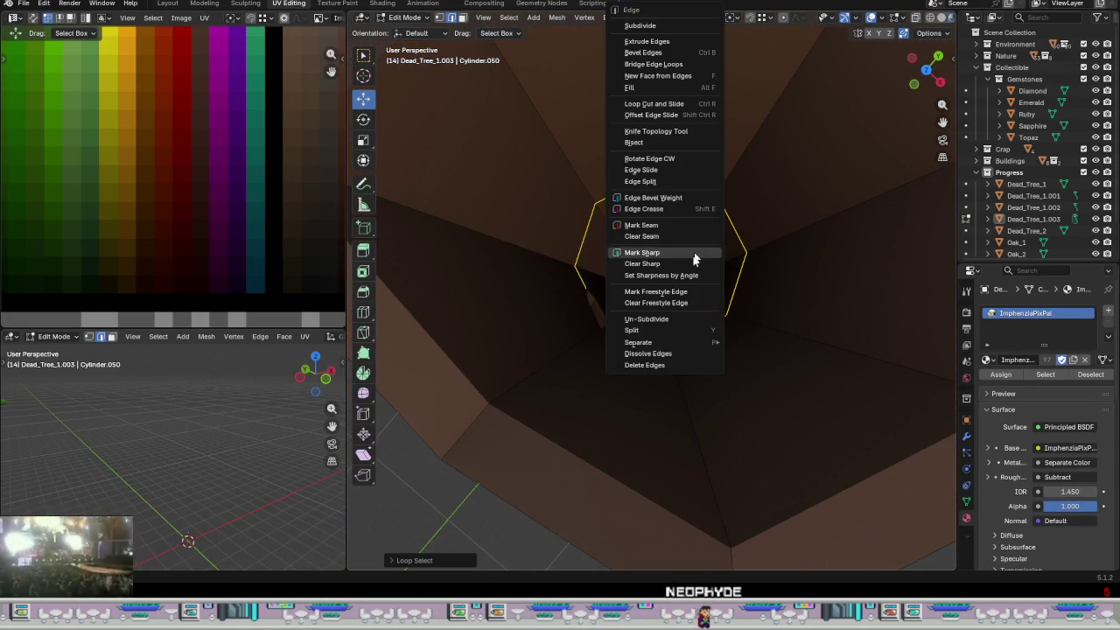
{"action": "left_click", "coordinate": [674, 354]}
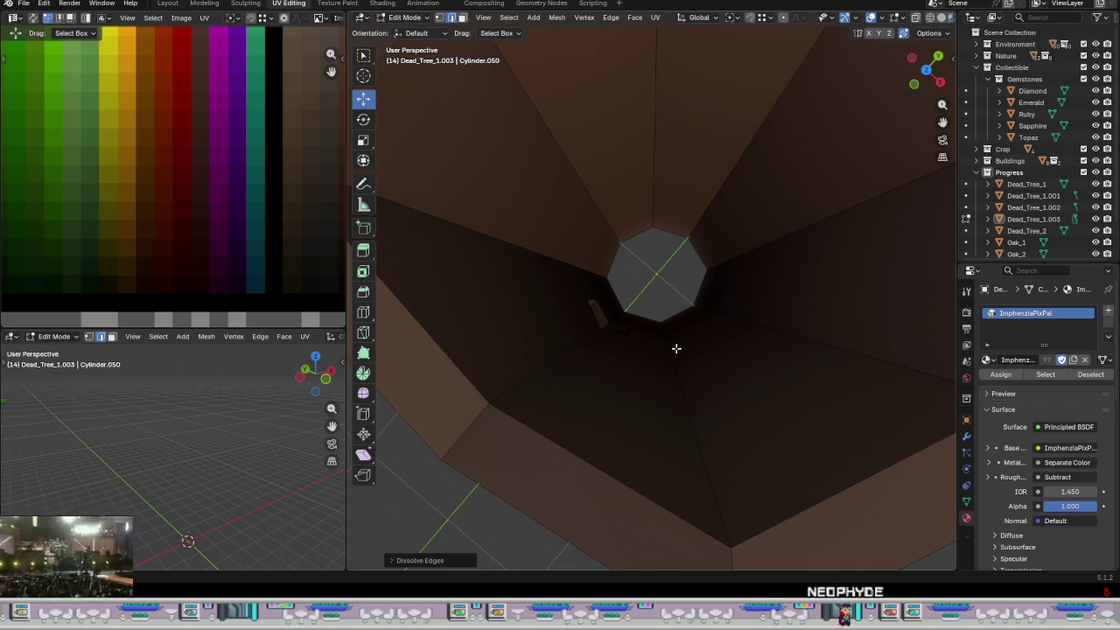
- Select the remaining inner rim edges and dissolve them
{"action": "left_click", "coordinate": [676, 349], "text": "alt"}
{"action": "middle_click_drag", "start_coordinate": [676, 346], "coordinate": [638, 304]}
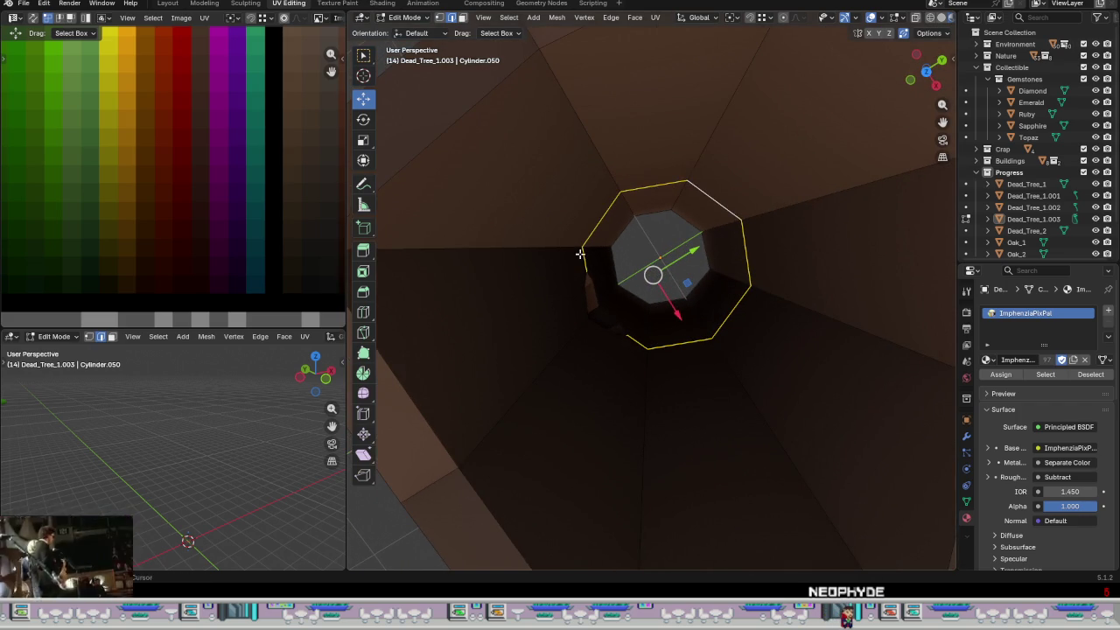
{"action": "right_click", "coordinate": [640, 342]}
{"action": "mouse_move", "coordinate": [578, 342]}
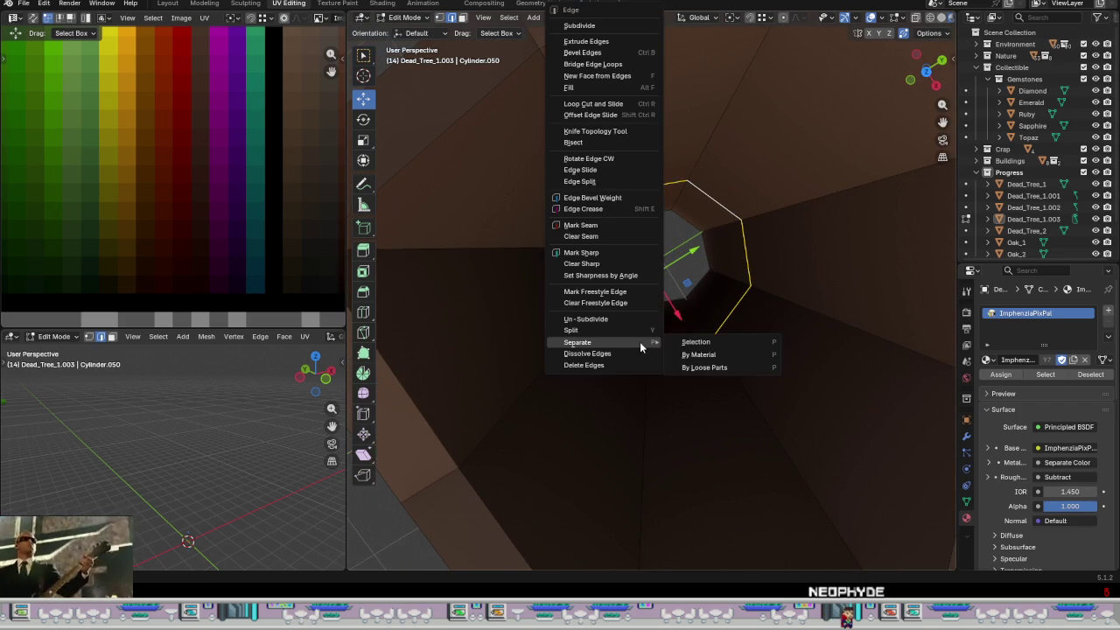
{"action": "left_click", "coordinate": [722, 342]}
{"action": "left_click", "coordinate": [674, 348]}
{"action": "left_click", "coordinate": [706, 205], "text": "ctrl"}
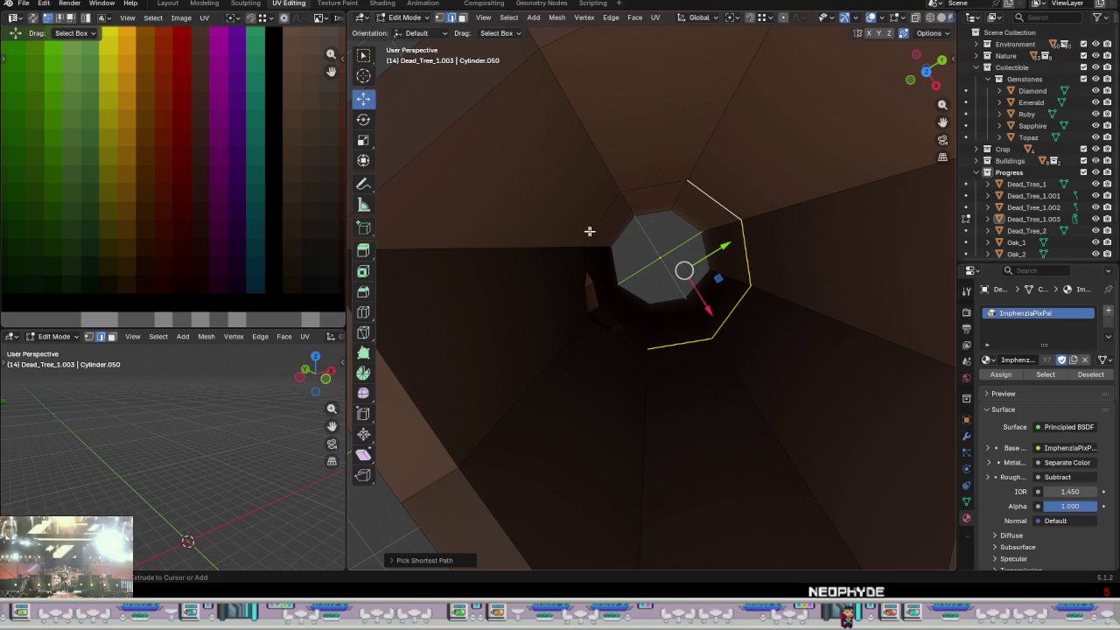
{"action": "right_click", "coordinate": [638, 343]}
{"action": "left_click", "coordinate": [671, 398]}
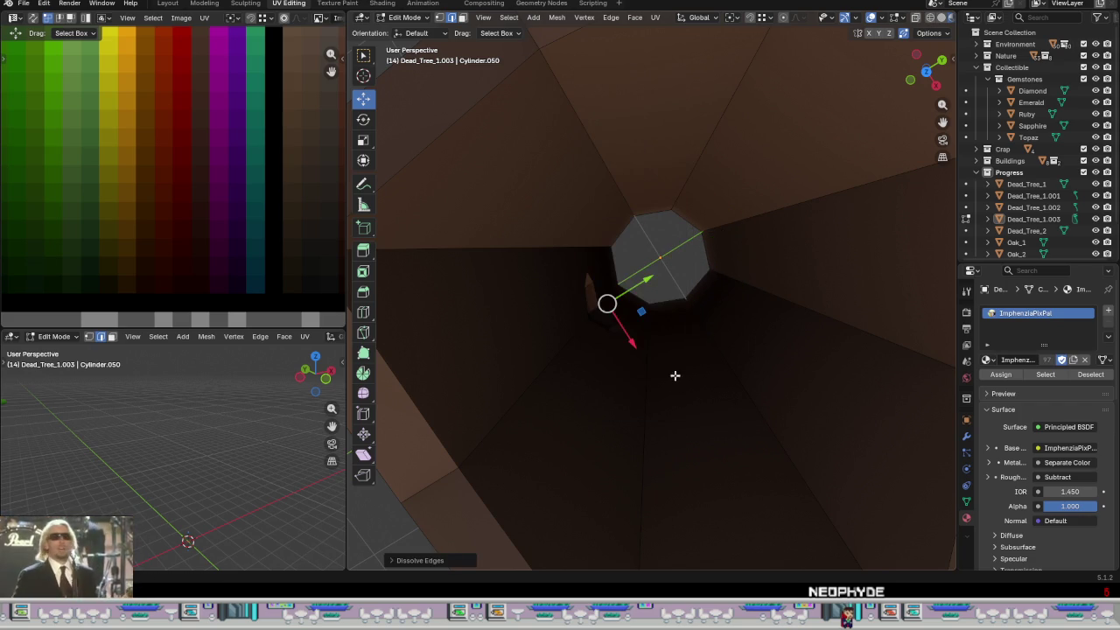
- Dissolve the stray edges running from the stub hole across the trunk
{"action": "mouse_move", "coordinate": [674, 376]}
{"action": "middle_mouse_down"}
{"action": "mouse_move", "coordinate": [700, 313]}
{"action": "mouse_move", "coordinate": [688, 242]}
{"action": "mouse_move", "coordinate": [600, 208]}
{"action": "mouse_move", "coordinate": [676, 247]}
{"action": "mouse_move", "coordinate": [707, 348]}
{"action": "mouse_move", "coordinate": [660, 348]}
{"action": "middle_mouse_up"}
{"action": "left_click", "coordinate": [660, 347], "text": "alt"}
{"action": "left_click", "coordinate": [610, 329], "text": "alt"}
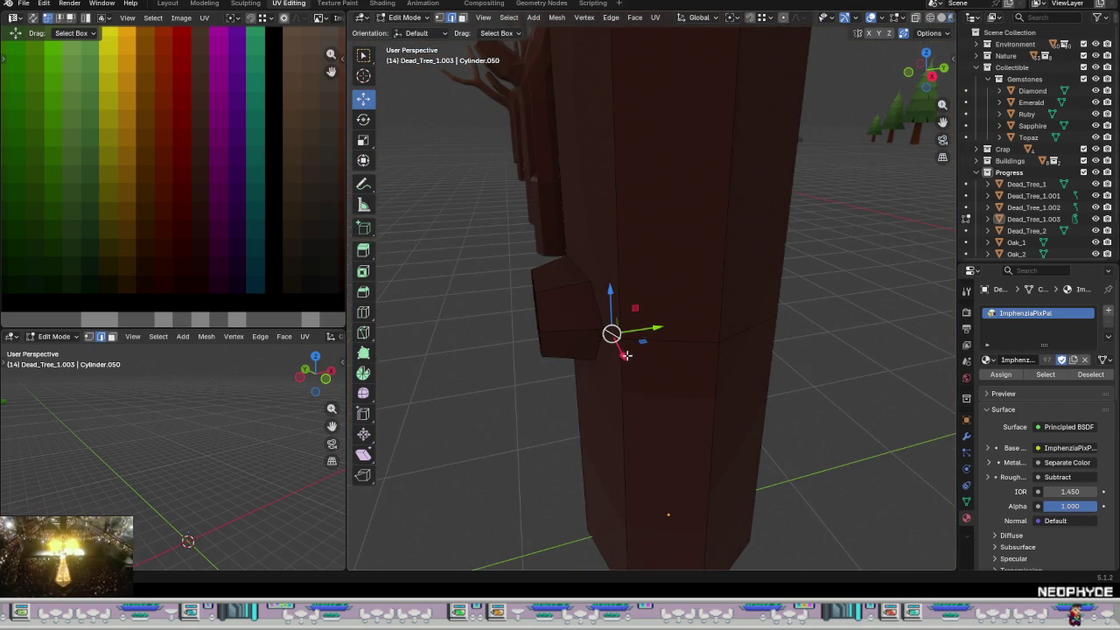
{"action": "left_click", "coordinate": [745, 337], "text": "alt"}
{"action": "mouse_move", "coordinate": [745, 337]}
{"action": "middle_mouse_down"}
{"action": "mouse_move", "coordinate": [651, 370]}
{"action": "mouse_move", "coordinate": [717, 362]}
{"action": "middle_mouse_up"}
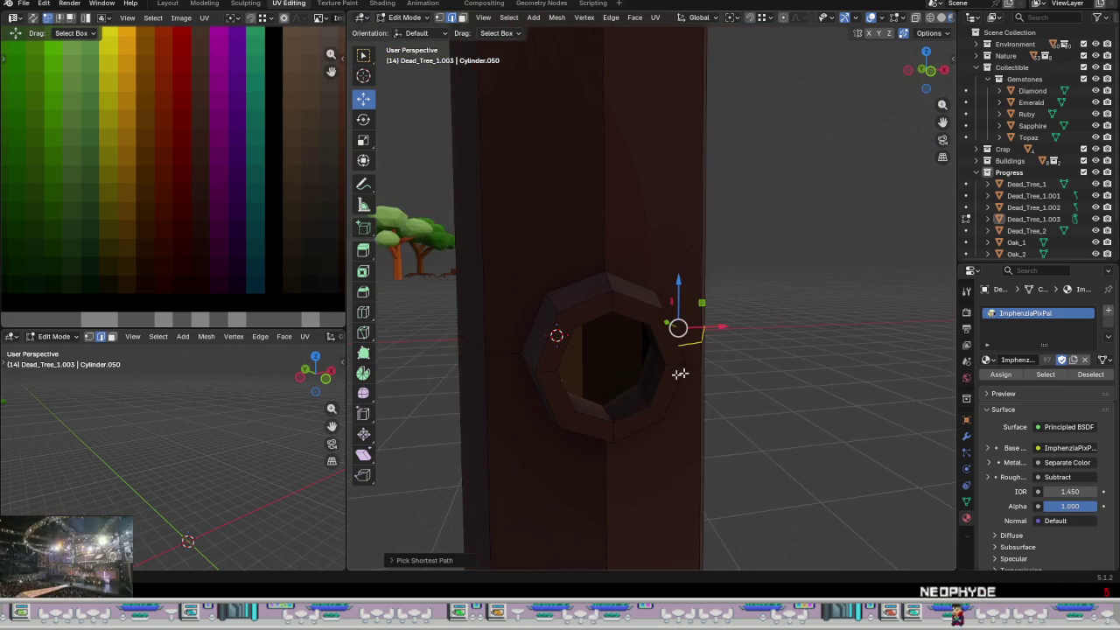
{"action": "left_click", "coordinate": [489, 361], "text": "ctrl"}
{"action": "right_click", "coordinate": [489, 360]}
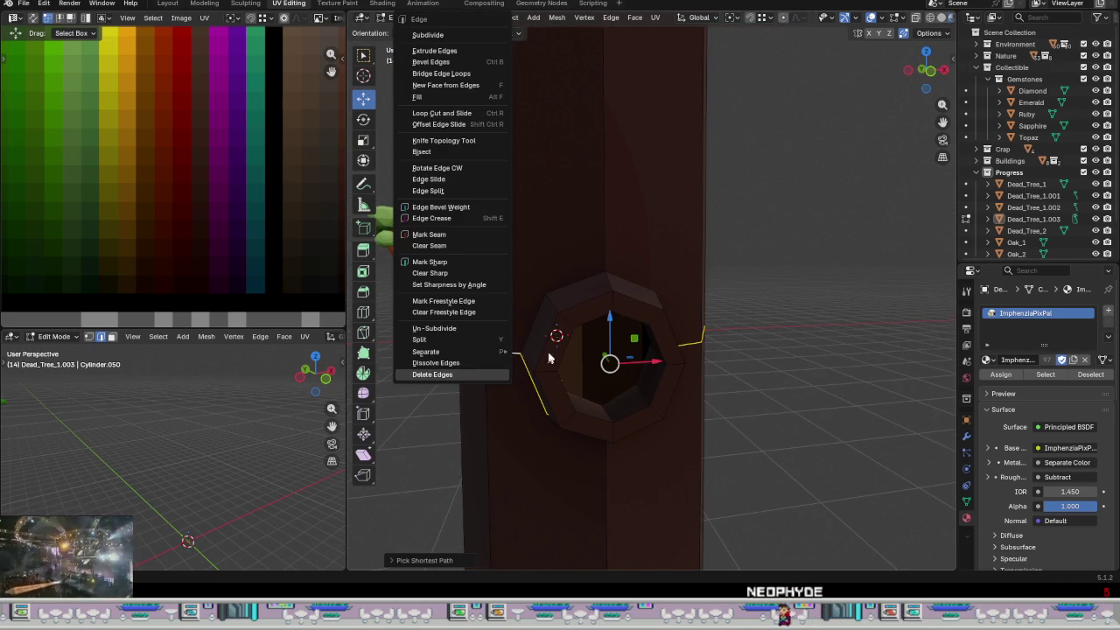
{"action": "scroll", "coordinate": [806, 450], "scroll_direction": "down", "scroll_amount": 5}
{"action": "middle_click_drag", "start_coordinate": [783, 450], "coordinate": [786, 437]}
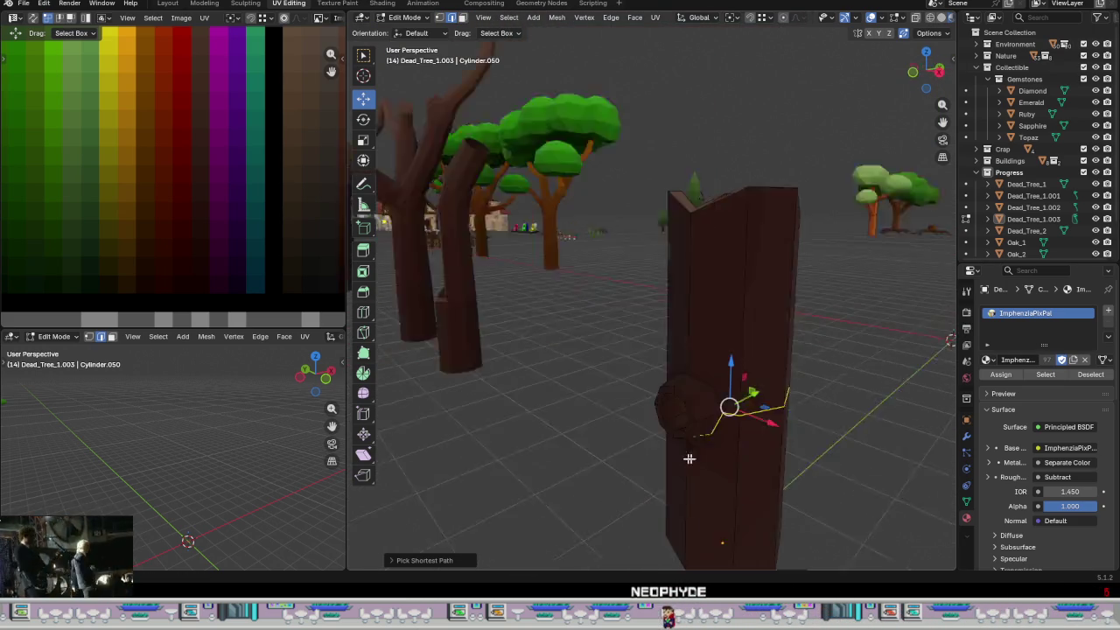
{"action": "mouse_move", "coordinate": [722, 415]}
{"action": "middle_mouse_down"}
{"action": "mouse_move", "coordinate": [685, 429]}
{"action": "mouse_move", "coordinate": [808, 457]}
{"action": "mouse_move", "coordinate": [818, 507]}
{"action": "mouse_move", "coordinate": [656, 475]}
{"action": "mouse_move", "coordinate": [723, 467]}
{"action": "middle_mouse_up"}
{"action": "mouse_move", "coordinate": [789, 463]}
{"action": "middle_mouse_down"}
{"action": "mouse_move", "coordinate": [794, 423]}
{"action": "mouse_move", "coordinate": [805, 450]}
{"action": "mouse_move", "coordinate": [657, 388]}
{"action": "middle_mouse_up"}
{"action": "key", "text": "ctrl+e"}
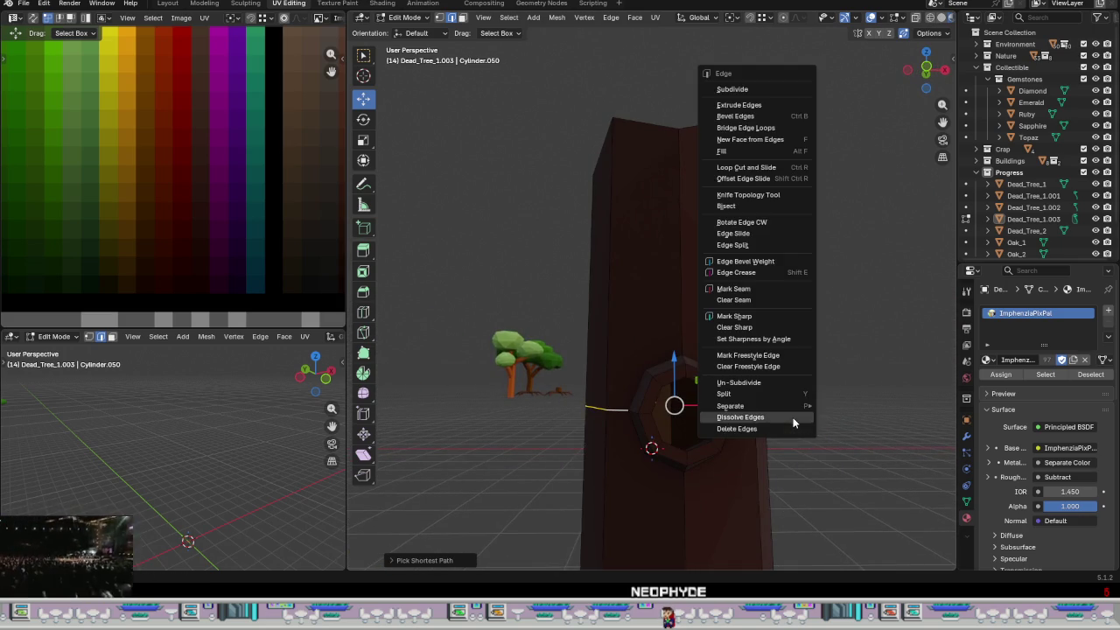
{"action": "left_click", "coordinate": [794, 417]}
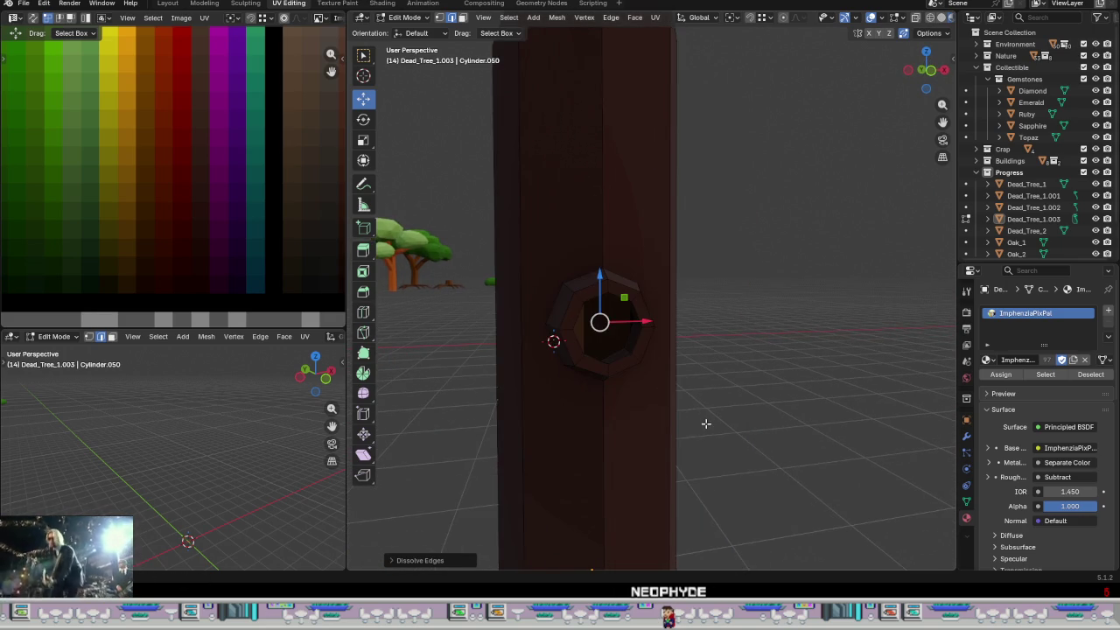
- Select the face loops lining the hollow trunk's inner wall
{"action": "scroll", "coordinate": [706, 423], "scroll_direction": "down", "scroll_amount": 5}
{"action": "middle_click_drag", "start_coordinate": [706, 422], "coordinate": [702, 452]}
{"action": "scroll", "coordinate": [687, 440], "scroll_direction": "up", "scroll_amount": 1}
{"action": "middle_click_drag", "start_coordinate": [668, 341], "coordinate": [690, 425]}
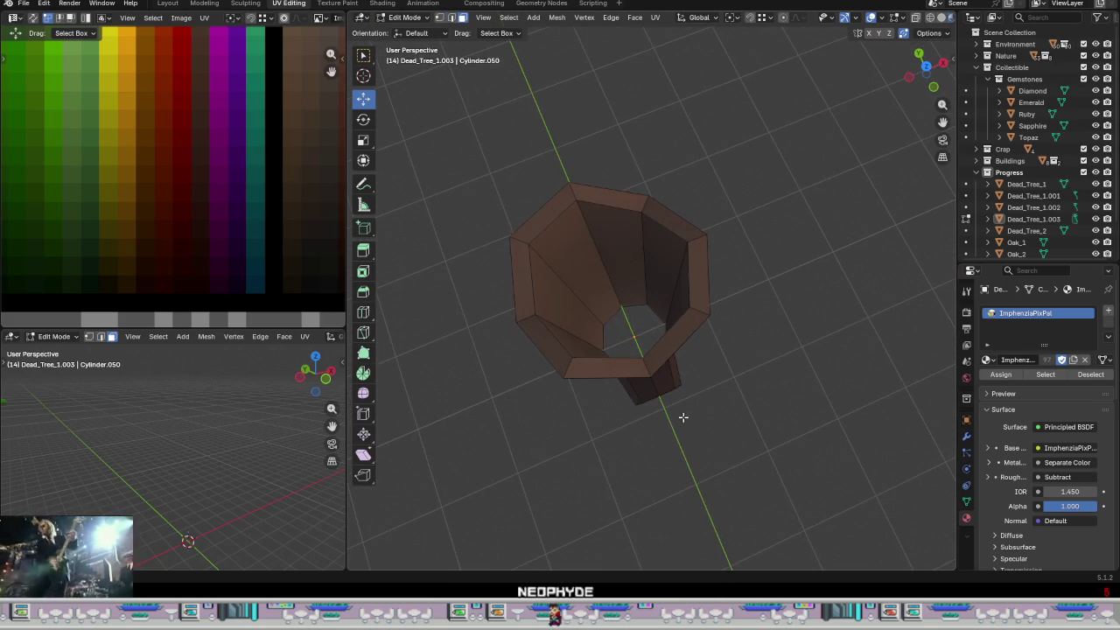
{"action": "left_click", "coordinate": [581, 292], "text": "alt"}
{"action": "mouse_move", "coordinate": [581, 293]}
{"action": "middle_mouse_down"}
{"action": "mouse_move", "coordinate": [623, 306]}
{"action": "mouse_move", "coordinate": [669, 286]}
{"action": "mouse_move", "coordinate": [525, 275]}
{"action": "mouse_move", "coordinate": [814, 295]}
{"action": "mouse_move", "coordinate": [830, 312]}
{"action": "mouse_move", "coordinate": [623, 288]}
{"action": "mouse_move", "coordinate": [671, 268]}
{"action": "mouse_move", "coordinate": [642, 337]}
{"action": "mouse_move", "coordinate": [745, 342]}
{"action": "middle_mouse_up"}
{"action": "left_click", "coordinate": [608, 253], "text": "shift"}
- Move the knot hole's inner-face UVs onto a near-black palette cell
{"action": "left_click", "coordinate": [652, 258], "text": "shift"}
{"action": "left_click", "coordinate": [770, 357], "text": "alt+shift"}
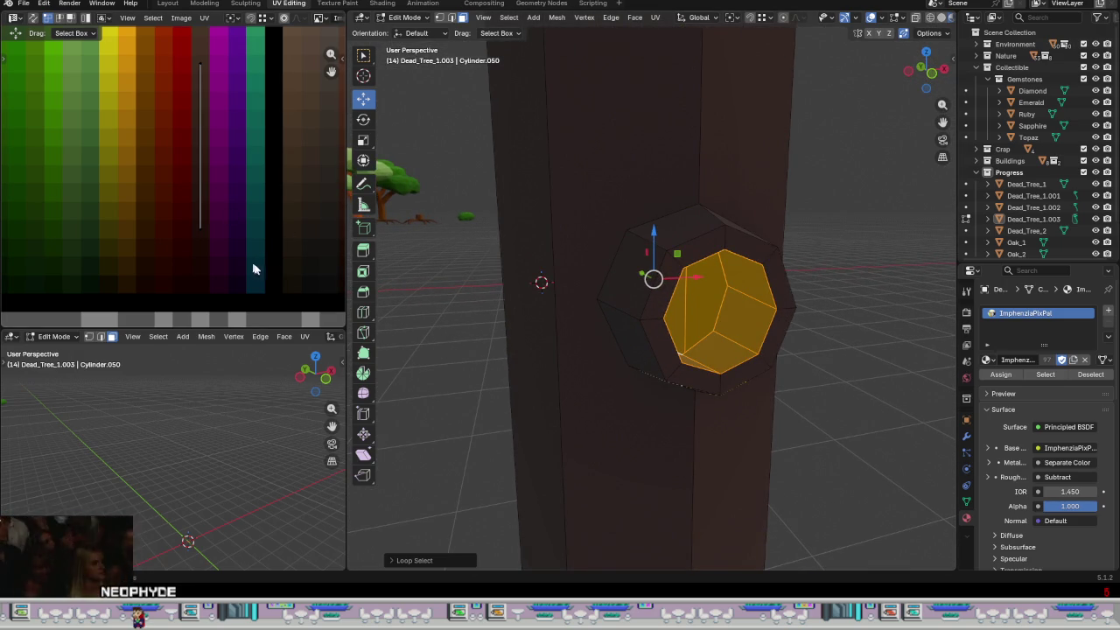
{"action": "mouse_move", "coordinate": [273, 135]}
{"action": "left_mouse_down"}
{"action": "mouse_move", "coordinate": [171, 61]}
{"action": "mouse_move", "coordinate": [213, 226]}
{"action": "left_mouse_up"}
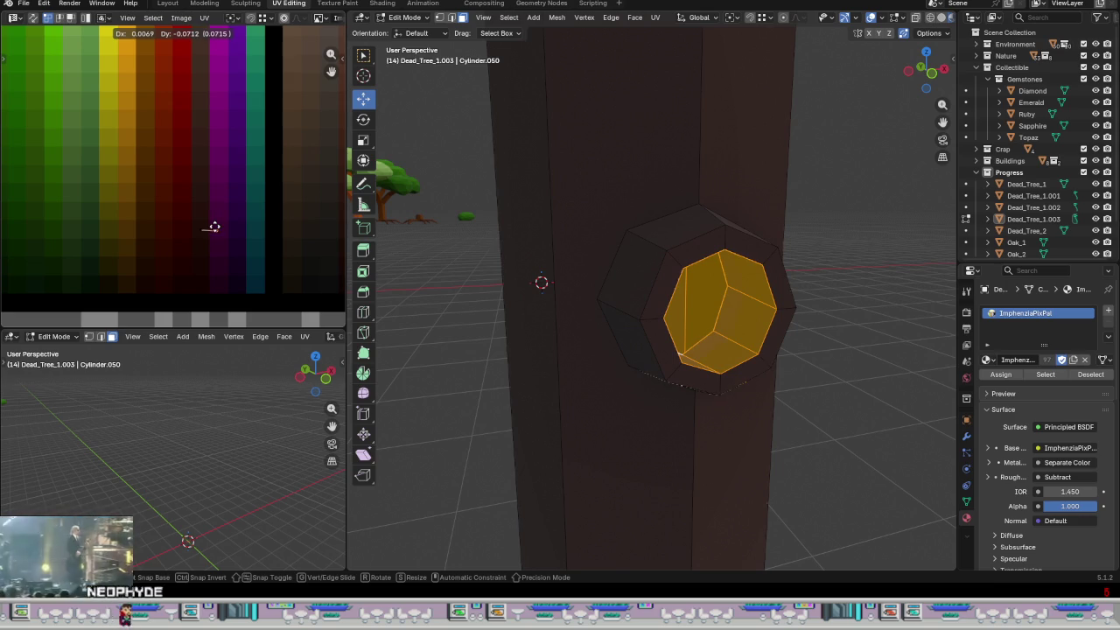
{"action": "scroll", "coordinate": [265, 242], "scroll_direction": "down", "scroll_amount": 3}
{"action": "middle_click_drag", "start_coordinate": [240, 253], "coordinate": [194, 292]}
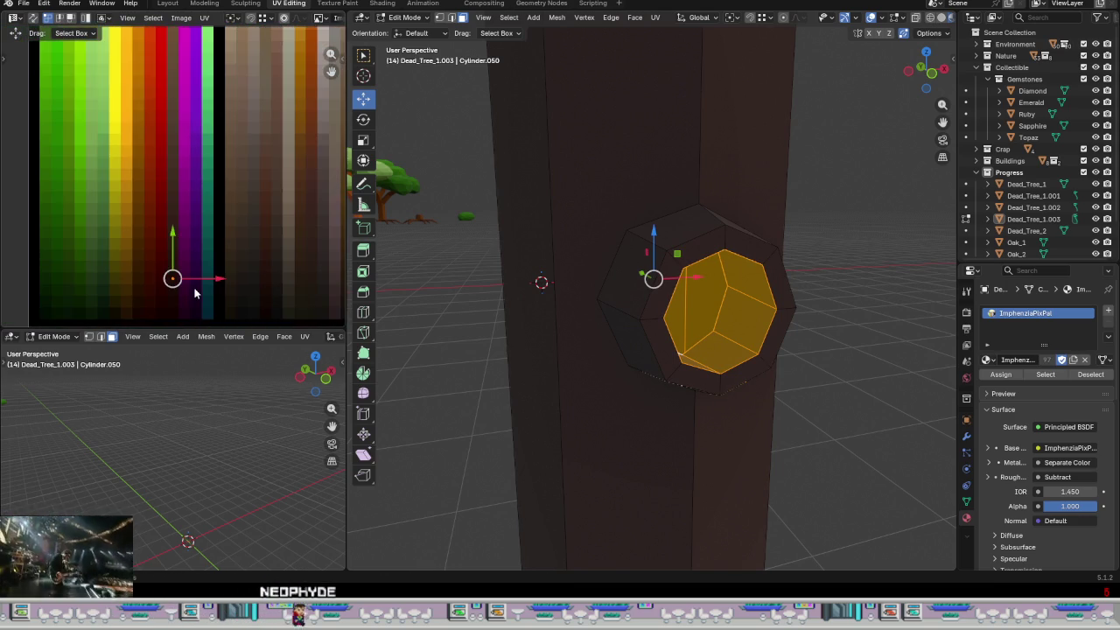
{"action": "scroll", "coordinate": [194, 292], "scroll_direction": "up", "scroll_amount": 2}
{"action": "scroll", "coordinate": [192, 250], "scroll_direction": "up", "scroll_amount": 3}
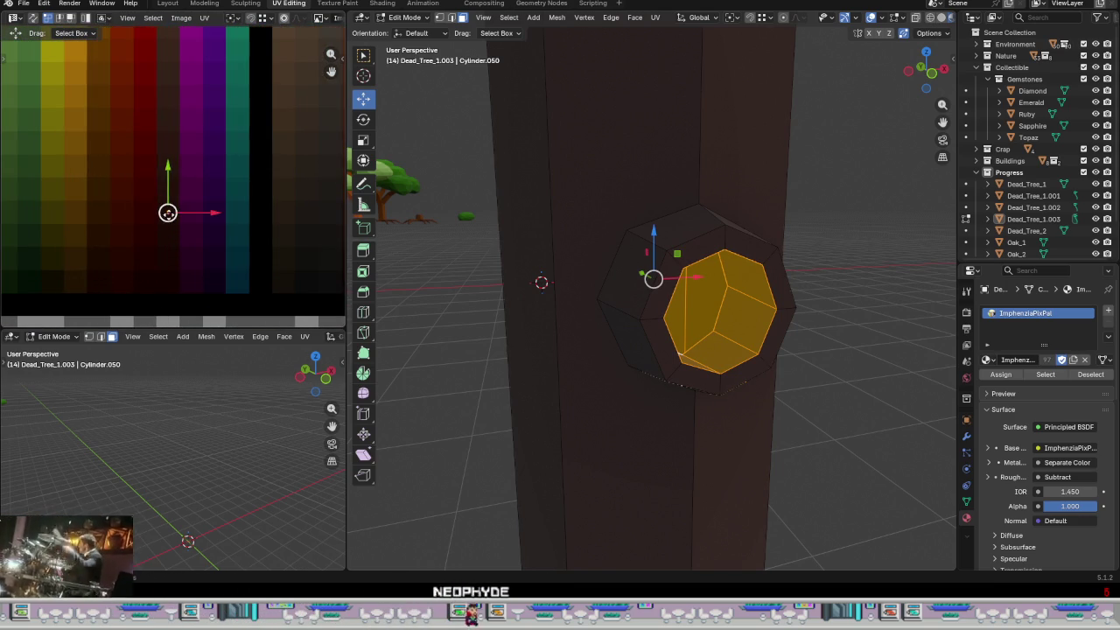
{"action": "left_click_drag", "start_coordinate": [168, 215], "coordinate": [169, 282]}
{"action": "key", "text": "Escape"}
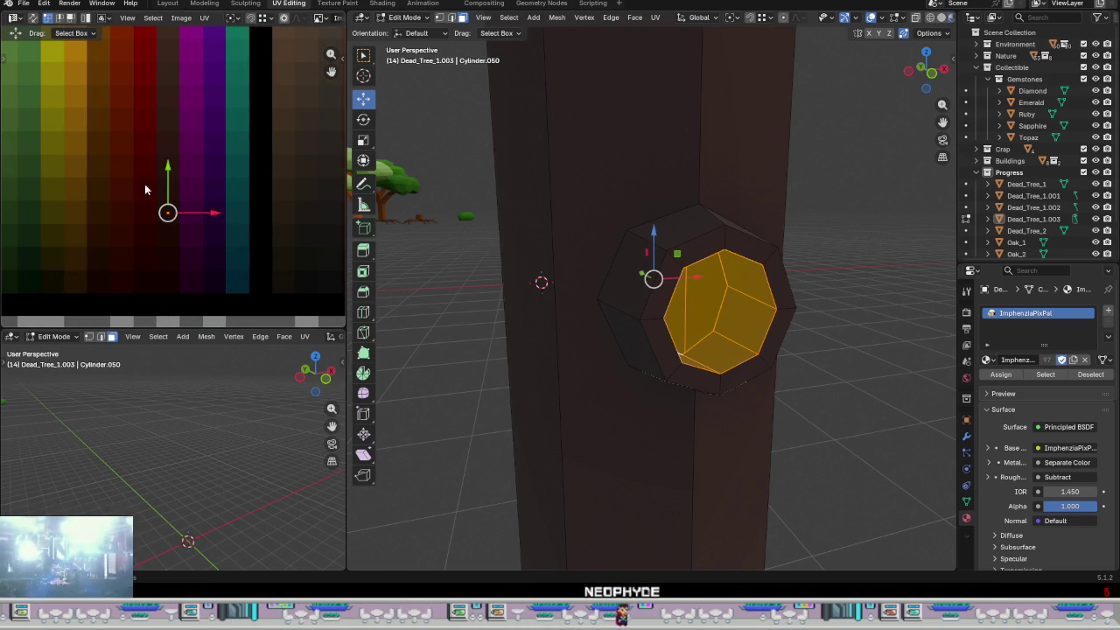
{"action": "left_click_drag", "start_coordinate": [170, 169], "coordinate": [172, 236]}
- Check the dark knot hole in Object Mode, then reselect trunk faces in Edit Mode
{"action": "key", "text": "Tab"}
{"action": "scroll", "coordinate": [831, 417], "scroll_direction": "down", "scroll_amount": 2}
{"action": "mouse_move", "coordinate": [825, 413]}
{"action": "middle_mouse_down"}
{"action": "mouse_move", "coordinate": [553, 379]}
{"action": "mouse_move", "coordinate": [602, 353]}
{"action": "mouse_move", "coordinate": [601, 375]}
{"action": "mouse_move", "coordinate": [701, 367]}
{"action": "middle_mouse_up"}
{"action": "scroll", "coordinate": [553, 378], "scroll_direction": "down", "scroll_amount": 2}
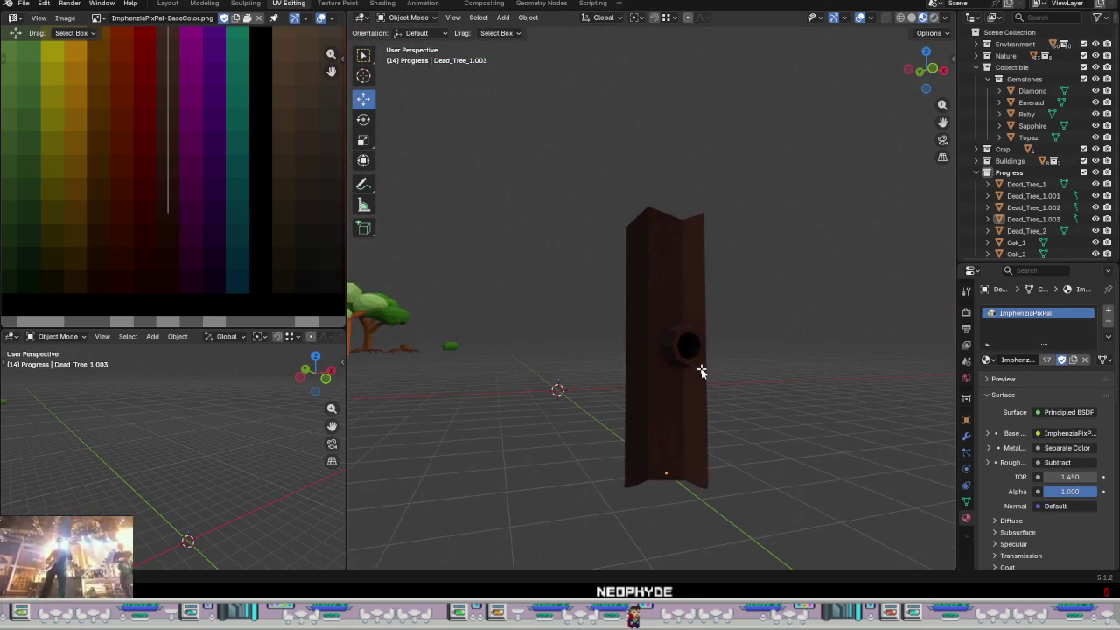
{"action": "key", "text": "Tab"}
{"action": "left_click", "coordinate": [658, 306]}
{"action": "mouse_move", "coordinate": [635, 333]}
{"action": "middle_mouse_down"}
{"action": "mouse_move", "coordinate": [612, 345]}
{"action": "mouse_move", "coordinate": [727, 350]}
{"action": "mouse_move", "coordinate": [509, 318]}
{"action": "mouse_move", "coordinate": [497, 264]}
{"action": "middle_mouse_up"}
{"action": "left_click", "coordinate": [582, 315]}
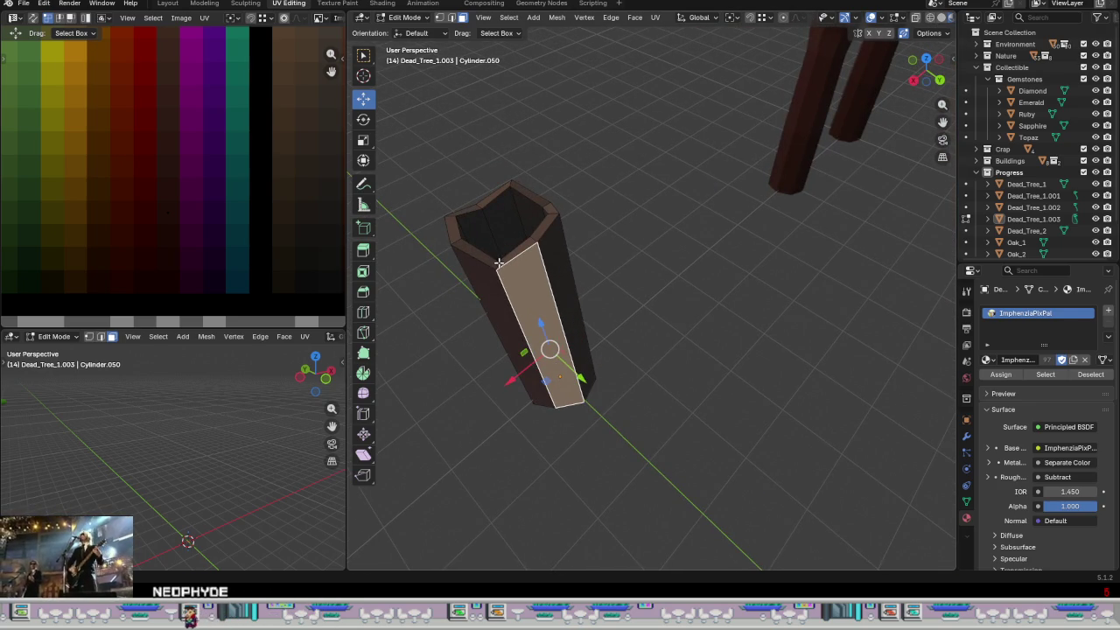
{"action": "left_click", "coordinate": [497, 264], "text": "alt"}
{"action": "scroll", "coordinate": [210, 208], "scroll_direction": "down", "scroll_amount": 3}
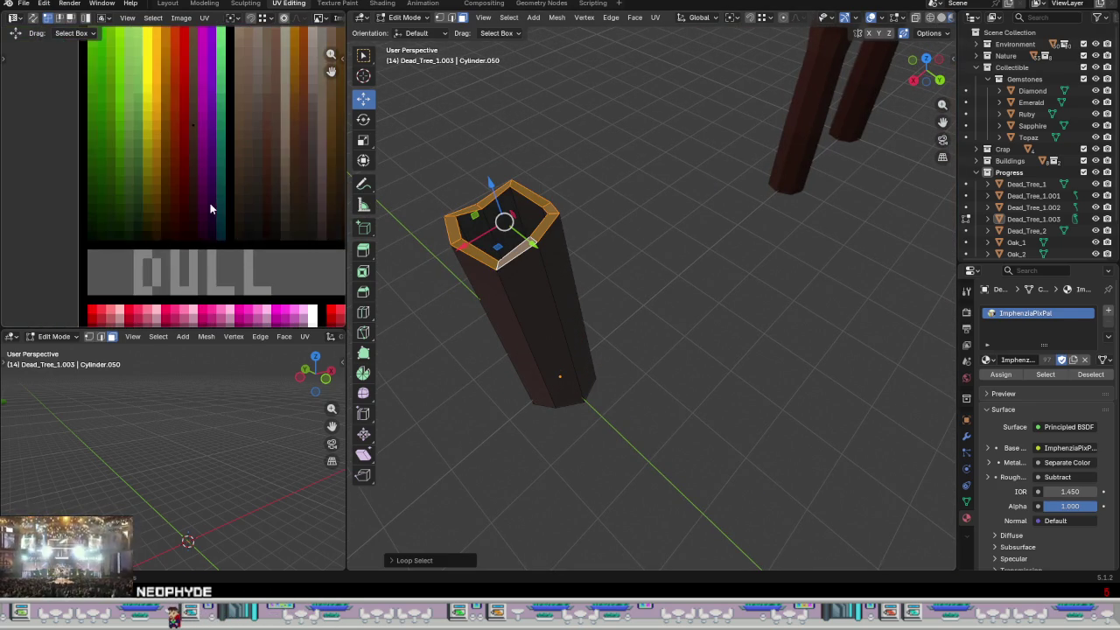
{"action": "scroll", "coordinate": [214, 138], "scroll_direction": "up", "scroll_amount": 3}
{"action": "mouse_move", "coordinate": [501, 260]}
{"action": "middle_mouse_down"}
{"action": "mouse_move", "coordinate": [670, 250]}
{"action": "mouse_move", "coordinate": [508, 399]}
{"action": "middle_mouse_up"}
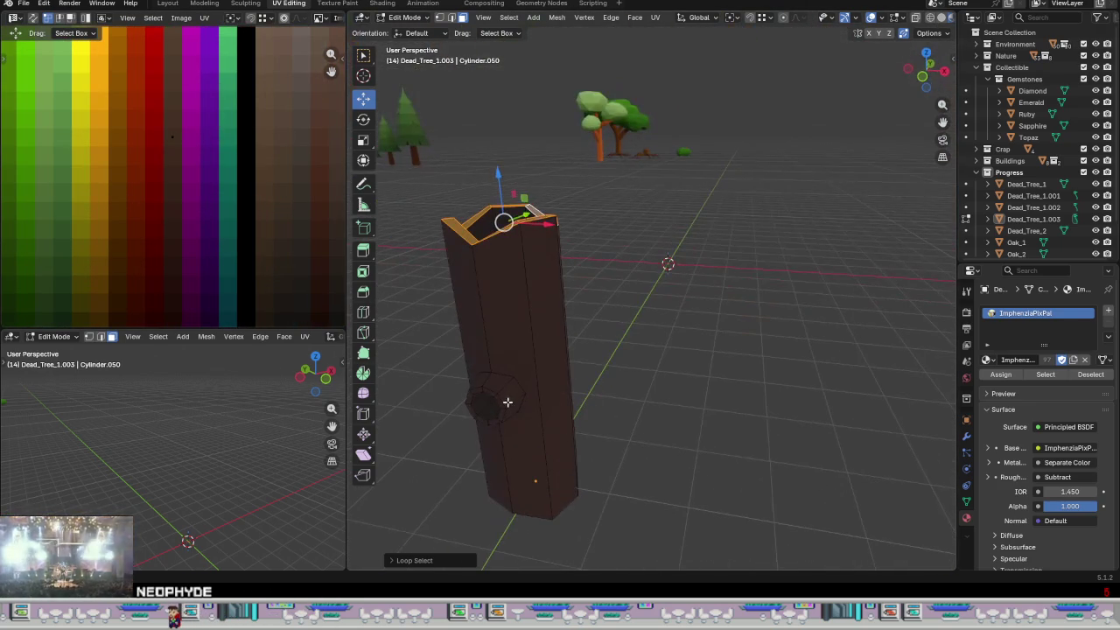
{"action": "left_click", "coordinate": [506, 398], "text": "alt"}
{"action": "key", "text": "KP_Decimal"}
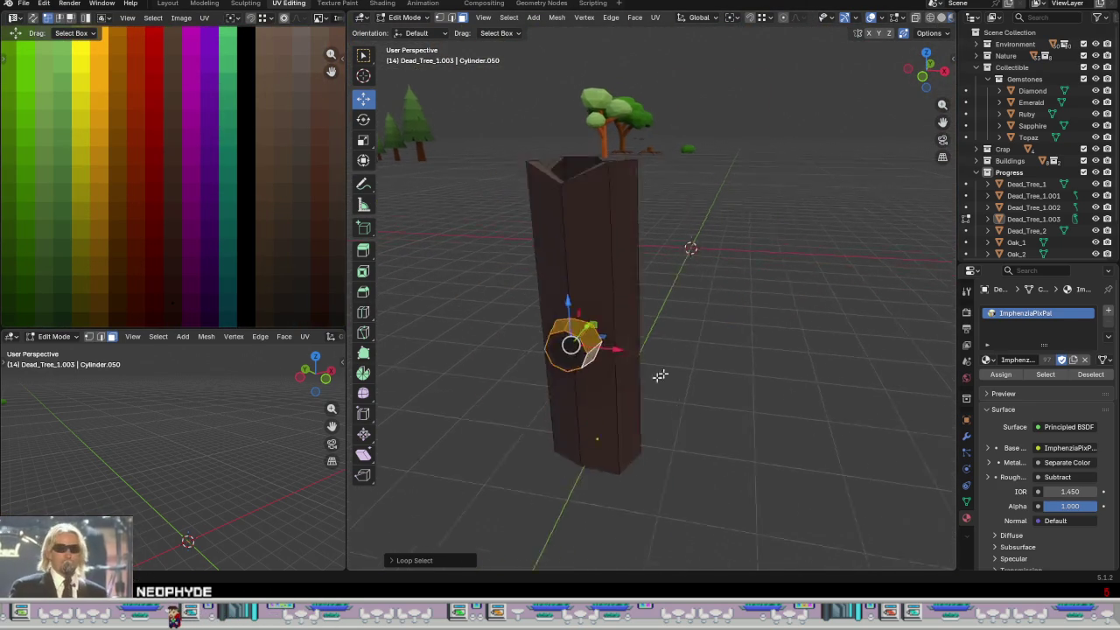
{"action": "left_click", "coordinate": [714, 253]}
{"action": "mouse_move", "coordinate": [713, 253]}
{"action": "middle_mouse_down"}
{"action": "mouse_move", "coordinate": [651, 345]}
{"action": "mouse_move", "coordinate": [605, 333]}
{"action": "middle_mouse_up"}
{"action": "left_click", "coordinate": [597, 196], "text": "alt"}
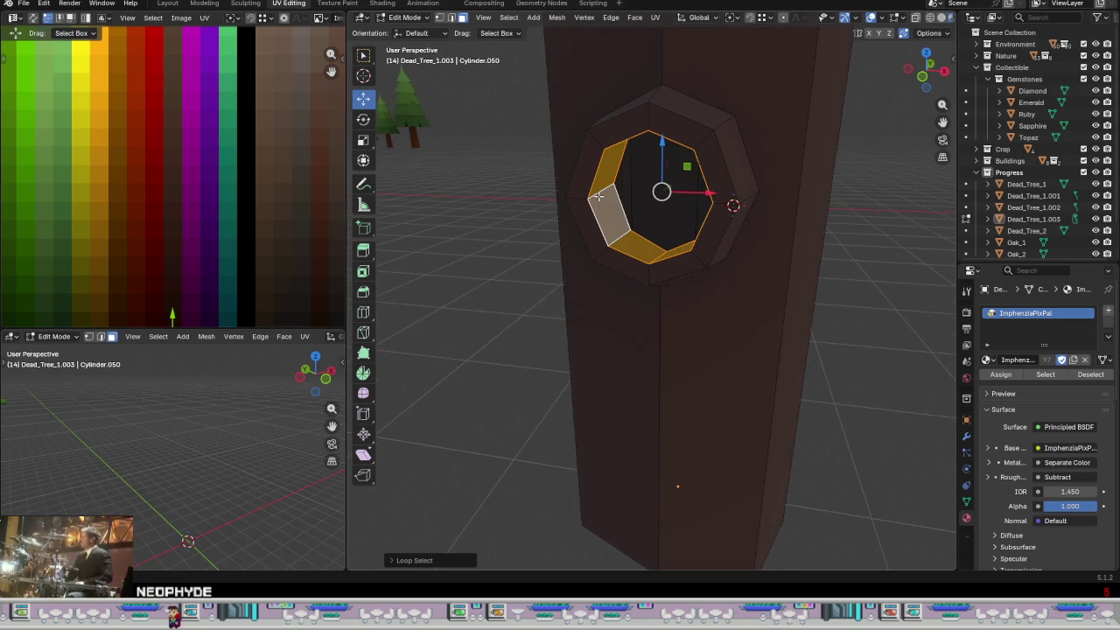
{"action": "left_click", "coordinate": [646, 276], "text": "alt"}
{"action": "scroll", "coordinate": [267, 248], "scroll_direction": "down", "scroll_amount": 2}
{"action": "scroll", "coordinate": [247, 166], "scroll_direction": "down", "scroll_amount": 2}
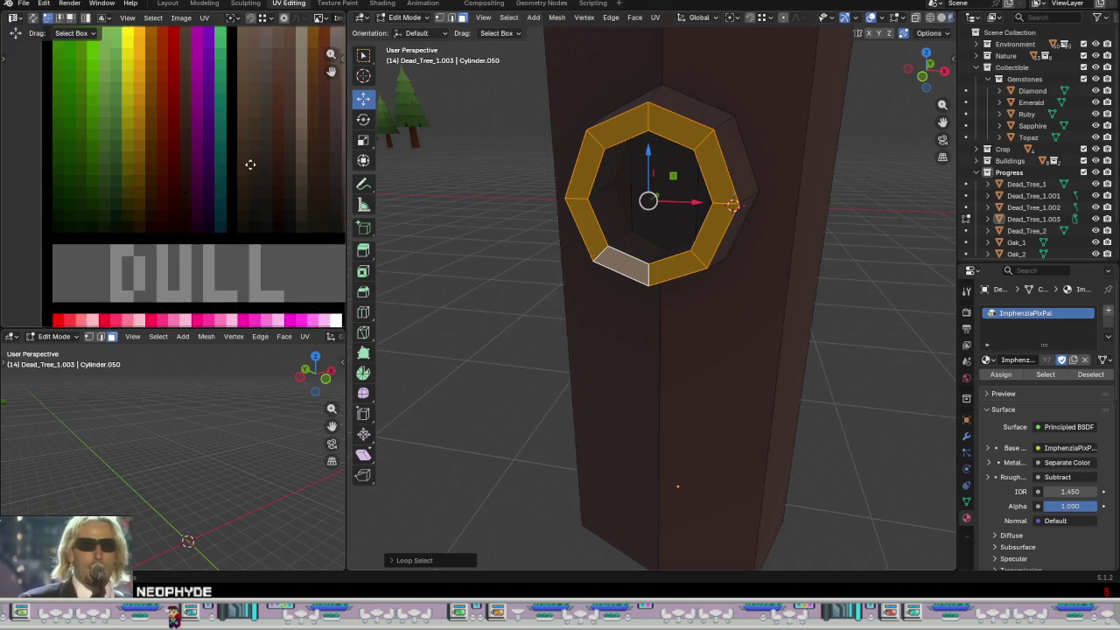
{"action": "middle_click_drag", "start_coordinate": [248, 165], "coordinate": [253, 224]}
{"action": "mouse_move", "coordinate": [683, 386]}
{"action": "middle_mouse_down"}
{"action": "mouse_move", "coordinate": [703, 338]}
{"action": "mouse_move", "coordinate": [620, 303]}
{"action": "mouse_move", "coordinate": [675, 347]}
{"action": "mouse_move", "coordinate": [665, 314]}
{"action": "middle_mouse_up"}
{"action": "left_click", "coordinate": [670, 282]}
{"action": "scroll", "coordinate": [635, 338], "scroll_direction": "down", "scroll_amount": 3}
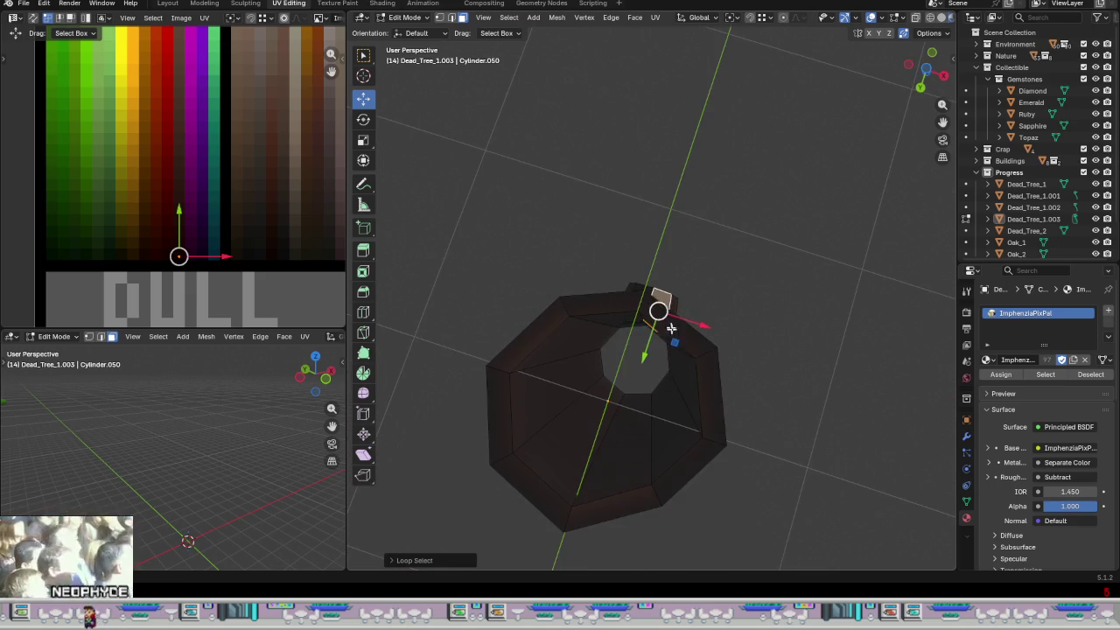
{"action": "left_click", "coordinate": [703, 354], "text": "alt"}
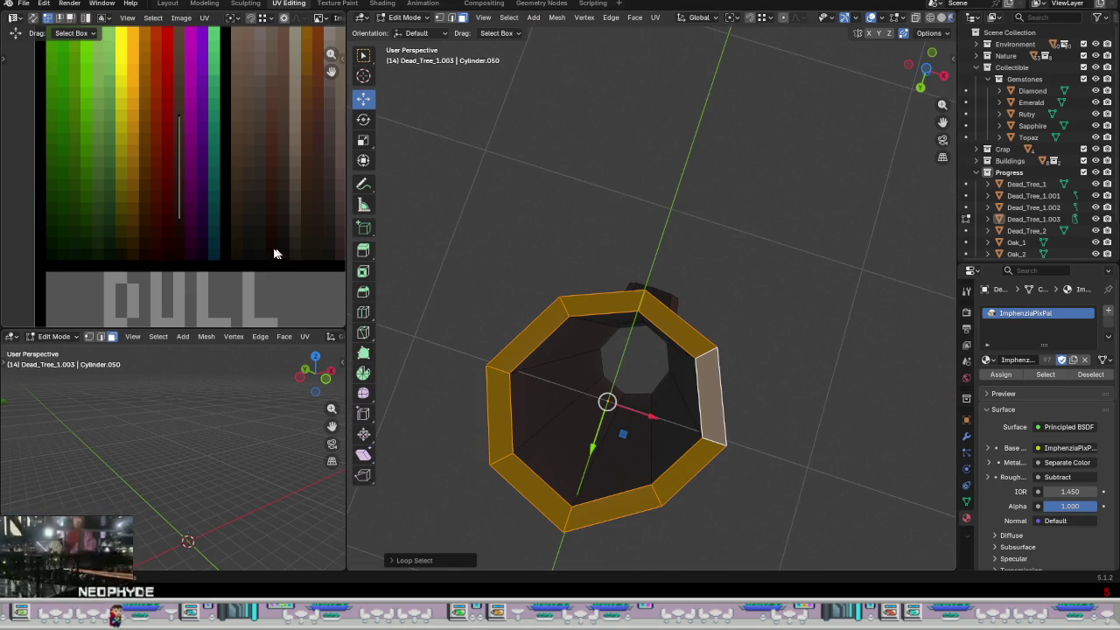
{"action": "left_click_drag", "start_coordinate": [242, 96], "coordinate": [110, 138]}
{"action": "mouse_move", "coordinate": [246, 247]}
{"action": "left_mouse_down"}
{"action": "mouse_move", "coordinate": [145, 201]}
{"action": "mouse_move", "coordinate": [178, 115]}
{"action": "left_mouse_up"}
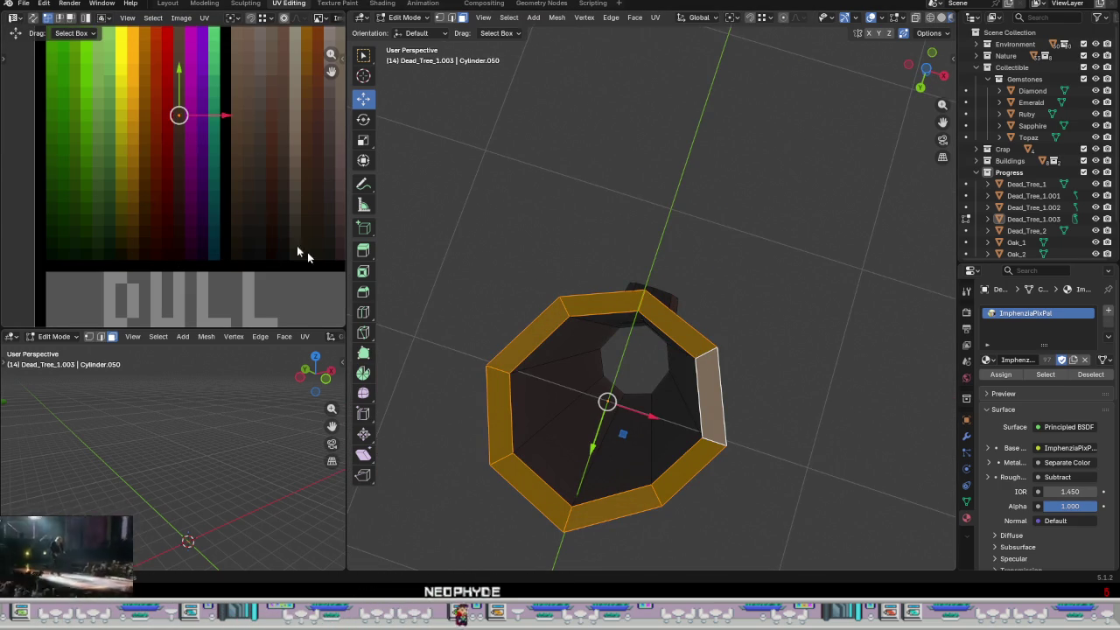
{"action": "left_click", "coordinate": [670, 412]}
{"action": "mouse_move", "coordinate": [670, 412]}
{"action": "middle_mouse_down"}
{"action": "mouse_move", "coordinate": [712, 342]}
{"action": "mouse_move", "coordinate": [659, 454]}
{"action": "mouse_move", "coordinate": [650, 400]}
{"action": "mouse_move", "coordinate": [595, 415]}
{"action": "middle_mouse_up"}
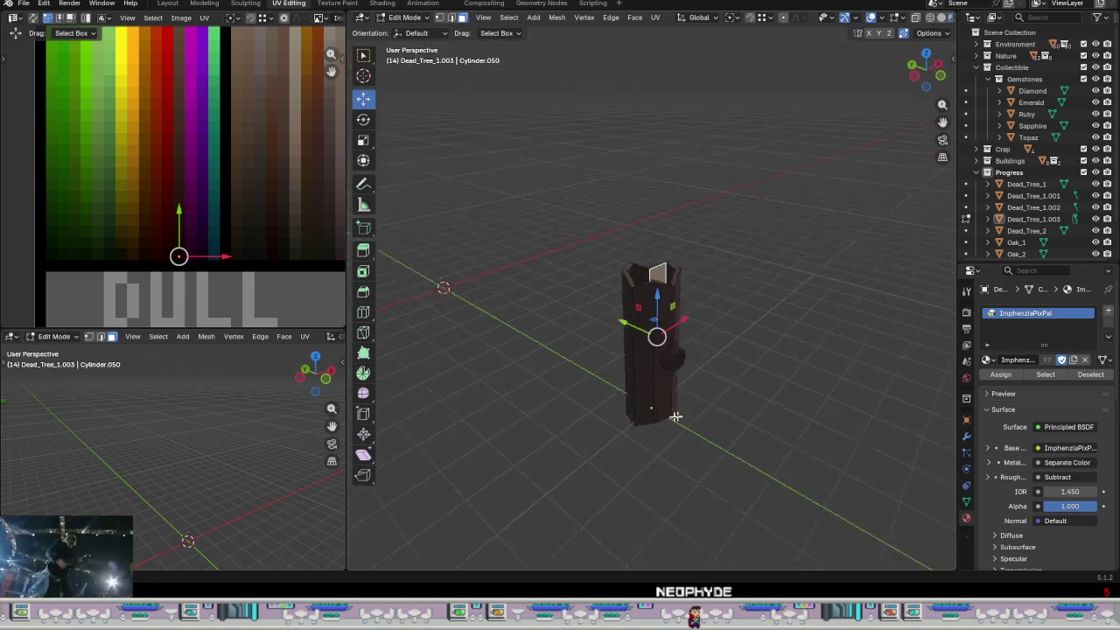
{"action": "key", "text": "l"}
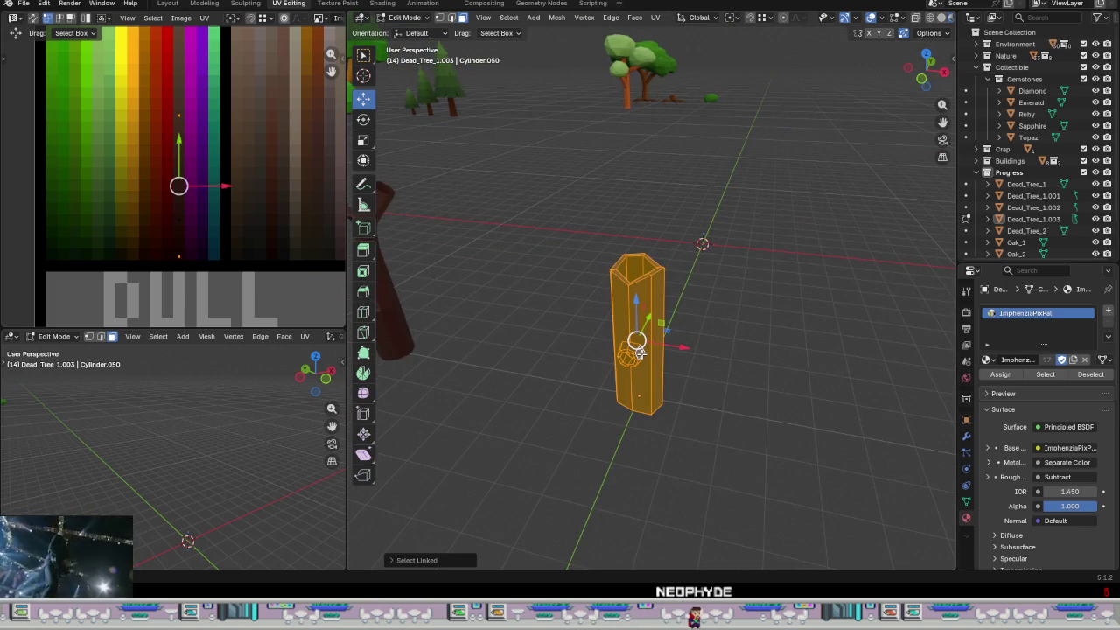
- Rotate the trunk -90° about X so it lies flat
{"action": "mouse_move", "coordinate": [640, 352]}
{"action": "middle_mouse_down"}
{"action": "mouse_move", "coordinate": [697, 367]}
{"action": "mouse_move", "coordinate": [541, 347]}
{"action": "middle_mouse_up"}
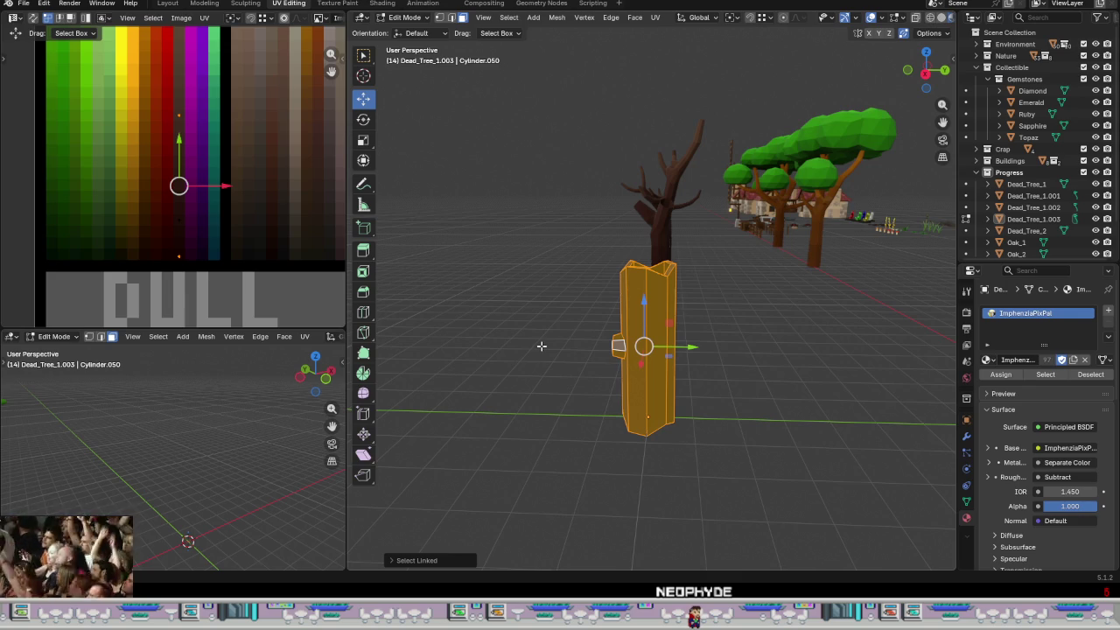
{"action": "key", "text": "r"}
{"action": "type", "text": "x"}
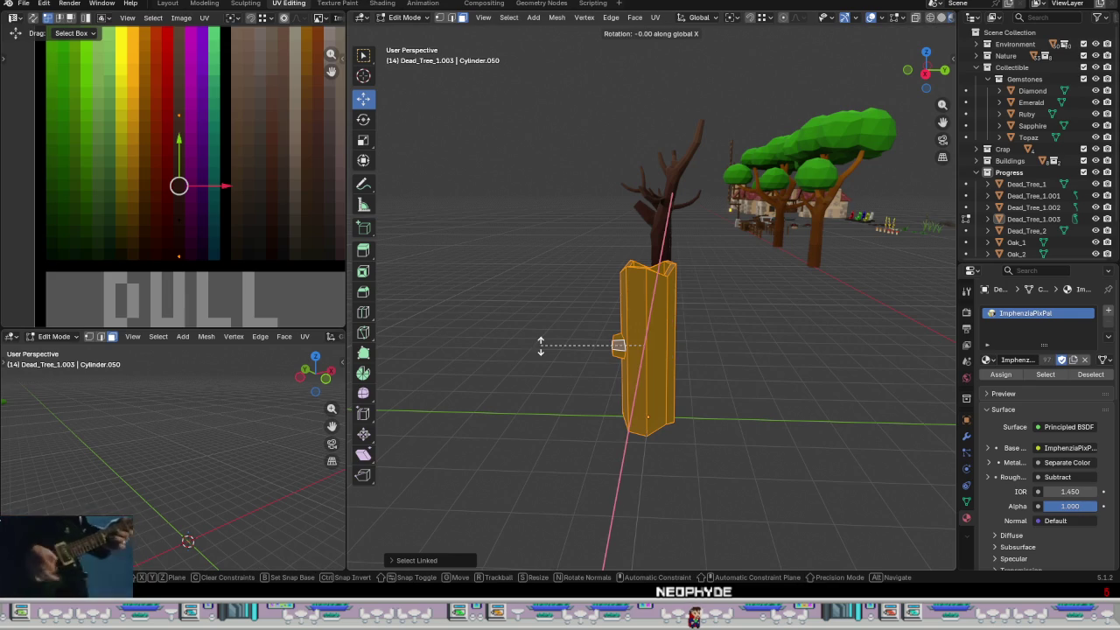
{"action": "type", "text": "9"}
{"action": "key", "text": "BackSpace"}
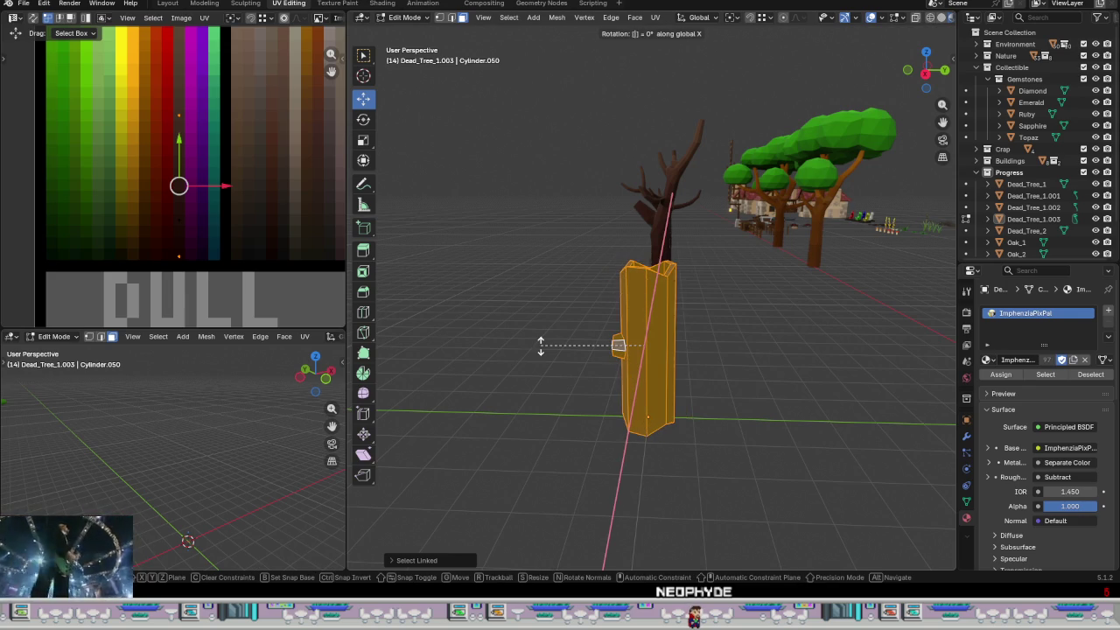
{"action": "type", "text": "9"}
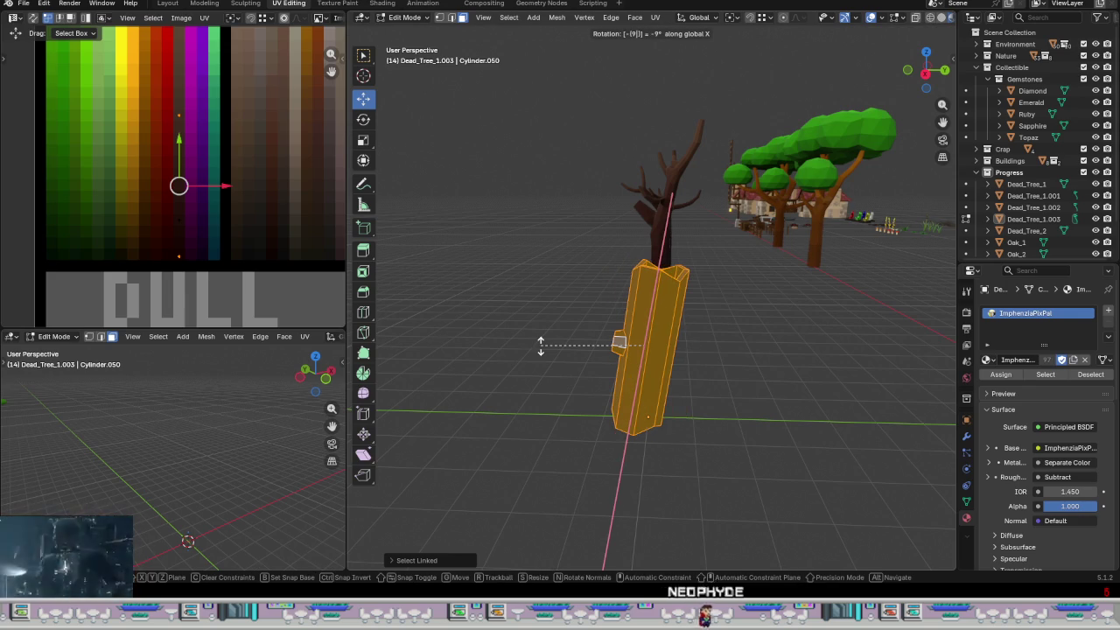
{"action": "type", "text": "0"}
{"action": "key", "text": "Return"}
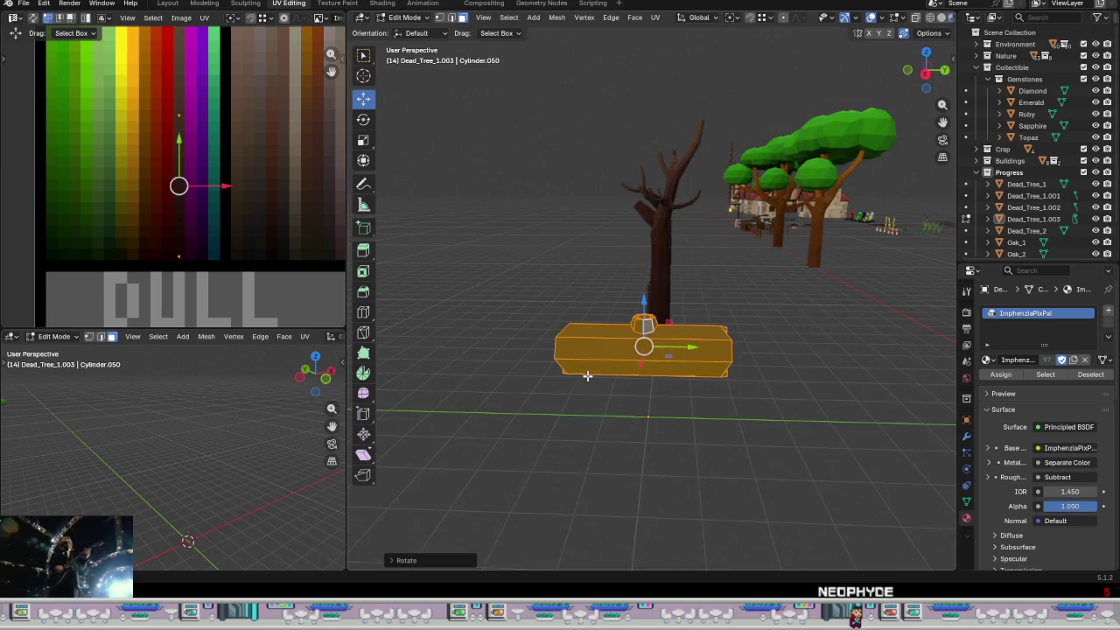
- Turn the log 90° about Z and view it in Front Orthographic
{"action": "middle_click_drag", "start_coordinate": [542, 346], "coordinate": [604, 474]}
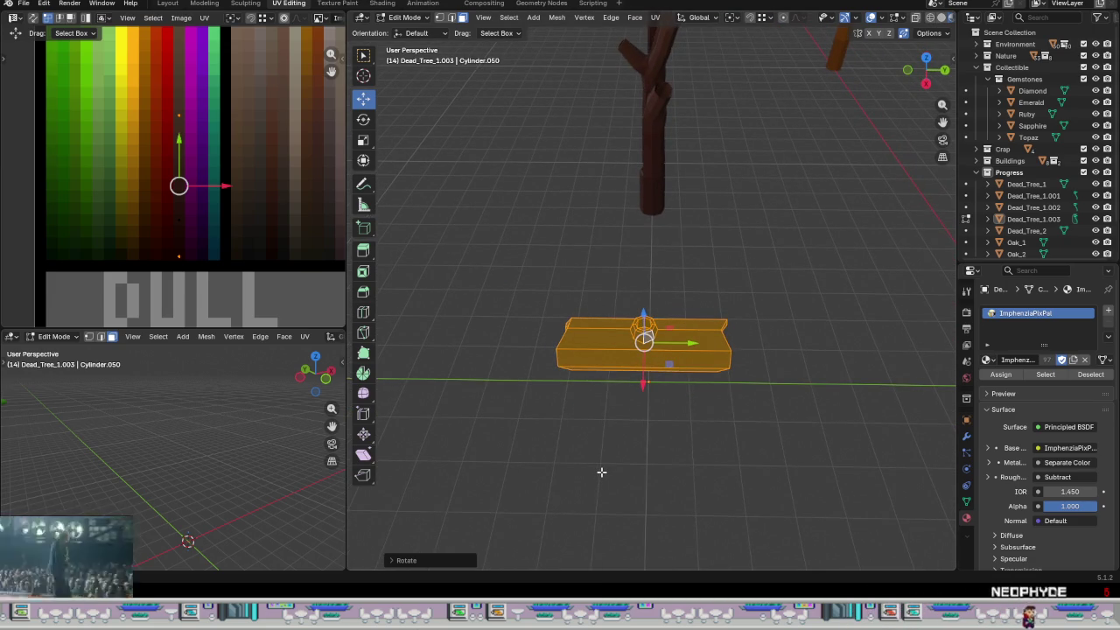
{"action": "type", "text": "rz90"}
{"action": "key", "text": "Return"}
{"action": "mouse_move", "coordinate": [601, 472]}
{"action": "middle_mouse_down"}
{"action": "mouse_move", "coordinate": [607, 420]}
{"action": "mouse_move", "coordinate": [688, 346]}
{"action": "middle_mouse_up"}
{"action": "key", "text": "KP_1"}
{"action": "scroll", "coordinate": [674, 378], "scroll_direction": "up", "scroll_amount": 2}
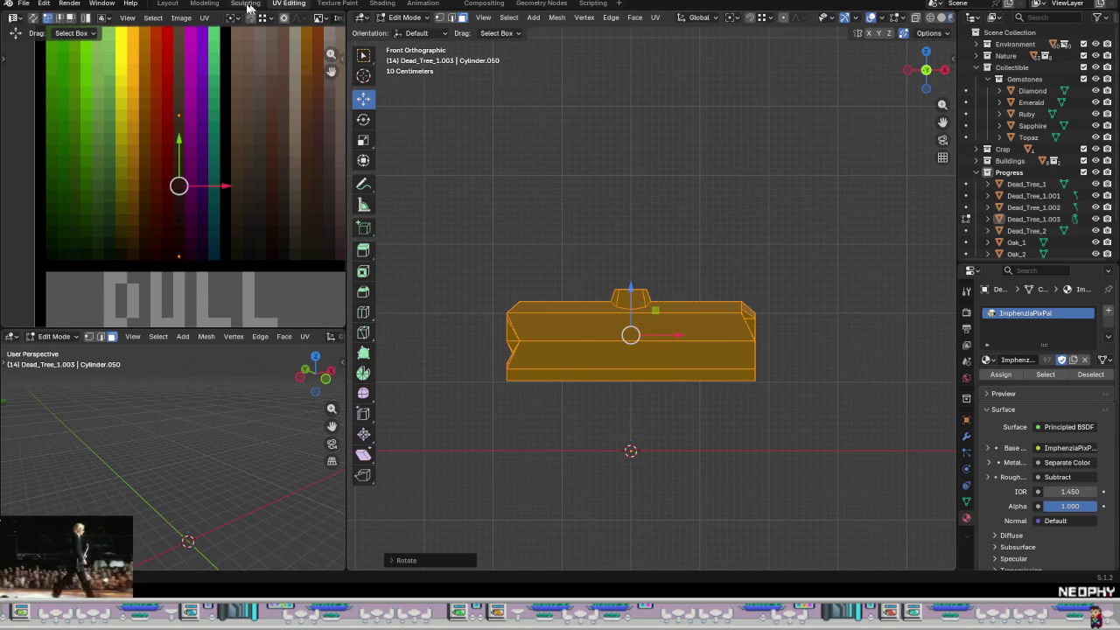
- Set snapping to Increment in the Modeling workspace and drop the log 1 m
{"action": "left_click", "coordinate": [203, 4]}
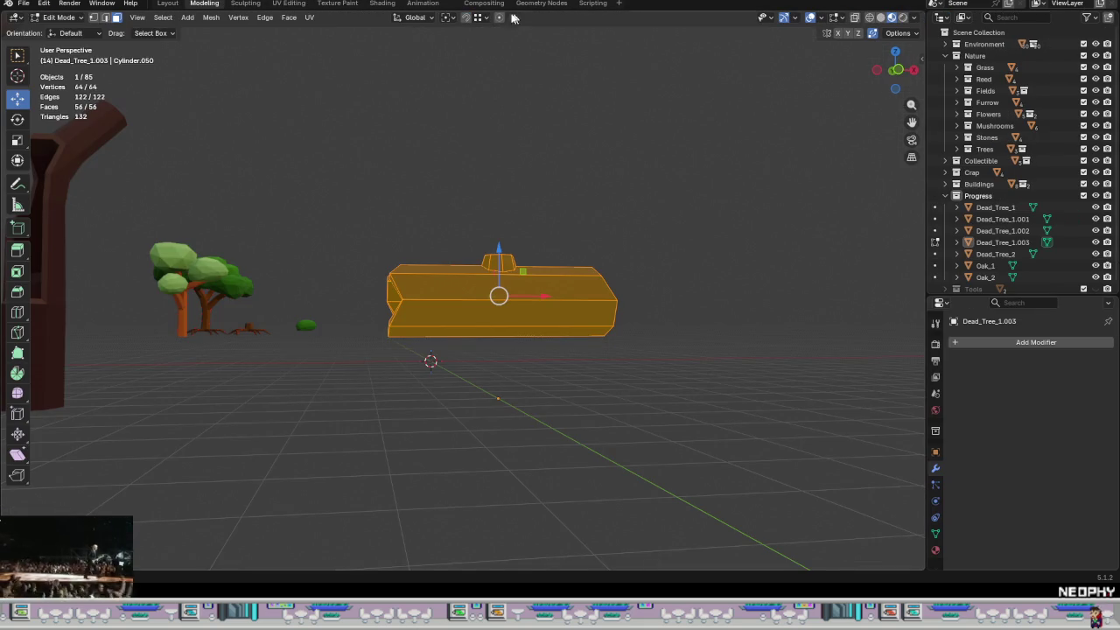
{"action": "left_click", "coordinate": [479, 17]}
{"action": "left_click", "coordinate": [453, 78]}
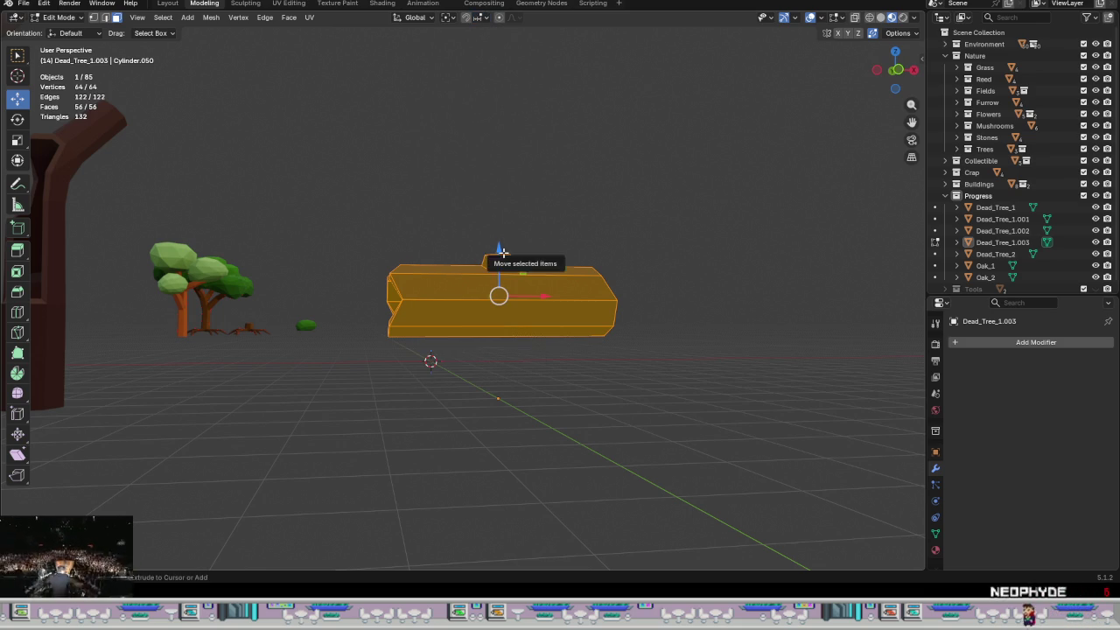
{"action": "left_click_drag", "start_coordinate": [494, 250], "coordinate": [495, 310]}
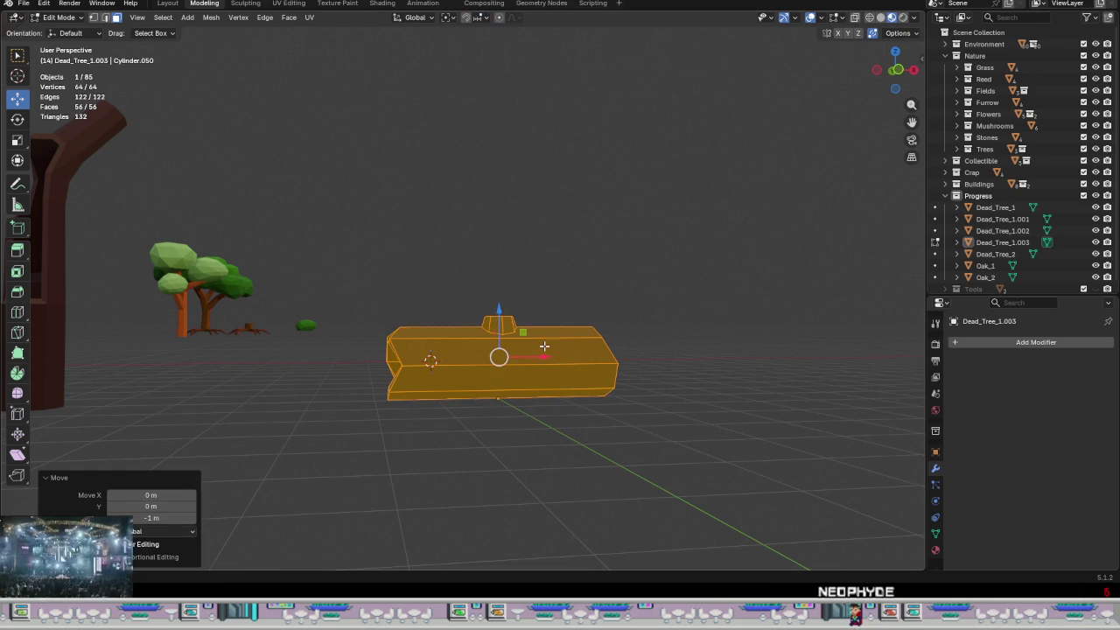
- In framed Front view, lower the log mesh a further 0.028 m onto the ground
{"action": "key", "text": "KP_1"}
{"action": "key", "text": "KP_Decimal"}
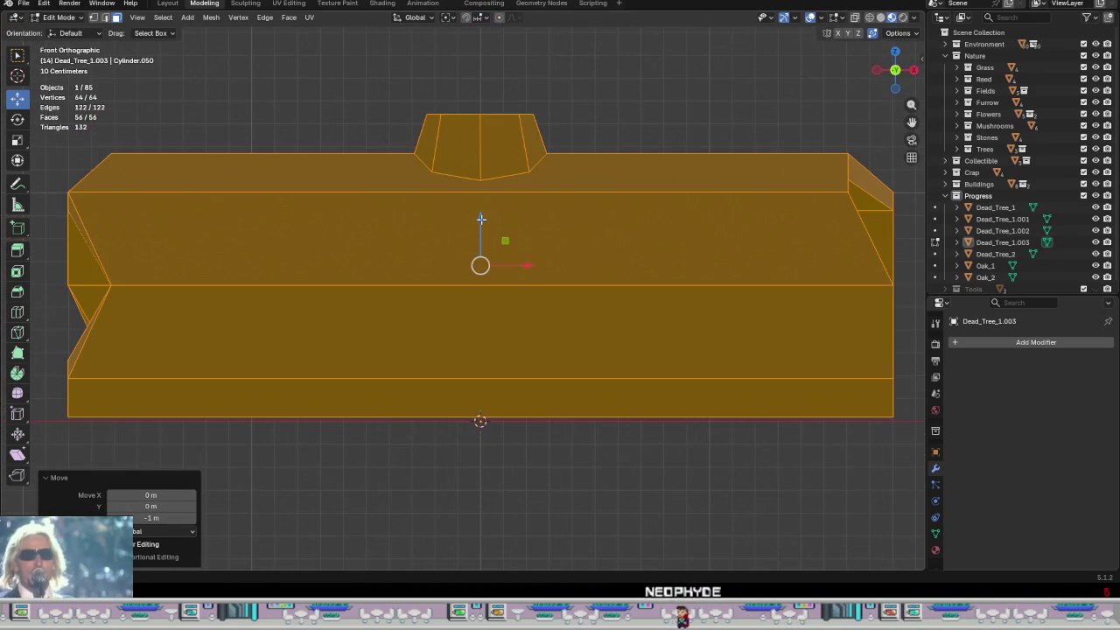
{"action": "left_click_drag", "start_coordinate": [483, 220], "coordinate": [491, 227]}
{"action": "middle_click_drag", "start_coordinate": [525, 271], "coordinate": [522, 367]}
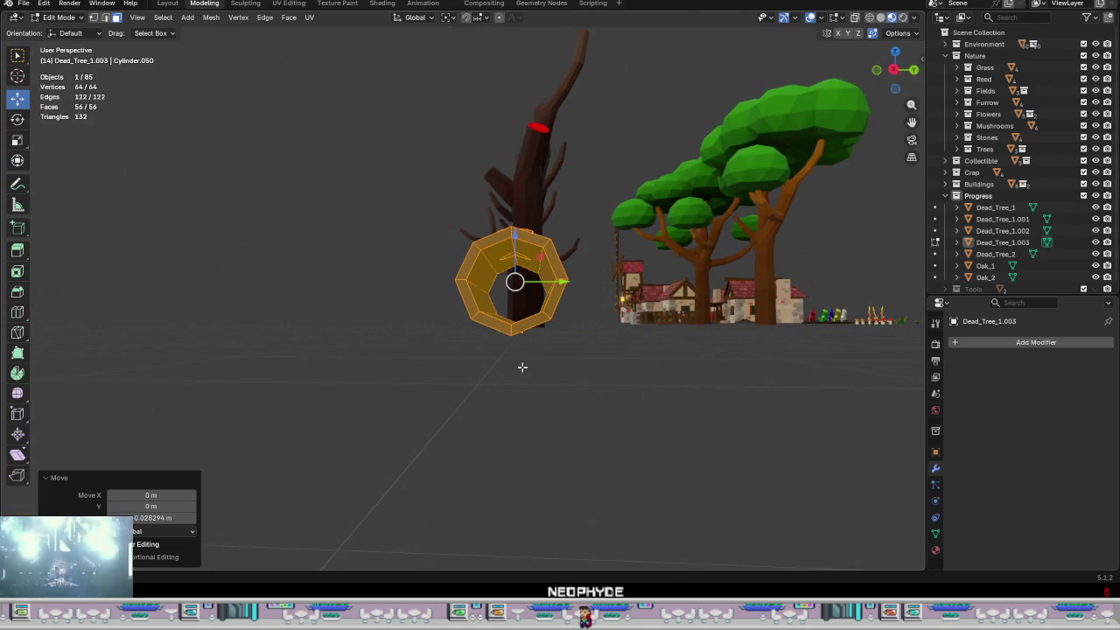
- From the Right view, roll the log -22.5° about its length so a flat side faces down
{"action": "key", "text": "KP_3"}
{"action": "scroll", "coordinate": [534, 334], "scroll_direction": "up", "scroll_amount": 4}
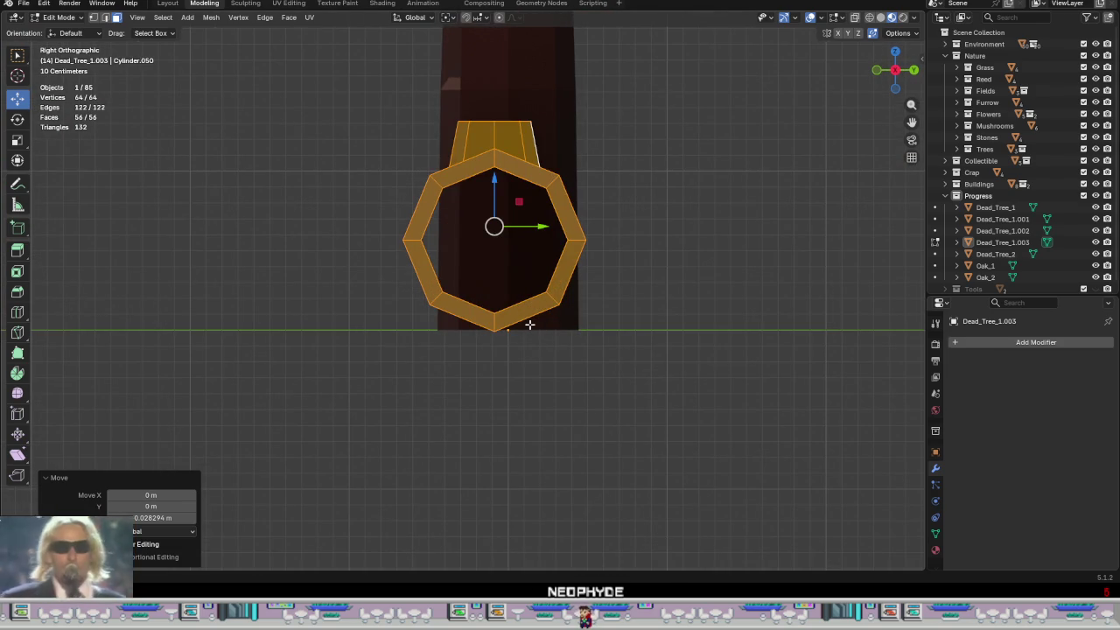
{"action": "key", "text": "r"}
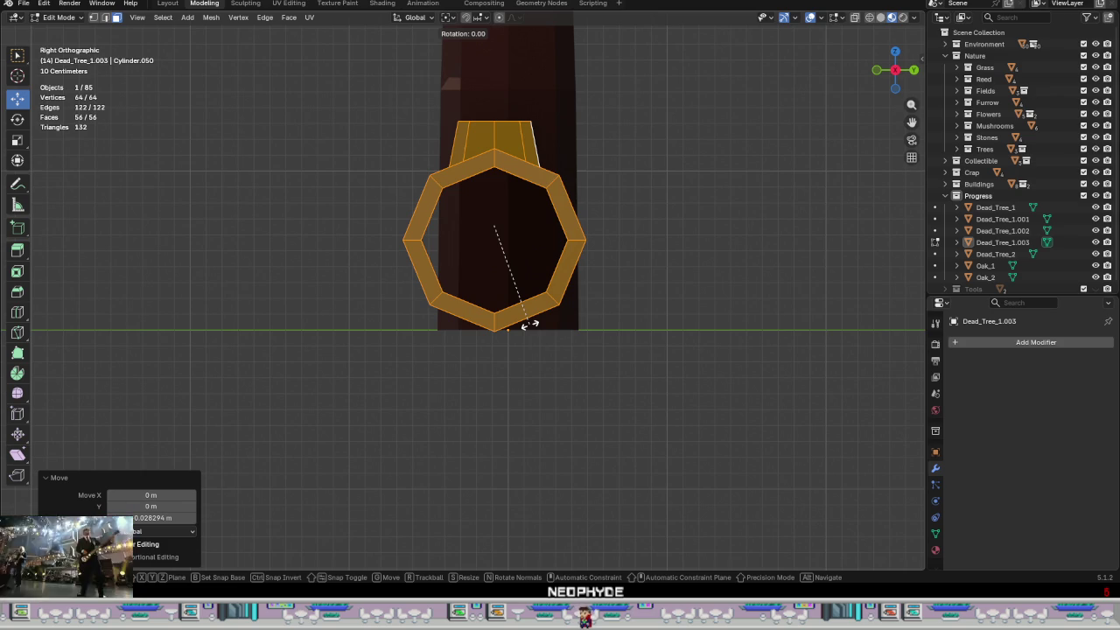
{"action": "type", "text": "15"}
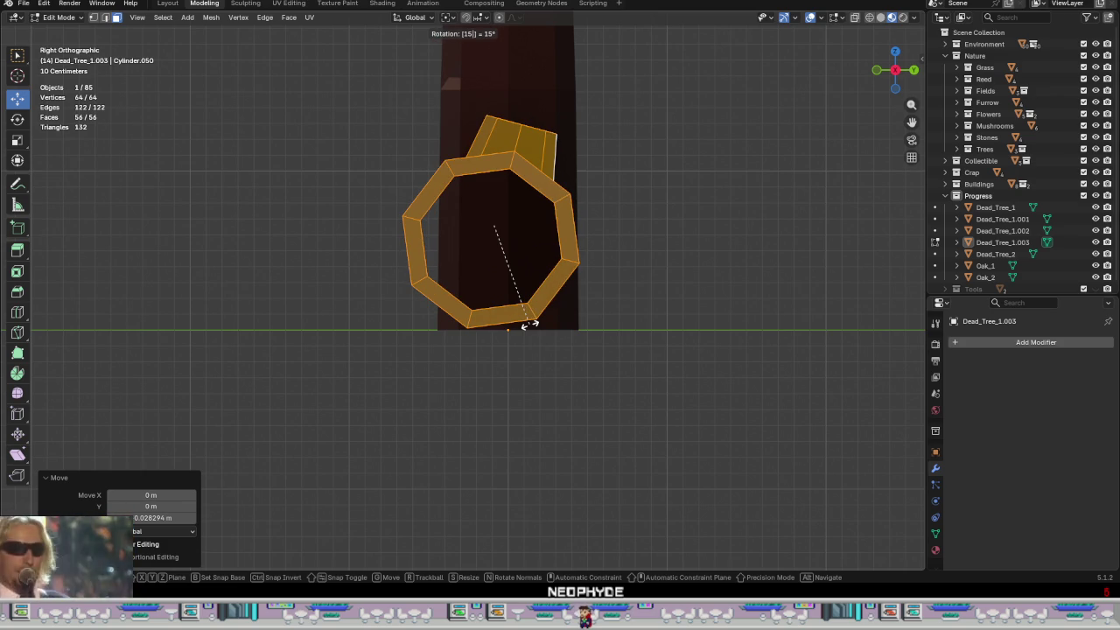
{"action": "key", "text": "BackSpace"}
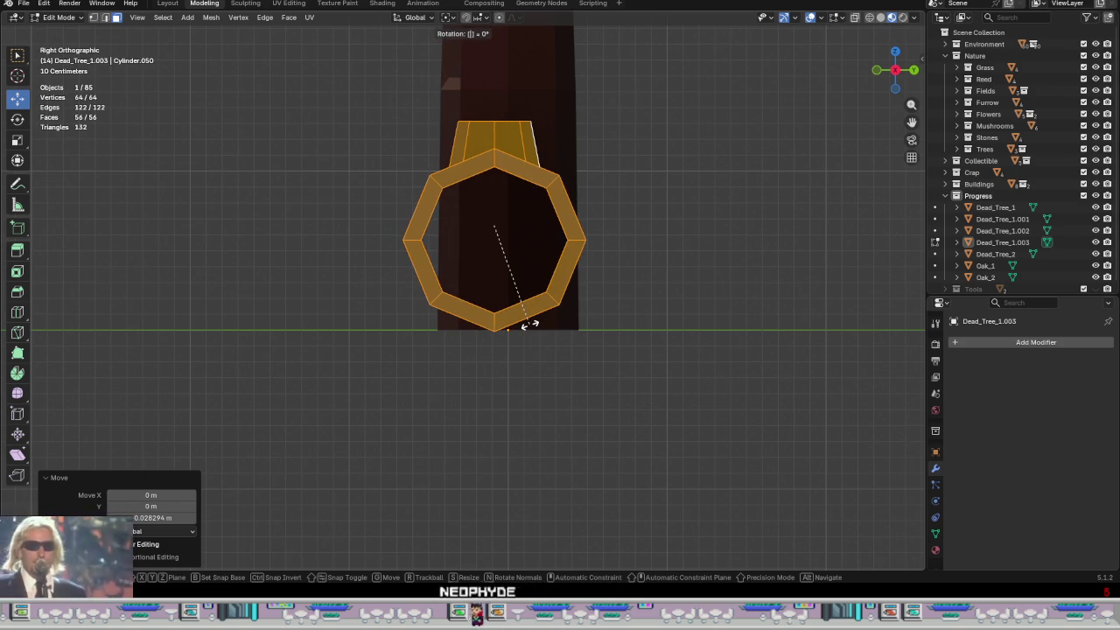
{"action": "key", "text": "BackSpace"}
{"action": "type", "text": "22.5"}
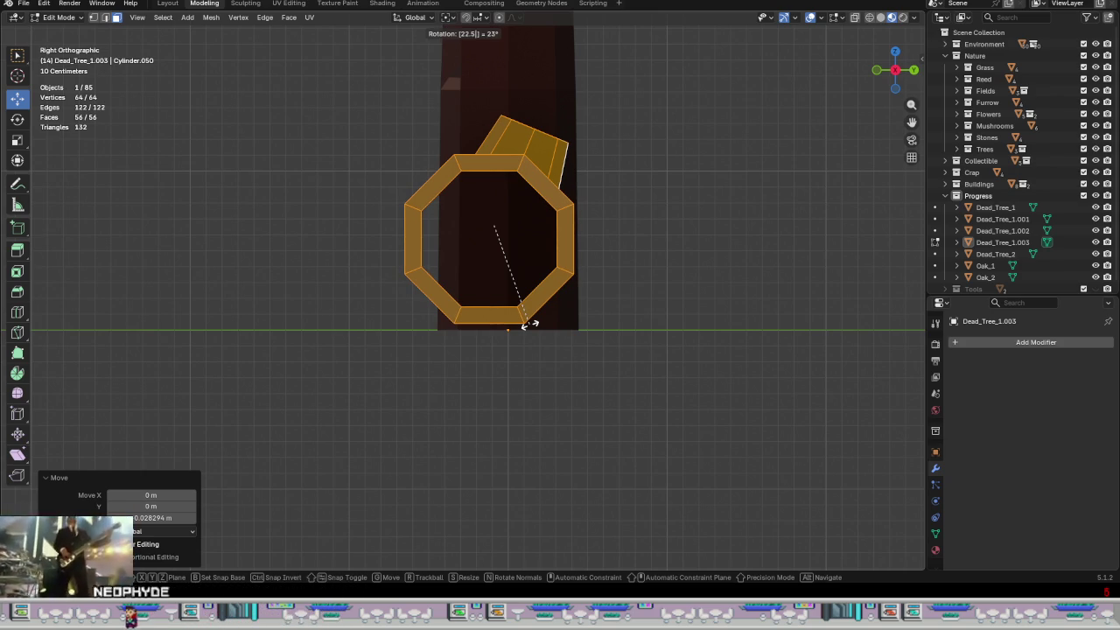
{"action": "key", "text": "BackSpace"}
{"action": "key", "text": "BackSpace"}
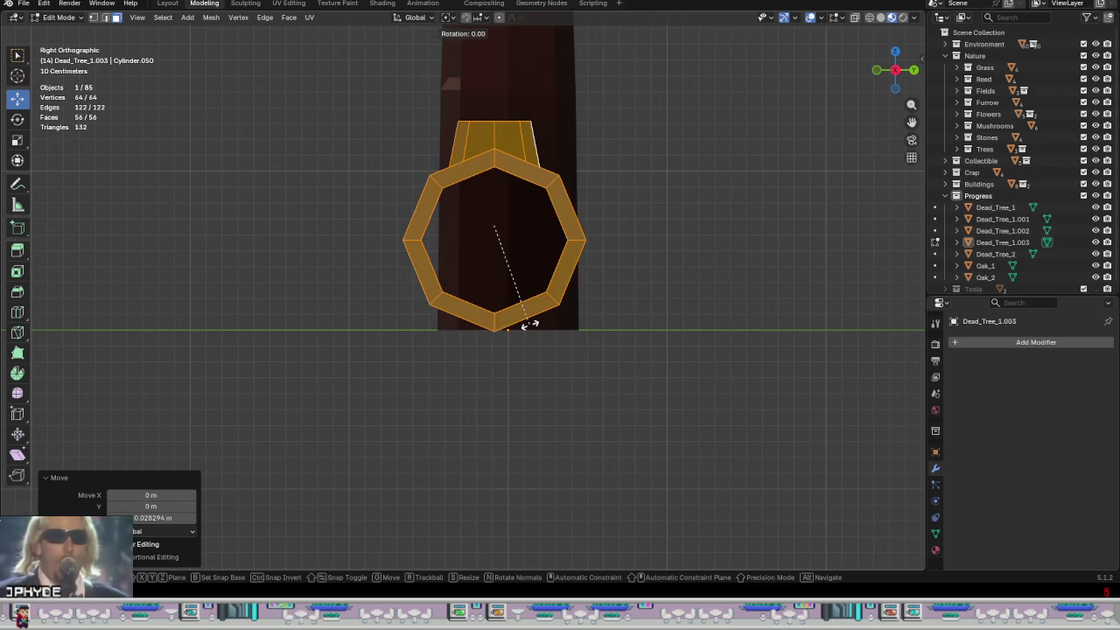
{"action": "type", "text": "22-"}
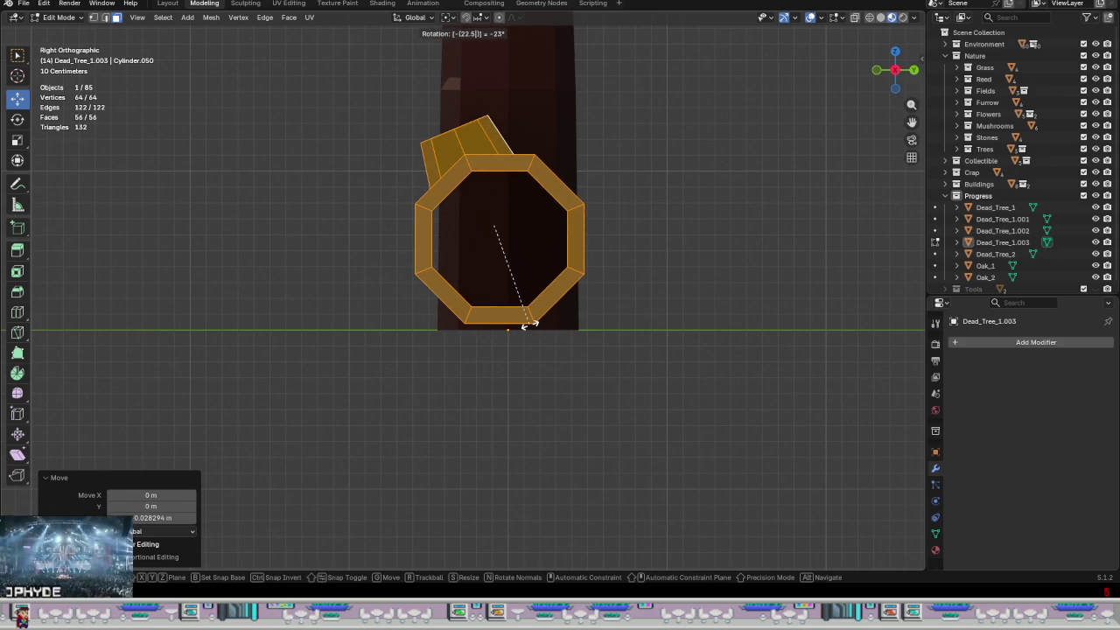
{"action": "key", "text": "Return"}
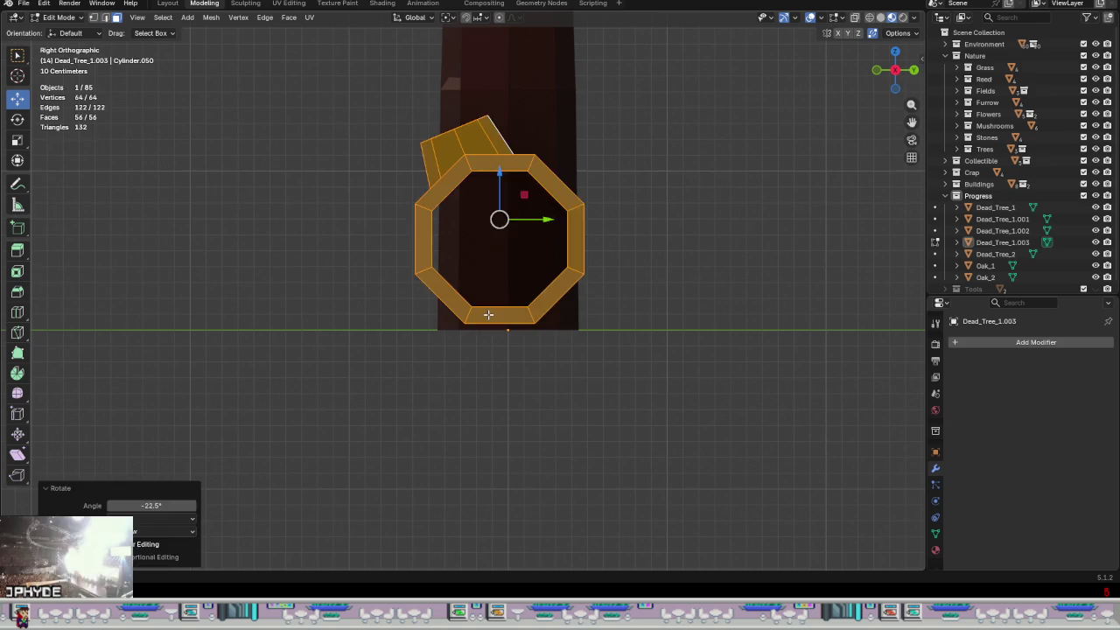
- Select the entire log mesh and move it downward
{"action": "left_click", "coordinate": [489, 314]}
{"action": "scroll", "coordinate": [443, 287], "scroll_direction": "up", "scroll_amount": 1}
{"action": "left_click_drag", "start_coordinate": [480, 289], "coordinate": [495, 320]}
{"action": "key", "text": "Escape"}
{"action": "key", "text": "a"}
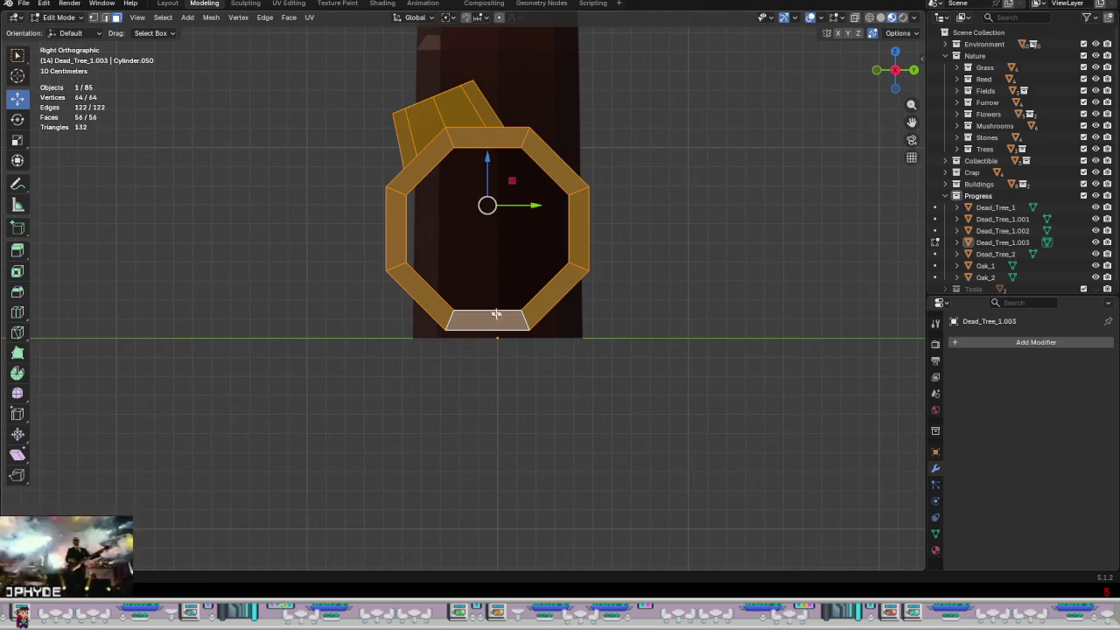
{"action": "mouse_move", "coordinate": [495, 169]}
{"action": "left_mouse_down"}
{"action": "mouse_move", "coordinate": [568, 261]}
{"action": "mouse_move", "coordinate": [513, 93]}
{"action": "left_mouse_up"}
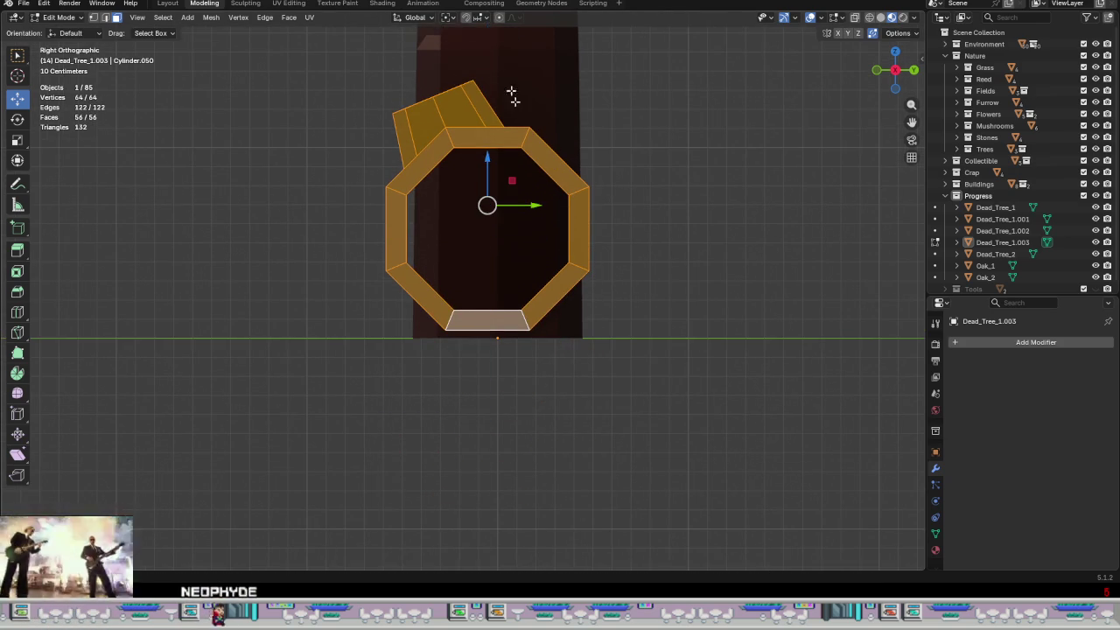
- With Snap to Grid, lower the log 0.041766 m so its flat bottom sits on the floor
{"action": "left_click", "coordinate": [477, 17]}
{"action": "left_click", "coordinate": [448, 90]}
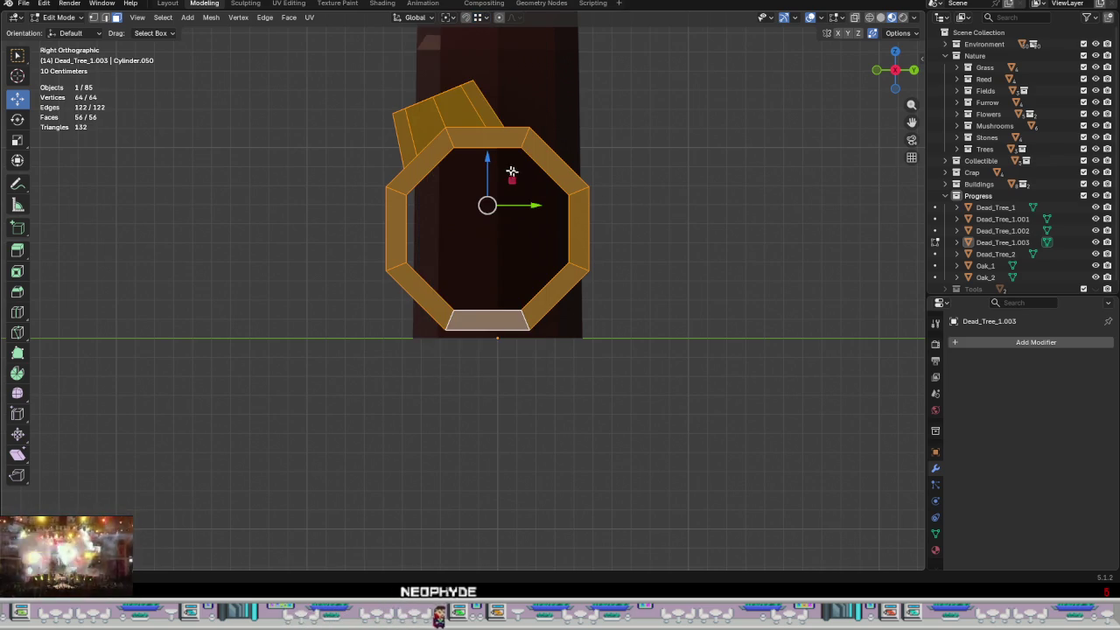
{"action": "left_click_drag", "start_coordinate": [491, 159], "coordinate": [525, 335]}
{"action": "scroll", "coordinate": [525, 335], "scroll_direction": "up", "scroll_amount": 2}
{"action": "scroll", "coordinate": [526, 335], "scroll_direction": "up", "scroll_amount": 1}
{"action": "scroll", "coordinate": [525, 335], "scroll_direction": "down", "scroll_amount": 5}
{"action": "left_click", "coordinate": [563, 417]}
{"action": "mouse_move", "coordinate": [563, 417]}
{"action": "middle_mouse_down"}
{"action": "mouse_move", "coordinate": [520, 340]}
{"action": "mouse_move", "coordinate": [576, 356]}
{"action": "mouse_move", "coordinate": [412, 403]}
{"action": "mouse_move", "coordinate": [475, 405]}
{"action": "mouse_move", "coordinate": [616, 319]}
{"action": "mouse_move", "coordinate": [552, 307]}
{"action": "middle_mouse_up"}
{"action": "scroll", "coordinate": [576, 356], "scroll_direction": "down", "scroll_amount": 3}
- In Object Mode, select Dead_Tree_1.003 and set snapping to Increment
{"action": "key", "text": "Tab"}
{"action": "scroll", "coordinate": [475, 405], "scroll_direction": "down", "scroll_amount": 2}
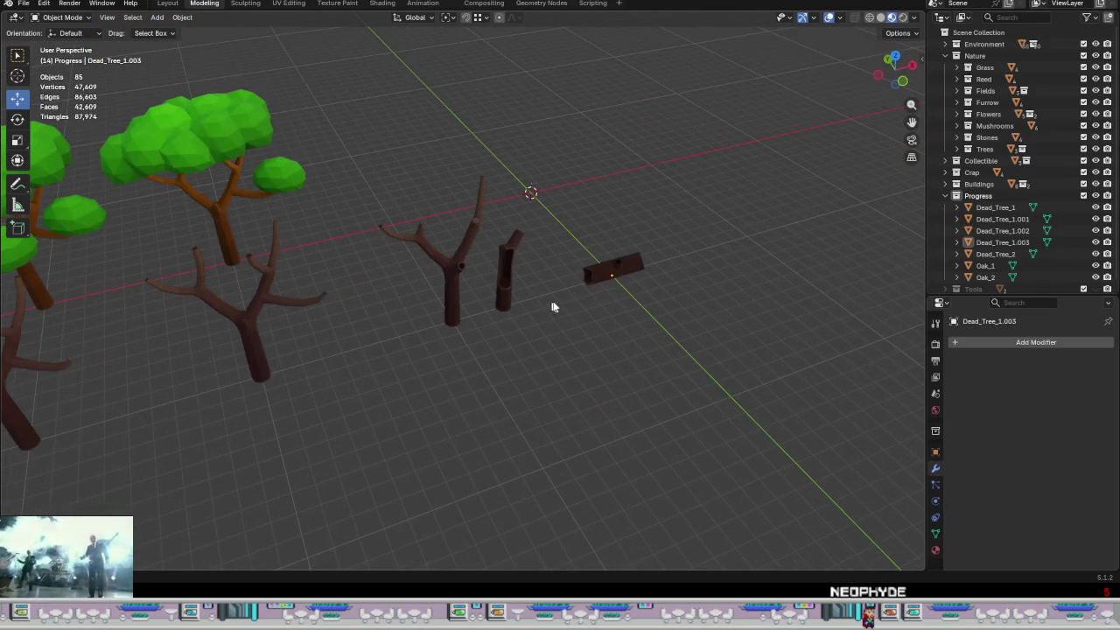
{"action": "left_click", "coordinate": [610, 264]}
{"action": "middle_click_drag", "start_coordinate": [623, 288], "coordinate": [614, 301]}
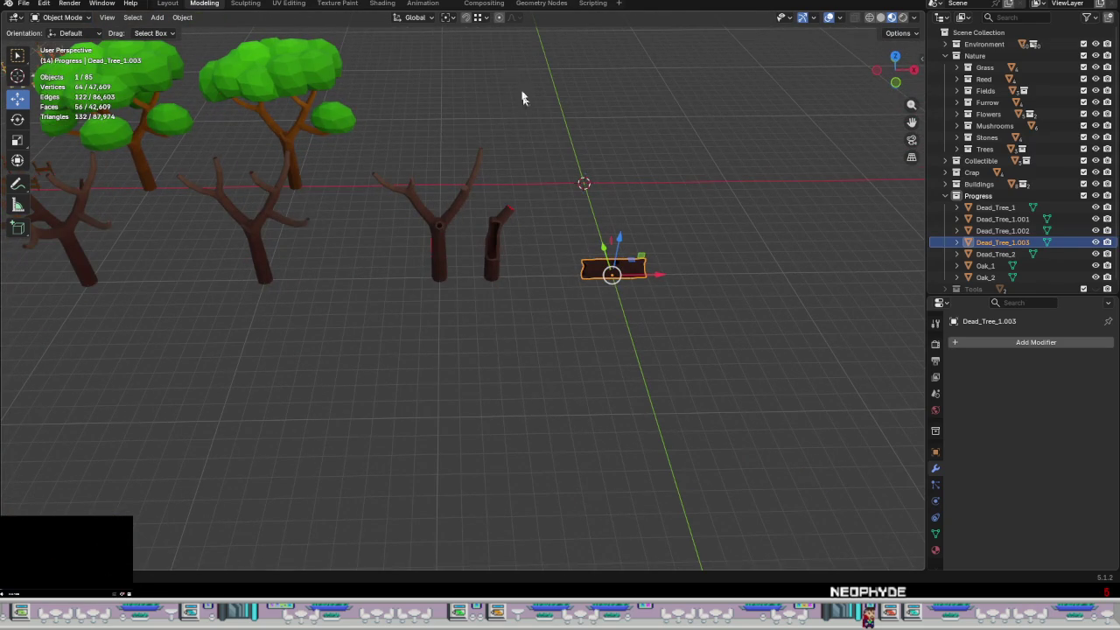
{"action": "left_click", "coordinate": [480, 19]}
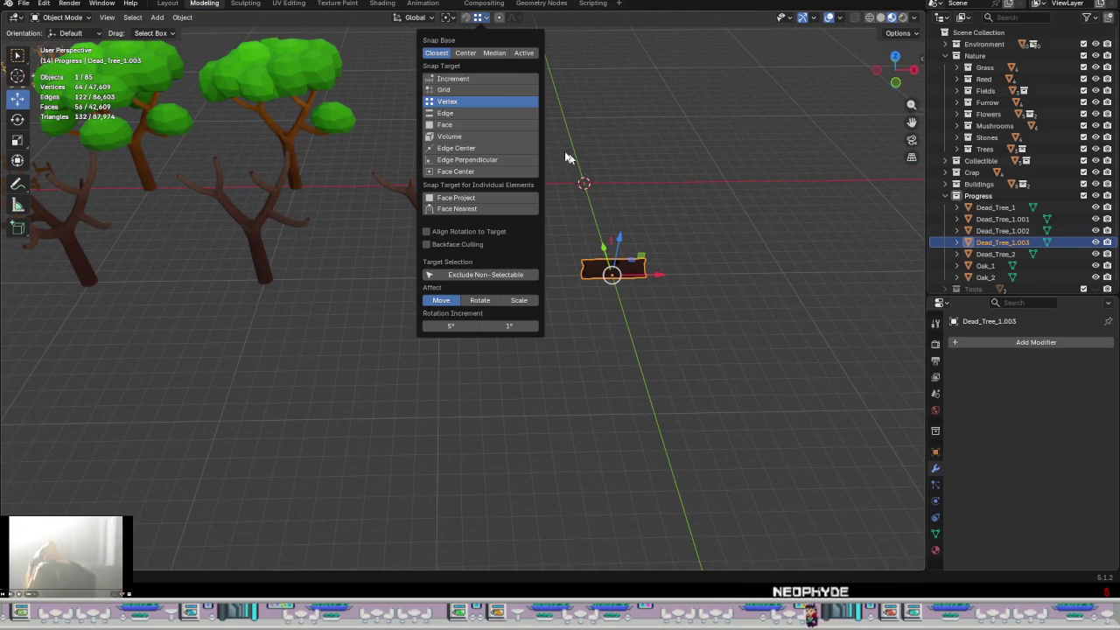
{"action": "left_click", "coordinate": [467, 78]}
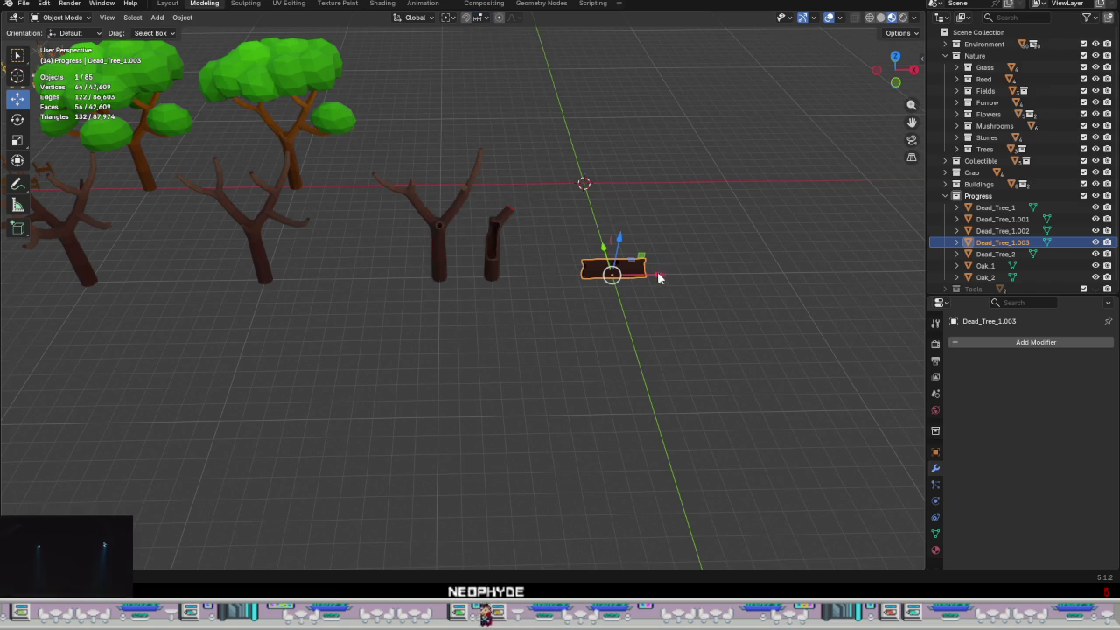
- Move the log 11 m along X beside the stump, then select it with Dead_Tree_1.001 and 1.002
{"action": "left_click_drag", "start_coordinate": [657, 275], "coordinate": [390, 287]}
{"action": "mouse_move", "coordinate": [390, 288]}
{"action": "middle_mouse_down", "text": "shift"}
{"action": "mouse_move", "coordinate": [545, 273]}
{"action": "mouse_move", "coordinate": [554, 301]}
{"action": "mouse_move", "coordinate": [450, 316]}
{"action": "middle_mouse_up", "text": "shift"}
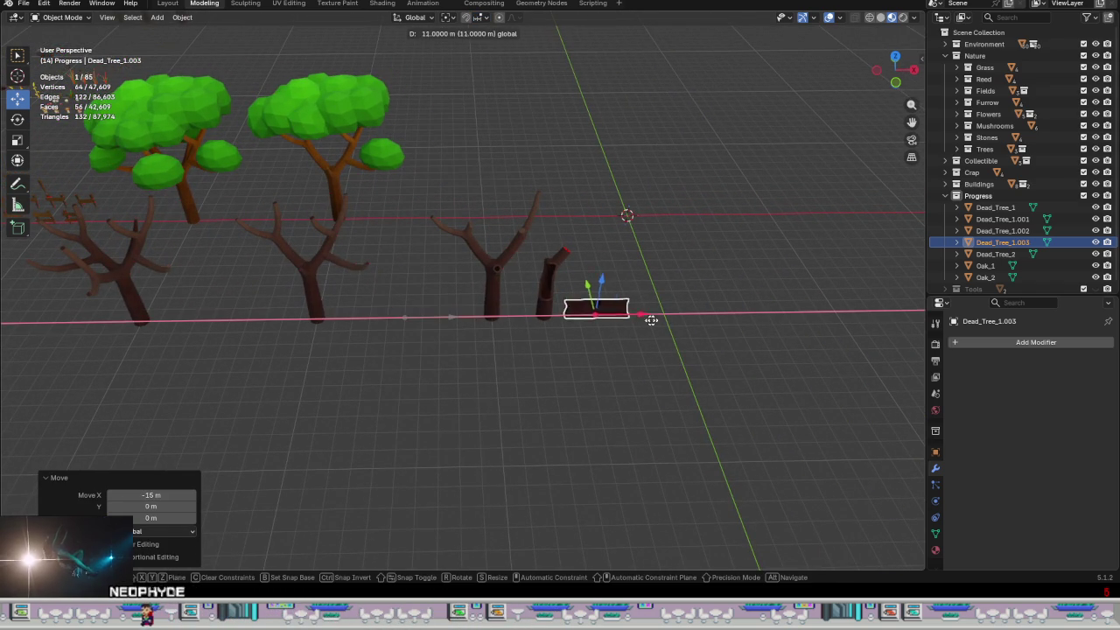
{"action": "left_click_drag", "start_coordinate": [451, 324], "coordinate": [648, 322]}
{"action": "mouse_move", "coordinate": [649, 324]}
{"action": "middle_mouse_down"}
{"action": "mouse_move", "coordinate": [591, 342]}
{"action": "mouse_move", "coordinate": [595, 324]}
{"action": "middle_mouse_up"}
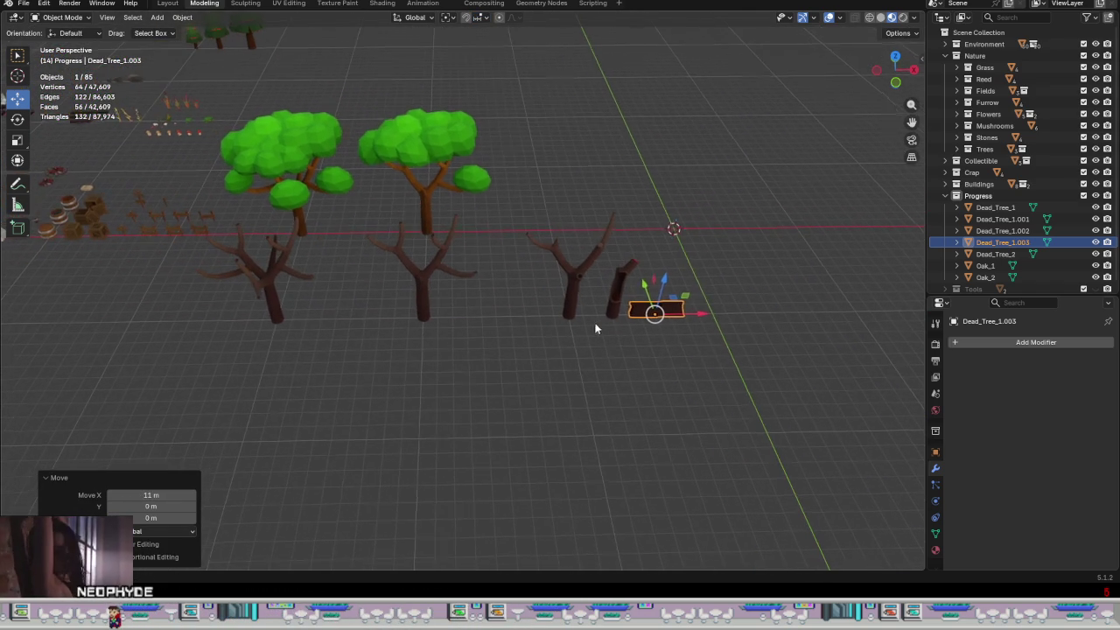
{"action": "left_click_drag", "start_coordinate": [723, 395], "coordinate": [554, 268]}
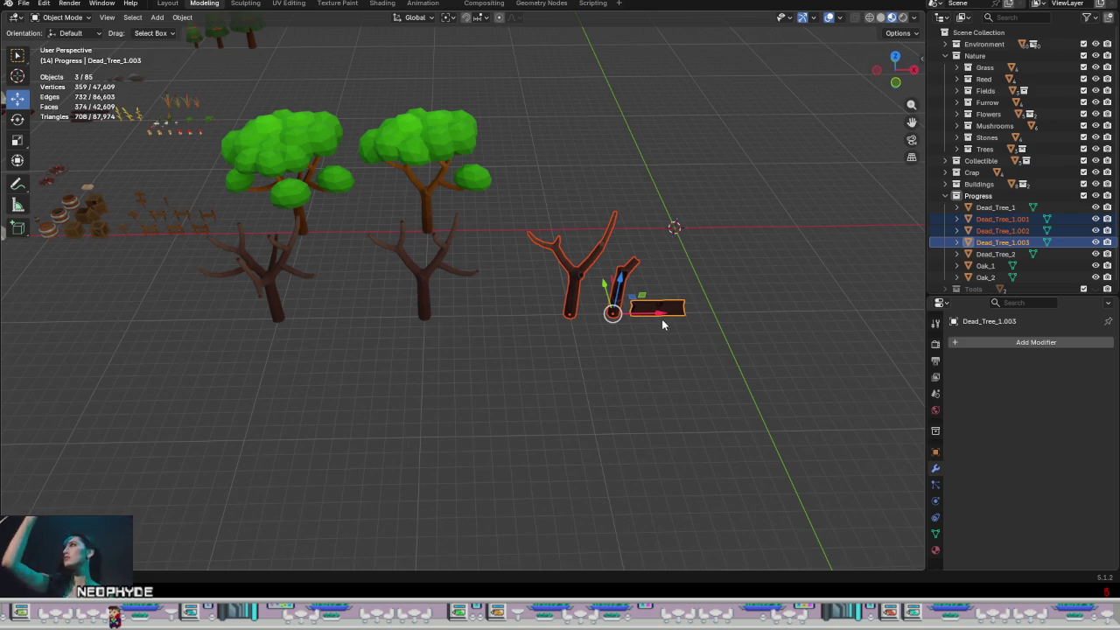
- Shift the three selected dead trees, then Dead_Tree_1 with them, 4 m left along X
{"action": "left_click_drag", "start_coordinate": [659, 318], "coordinate": [597, 323]}
{"action": "mouse_move", "coordinate": [598, 322]}
{"action": "middle_mouse_down"}
{"action": "mouse_move", "coordinate": [499, 395]}
{"action": "mouse_move", "coordinate": [517, 335]}
{"action": "mouse_move", "coordinate": [473, 329]}
{"action": "middle_mouse_up"}
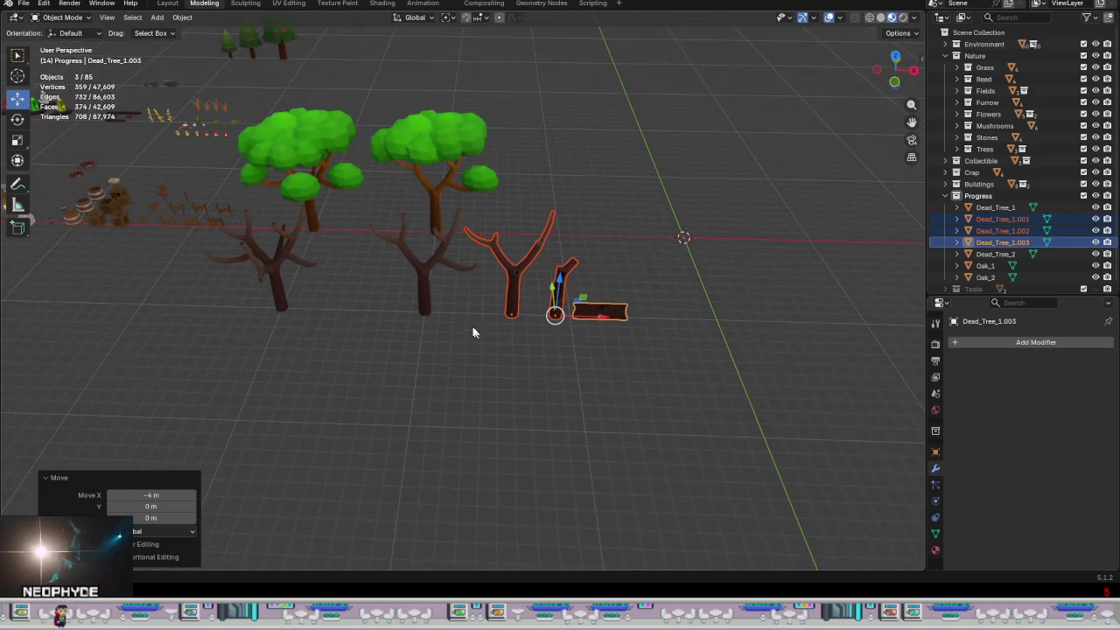
{"action": "left_click", "coordinate": [422, 311], "text": "shift"}
{"action": "key", "text": "g"}
{"action": "key", "text": "x"}
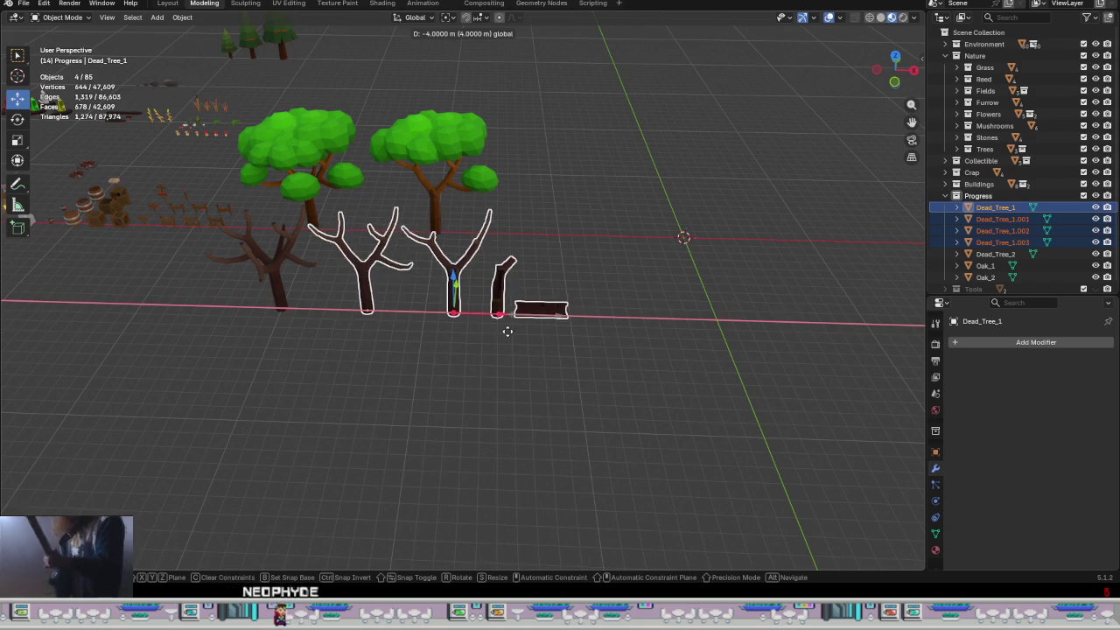
{"action": "left_click", "coordinate": [507, 332]}
- Deselect the trees and orbit and zoom out to check the row under the leafy trees
{"action": "middle_click_drag", "start_coordinate": [431, 348], "coordinate": [593, 363], "text": "shift"}
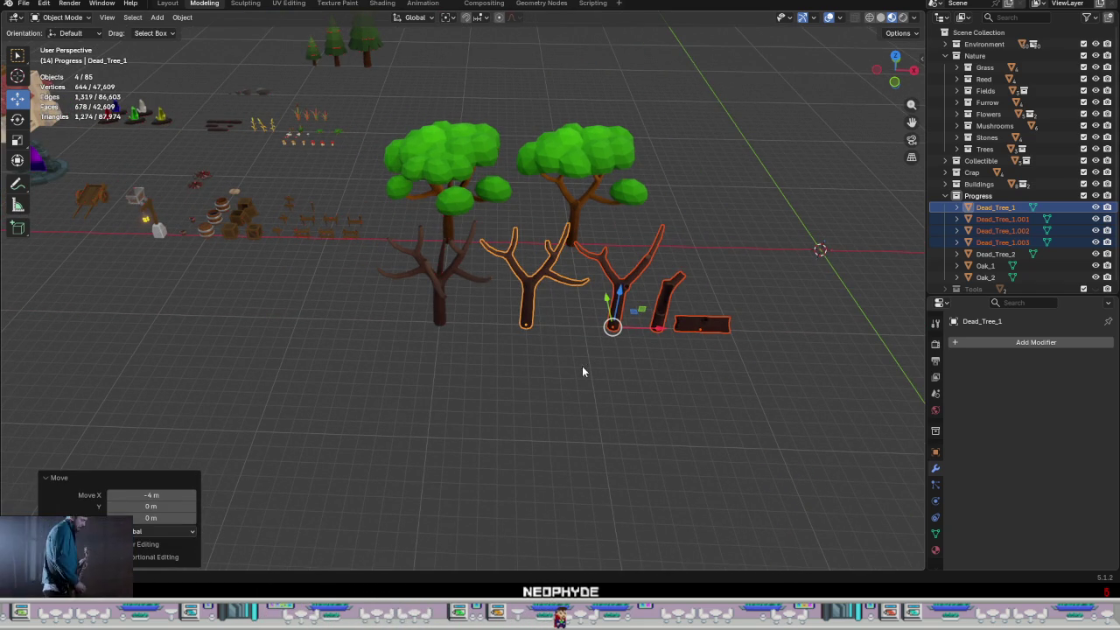
{"action": "left_click", "coordinate": [546, 370]}
{"action": "mouse_move", "coordinate": [545, 370]}
{"action": "middle_mouse_down"}
{"action": "mouse_move", "coordinate": [612, 400]}
{"action": "mouse_move", "coordinate": [612, 333]}
{"action": "mouse_move", "coordinate": [535, 358]}
{"action": "mouse_move", "coordinate": [466, 282]}
{"action": "mouse_move", "coordinate": [477, 345]}
{"action": "mouse_move", "coordinate": [458, 355]}
{"action": "mouse_move", "coordinate": [562, 400]}
{"action": "middle_mouse_up"}
{"action": "middle_click_drag", "start_coordinate": [551, 175], "coordinate": [521, 322]}
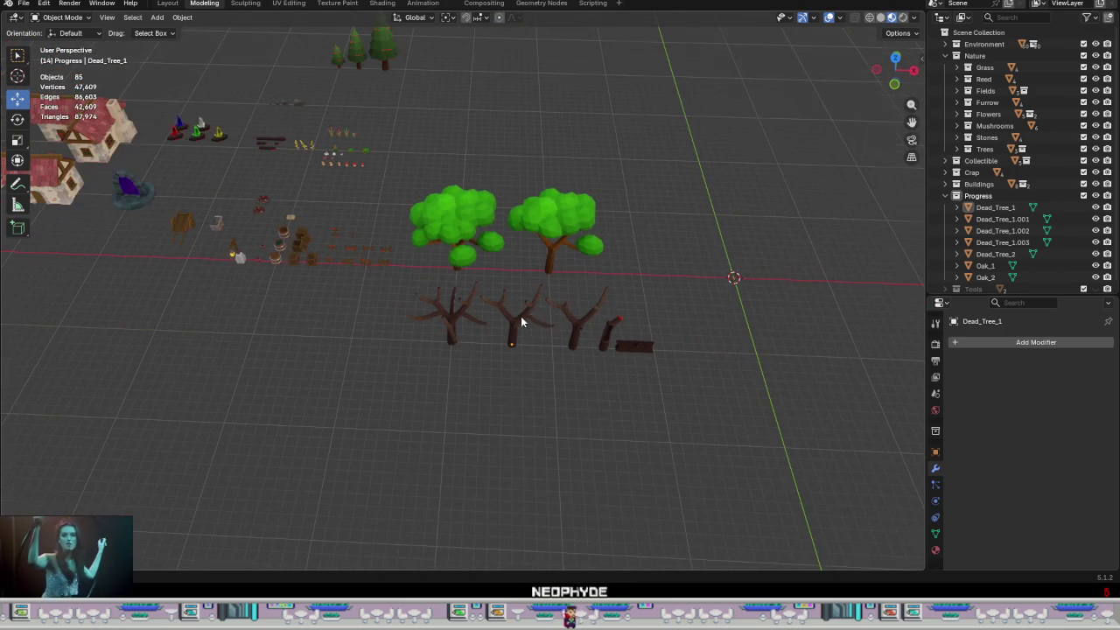